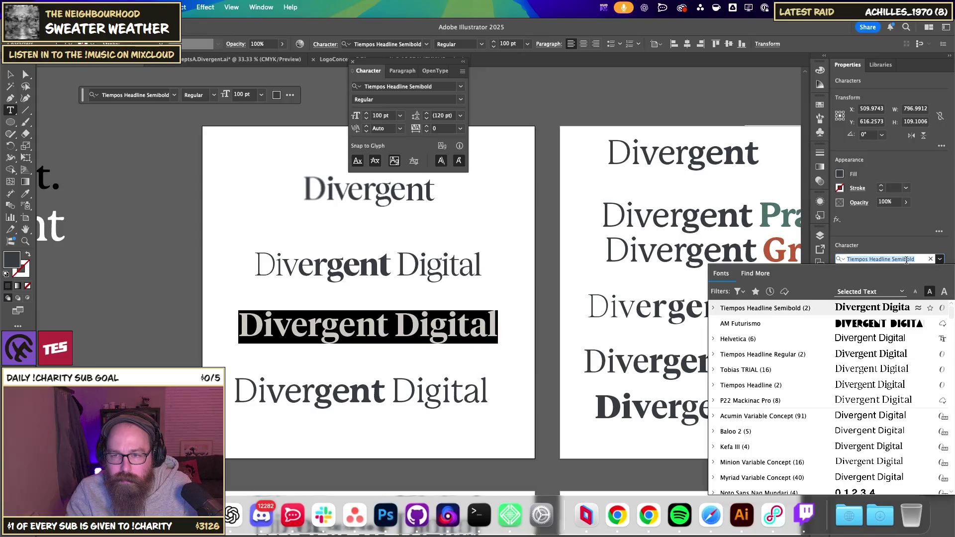
Set the third Divergent Digital line in Tiempos Headline Regular.
{"action": "key", "text": "BackSpace"}
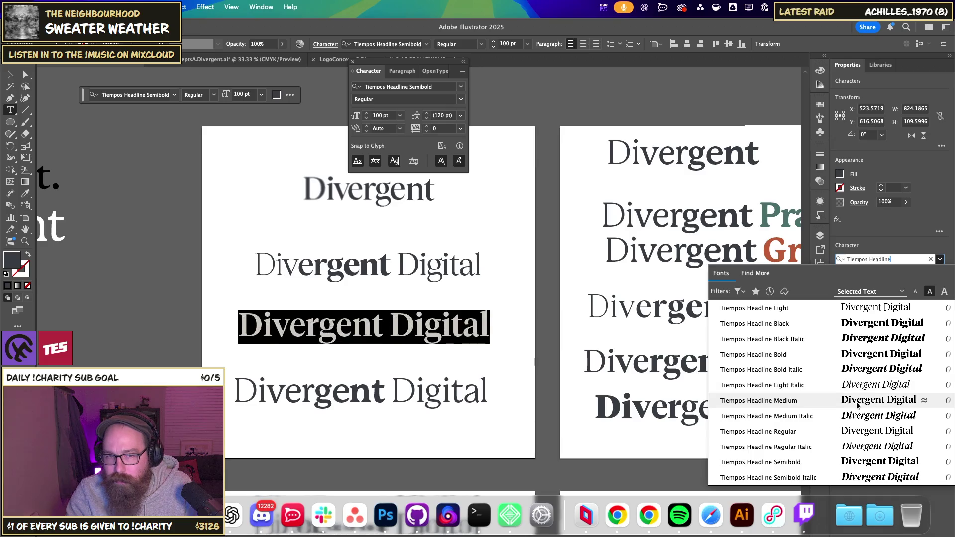
{"action": "left_click", "coordinate": [850, 436]}
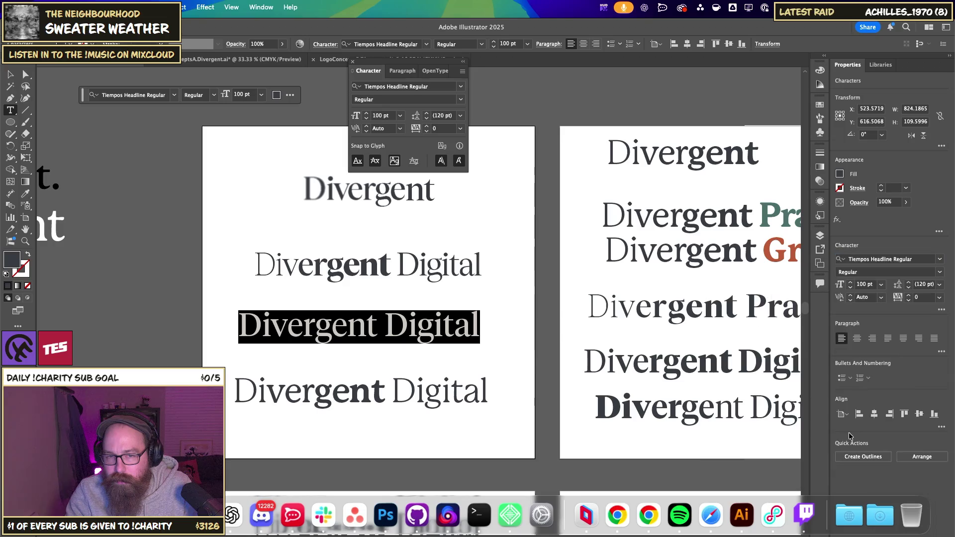
{"action": "left_click", "coordinate": [406, 320]}
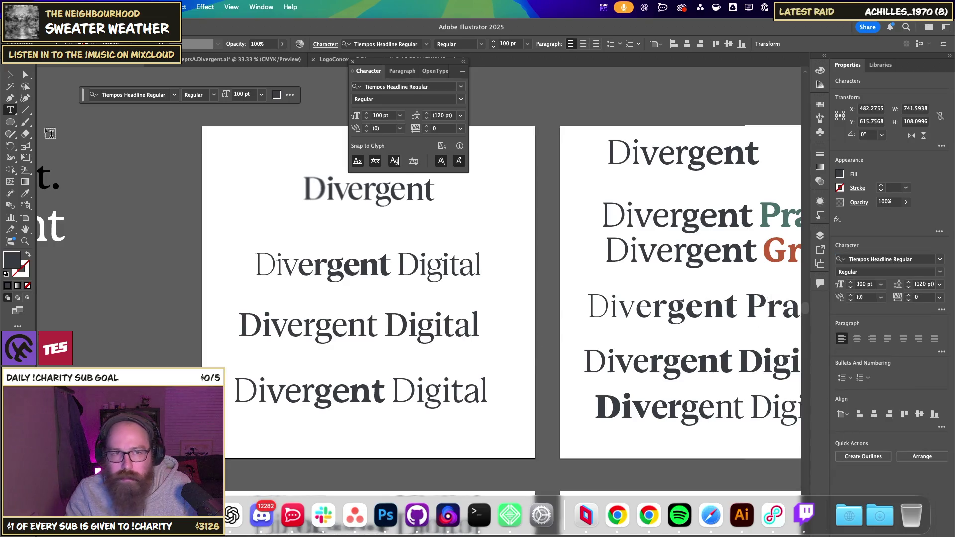
{"action": "key", "text": "Escape"}
{"action": "left_click", "coordinate": [490, 324]}
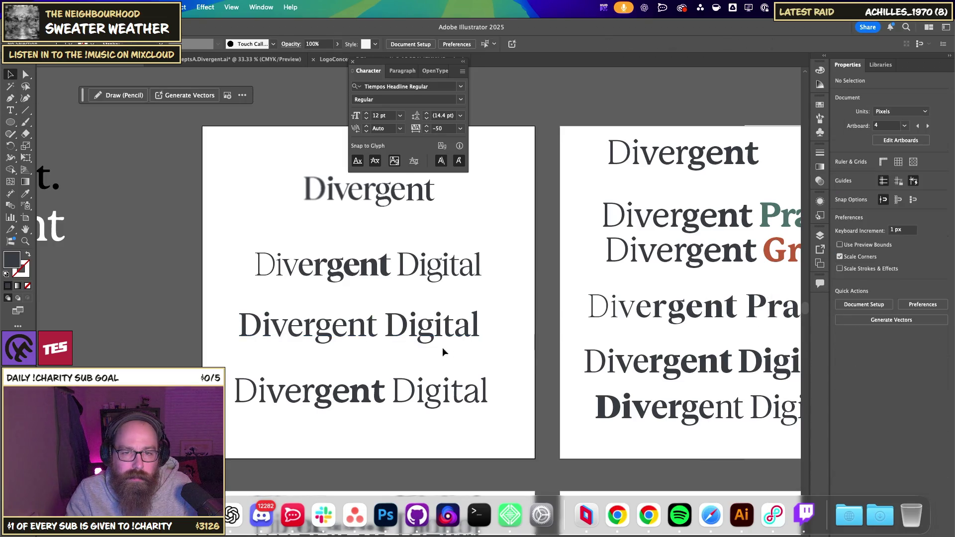
Set the word 'Digital' in that line to Tiempos Headline Medium.
{"action": "double_click", "coordinate": [433, 332]}
{"action": "double_click", "coordinate": [433, 332]}
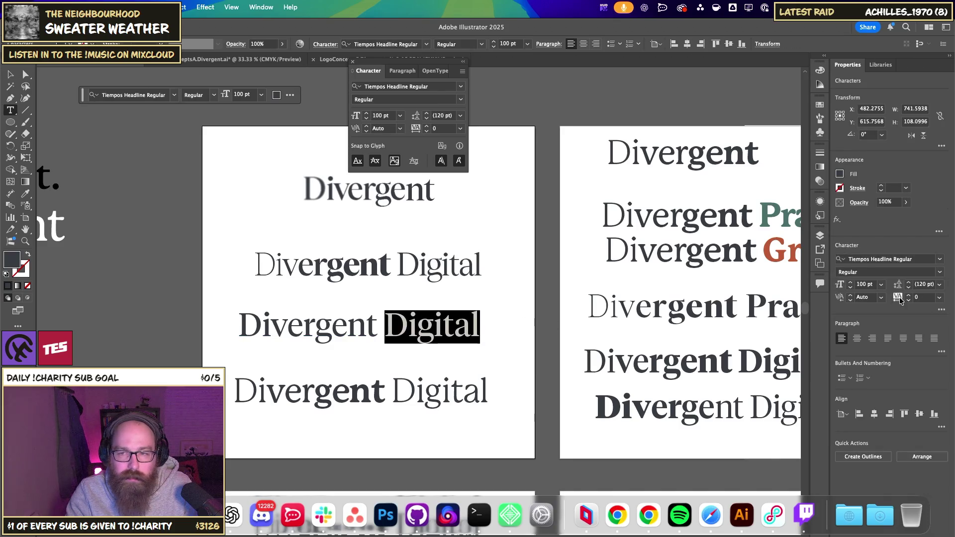
{"action": "left_click", "coordinate": [939, 259]}
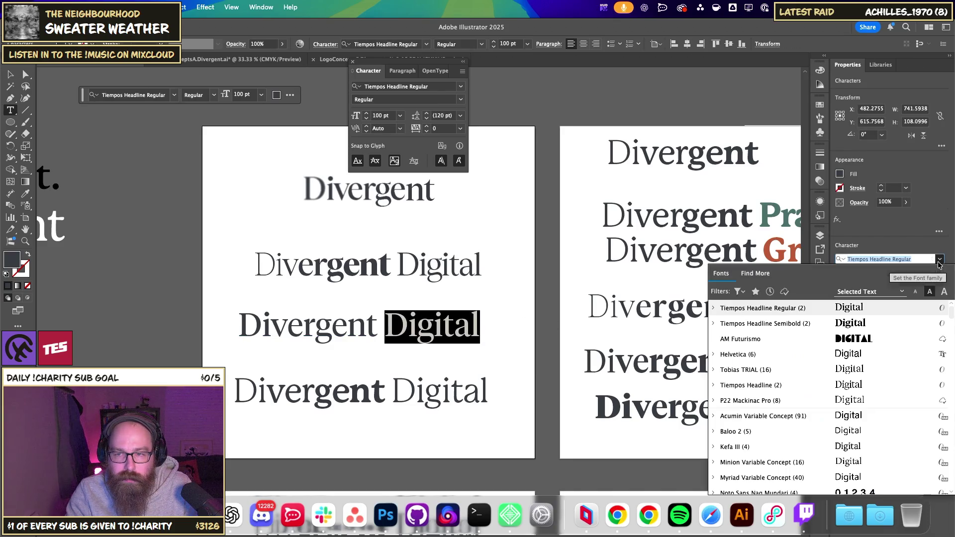
{"action": "left_click", "coordinate": [906, 259]}
{"action": "key", "text": "BackSpace"}
{"action": "key", "text": "BackSpace"}
{"action": "key", "text": "BackSpace"}
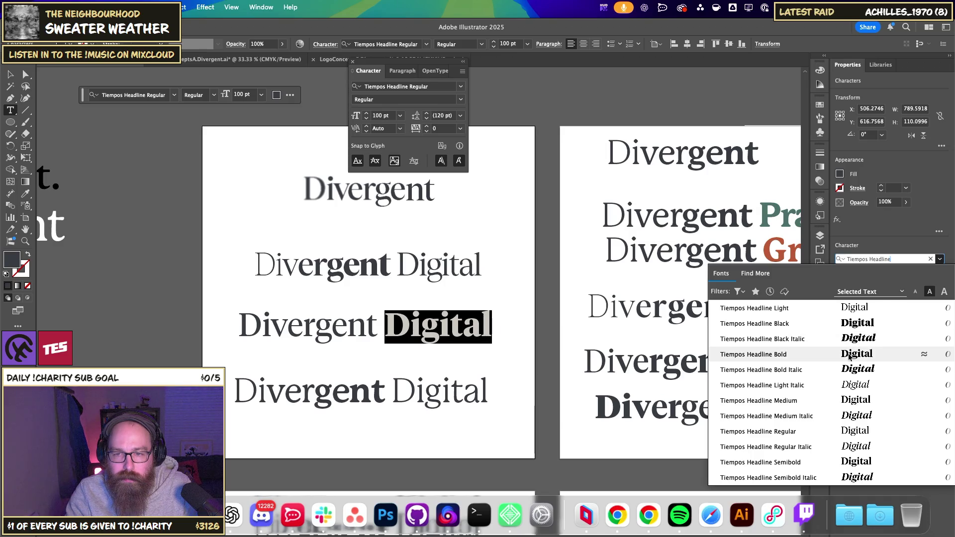
{"action": "left_click", "coordinate": [846, 400]}
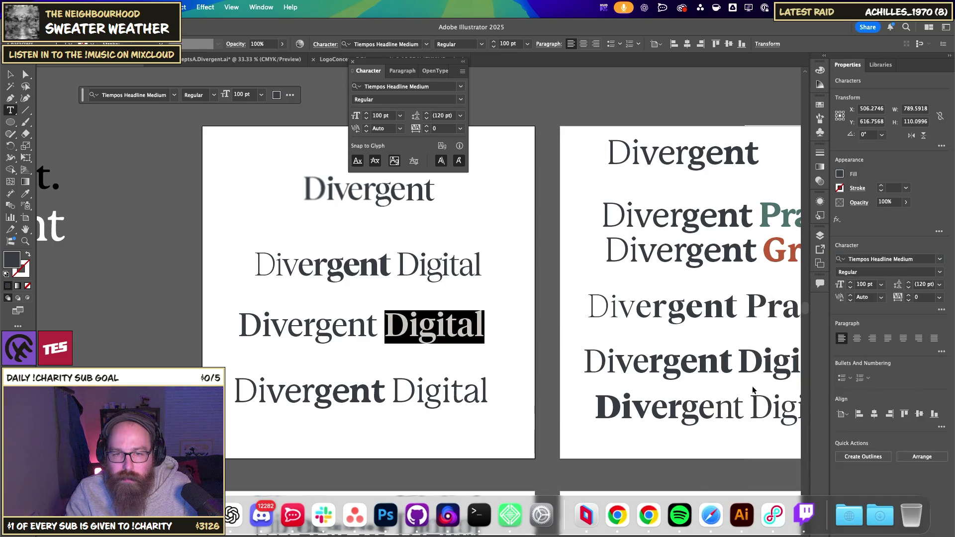
{"action": "left_click", "coordinate": [428, 327]}
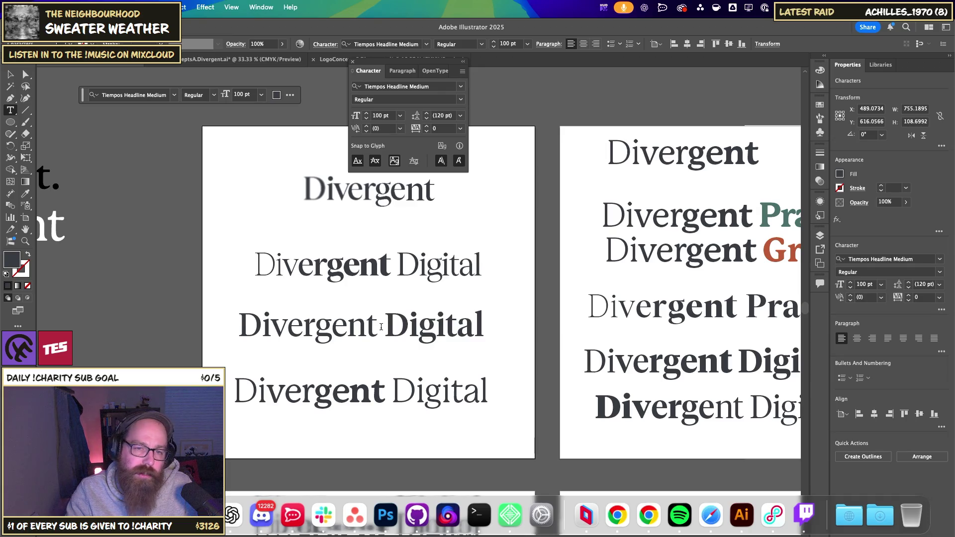
Set the word 'Divergent' in Tiempos Headline Light.
{"action": "left_click_drag", "start_coordinate": [379, 325], "coordinate": [234, 327]}
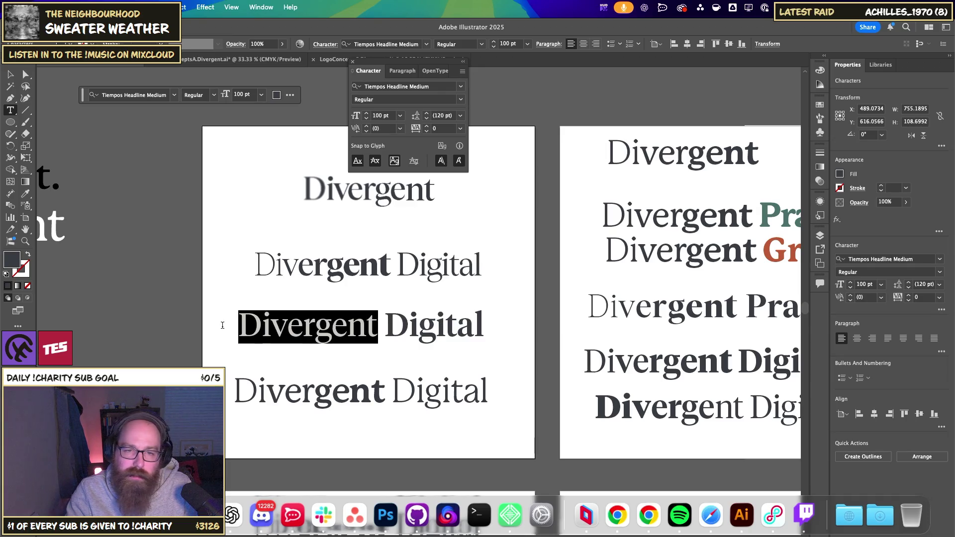
{"action": "left_click", "coordinate": [904, 259]}
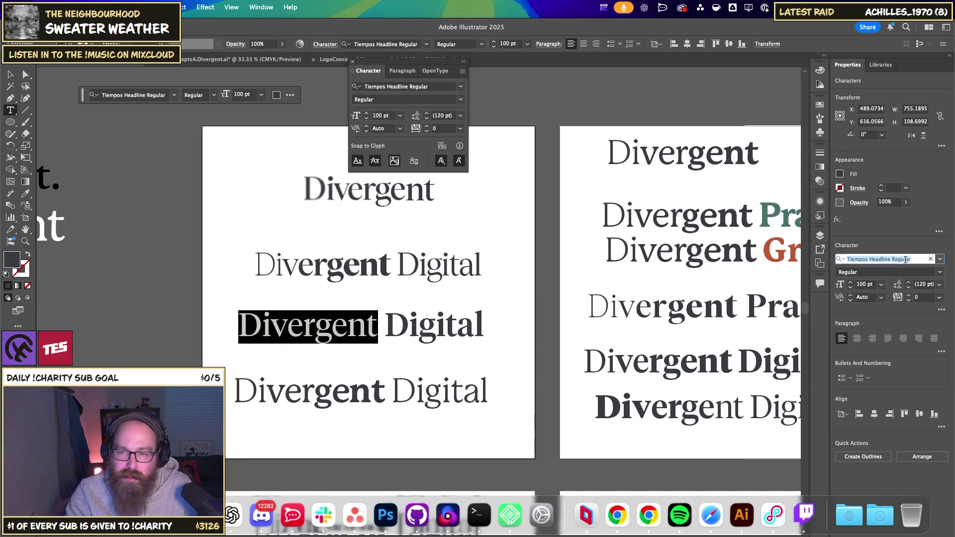
{"action": "key", "text": "BackSpace"}
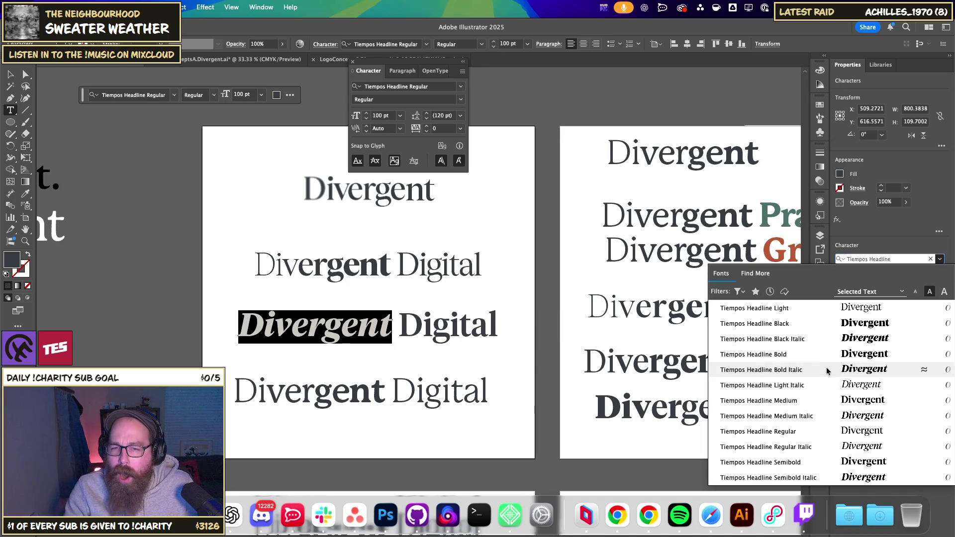
{"action": "key", "text": "Return"}
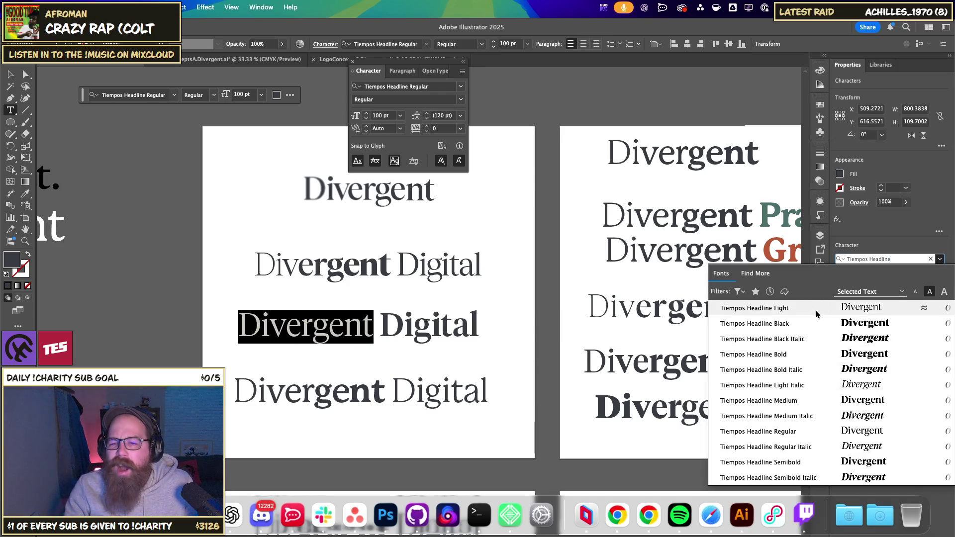
{"action": "left_click", "coordinate": [431, 327]}
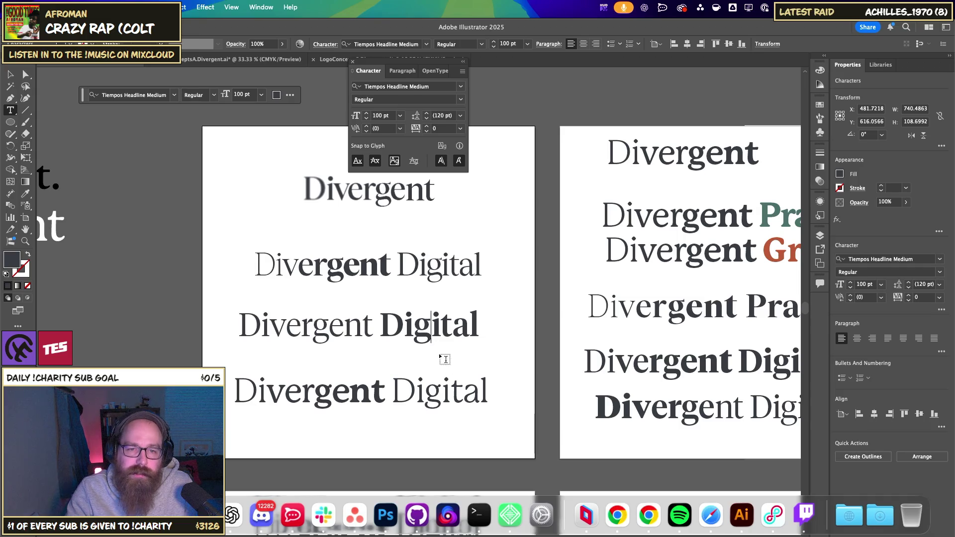
Remove the space so the line reads 'DivergentDigital' and select the whole text object.
{"action": "key", "text": "Escape"}
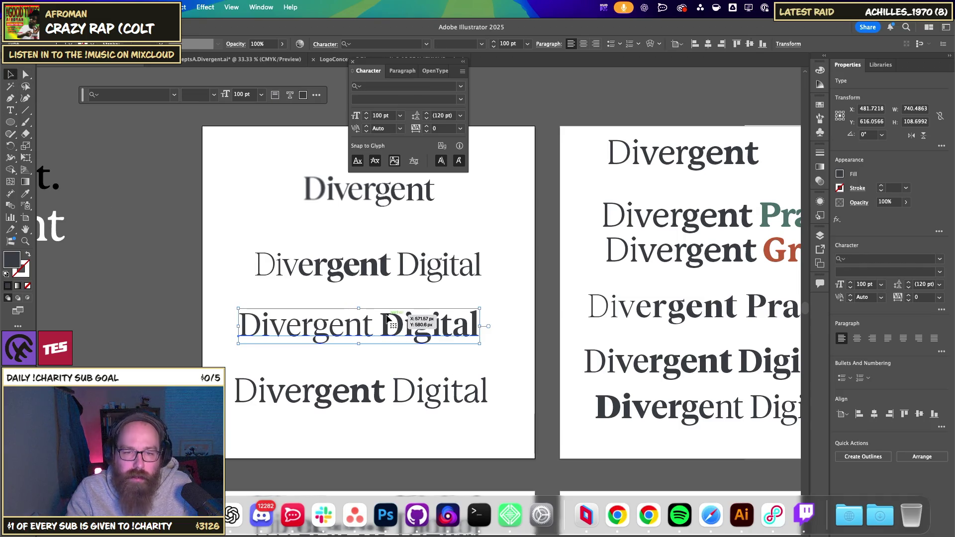
{"action": "left_click", "coordinate": [383, 322]}
{"action": "key", "text": "BackSpace"}
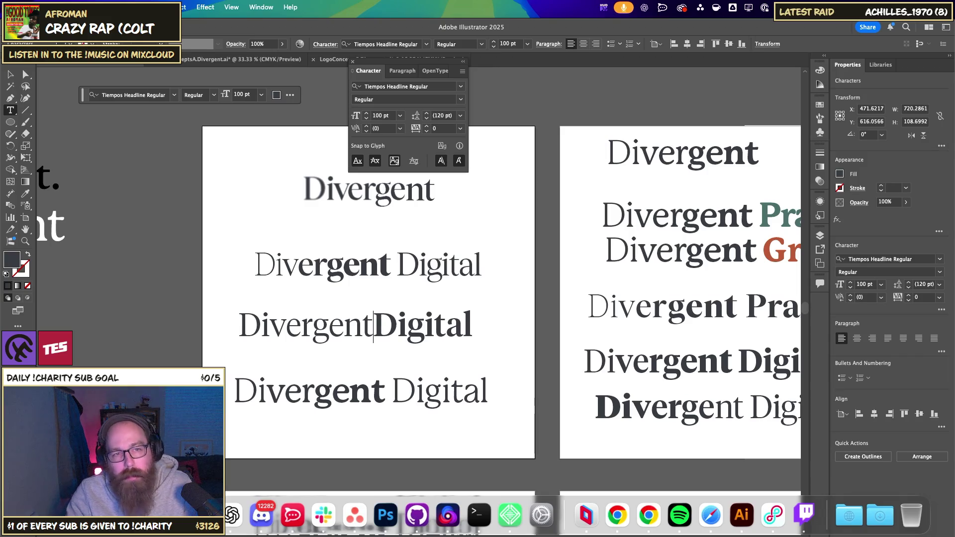
{"action": "left_click", "coordinate": [8, 75]}
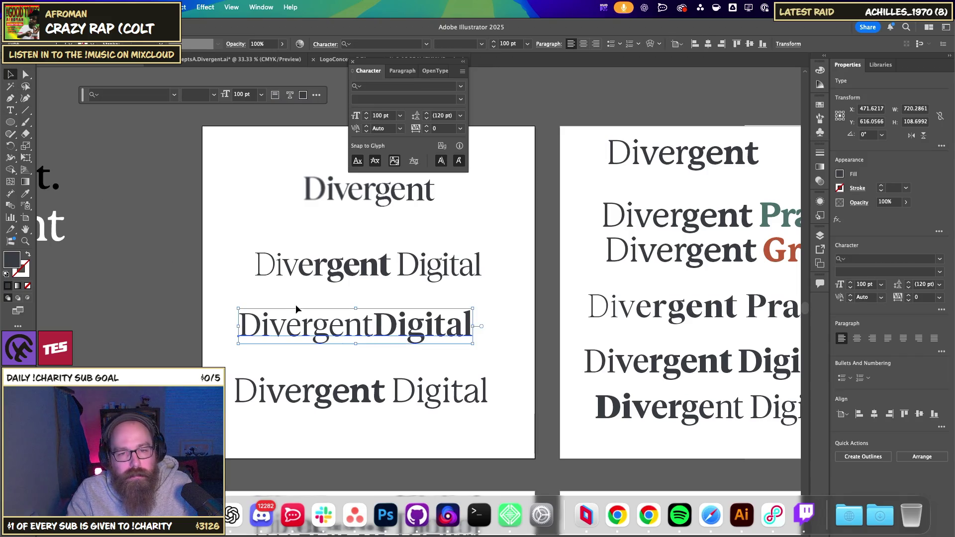
Try pasting the wordmark into Photoshop, then return to Illustrator.
{"action": "left_click", "coordinate": [386, 515]}
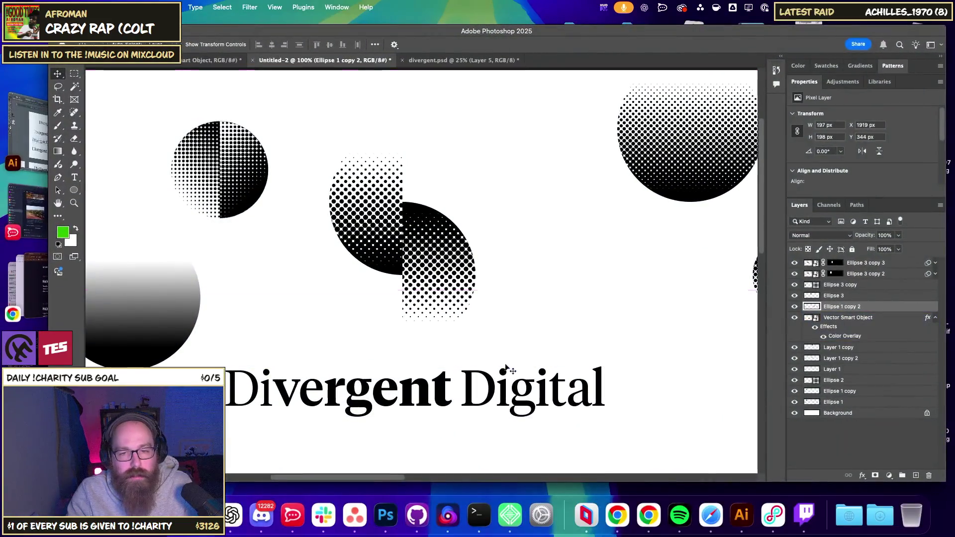
{"action": "key", "text": "super+v"}
{"action": "key", "text": "Return"}
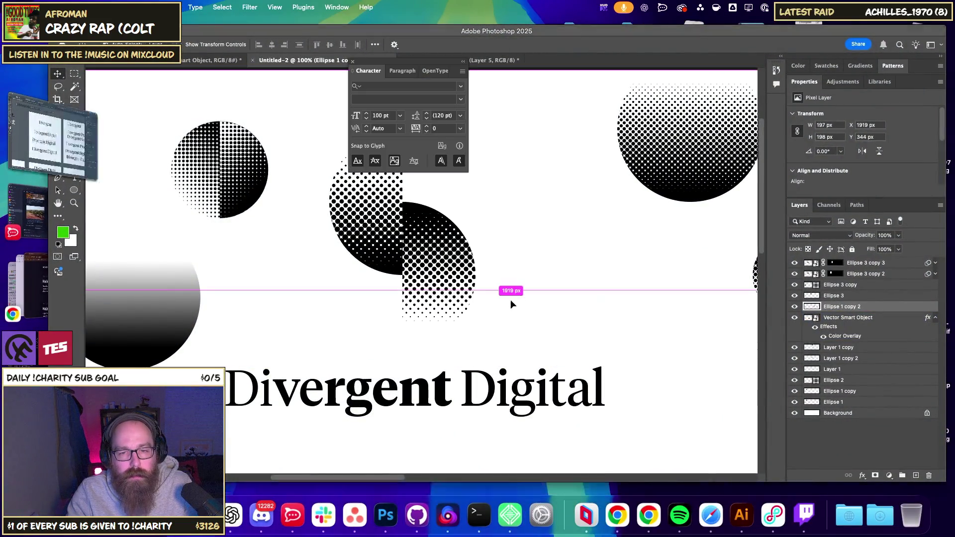
{"action": "key", "text": "super+Tab"}
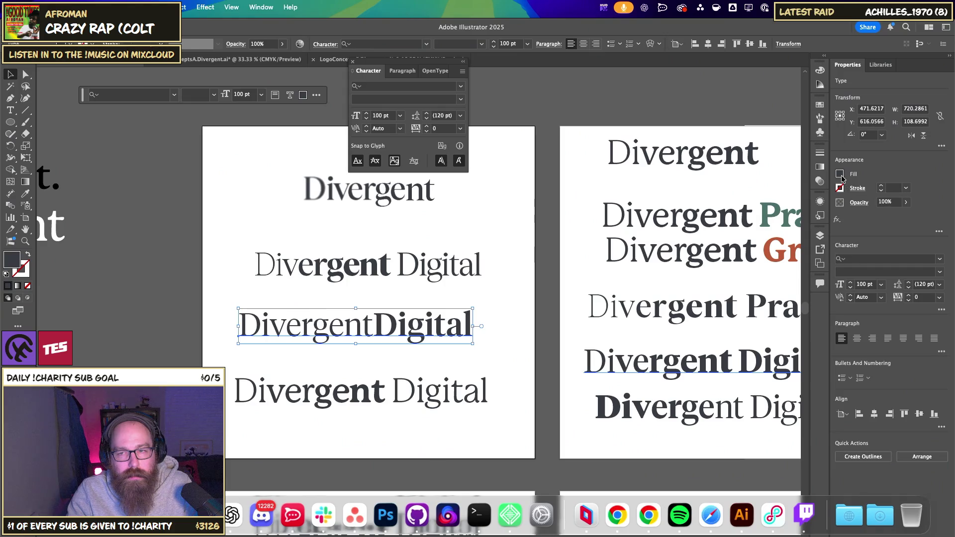
Change the wordmark's fill to pure black (RGB 0,0,0) using the RGB mixer.
{"action": "left_click", "coordinate": [839, 174]}
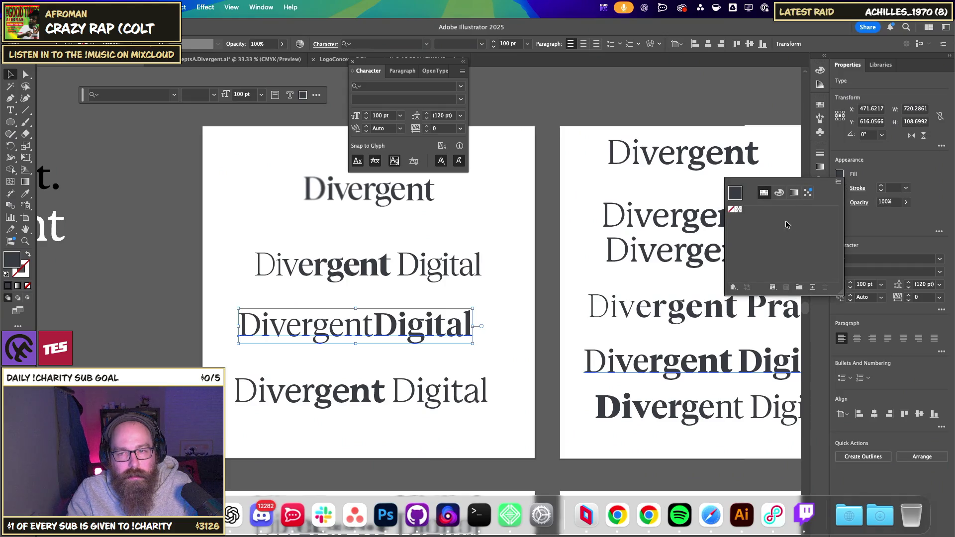
{"action": "left_click", "coordinate": [778, 192]}
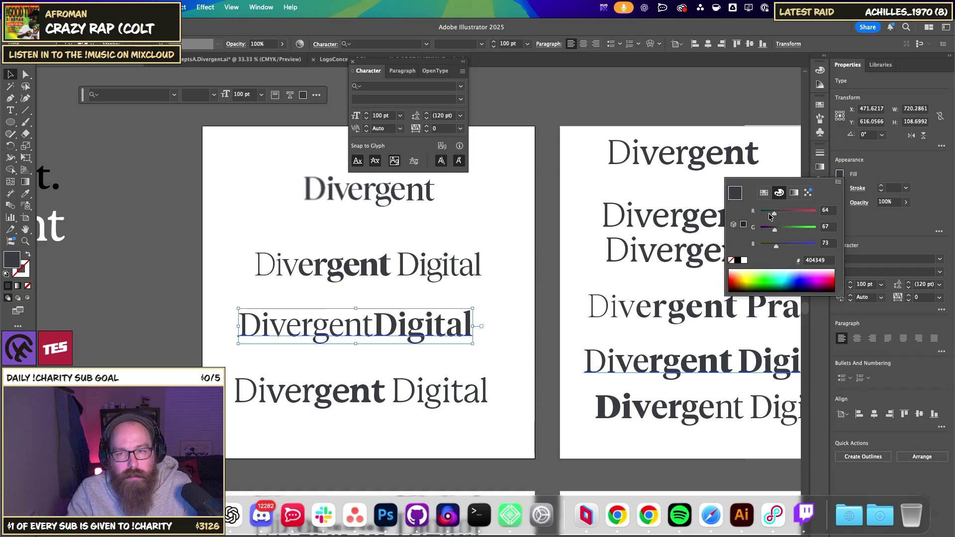
{"action": "left_click_drag", "start_coordinate": [773, 228], "coordinate": [766, 239]}
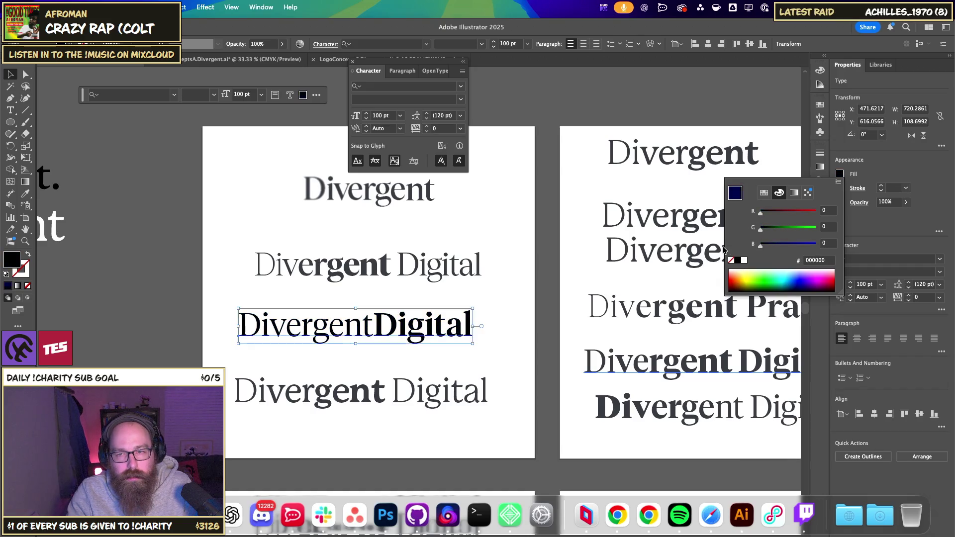
{"action": "left_click", "coordinate": [531, 359]}
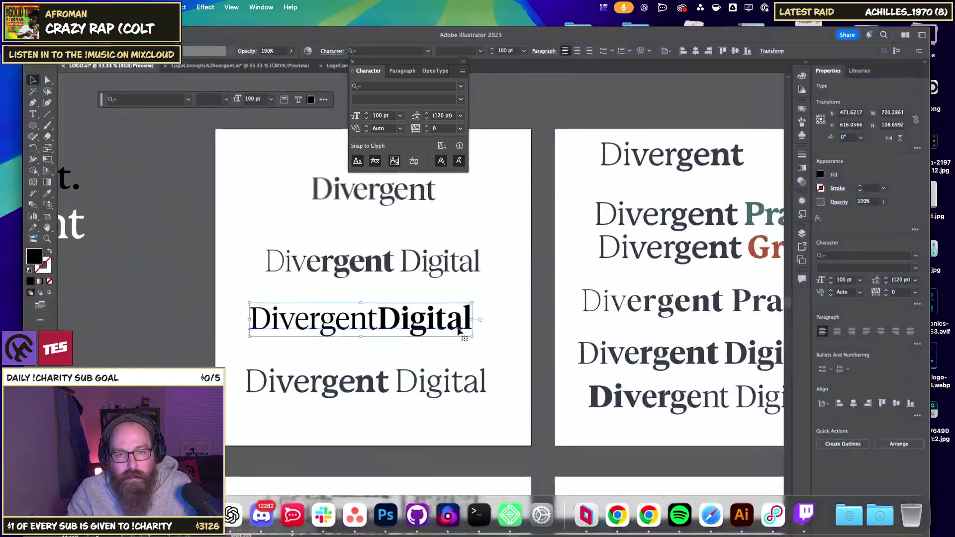
Paste the black wordmark into Photoshop as a smart object and delete the old Divergent Digital layer.
{"action": "key", "text": "super+Tab"}
{"action": "key", "text": "super+v"}
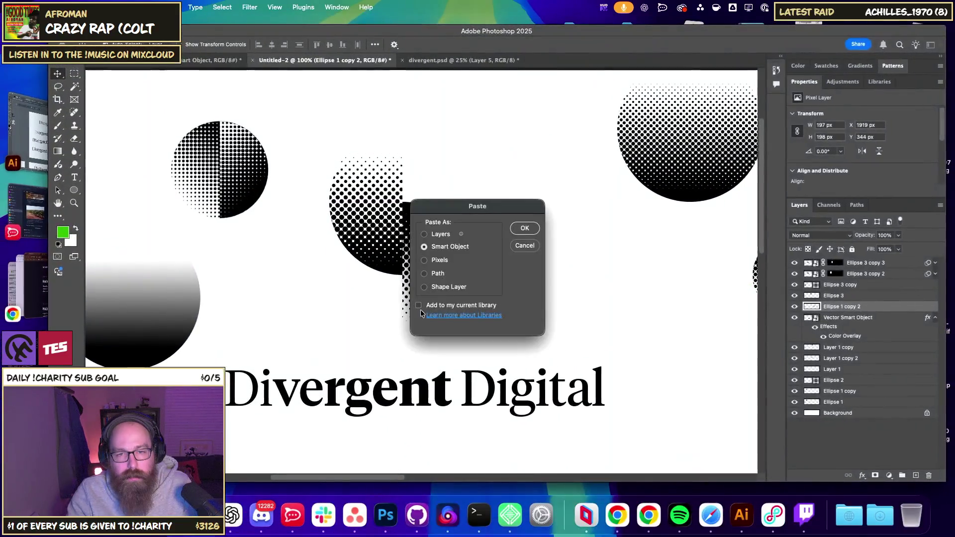
{"action": "left_click", "coordinate": [529, 230]}
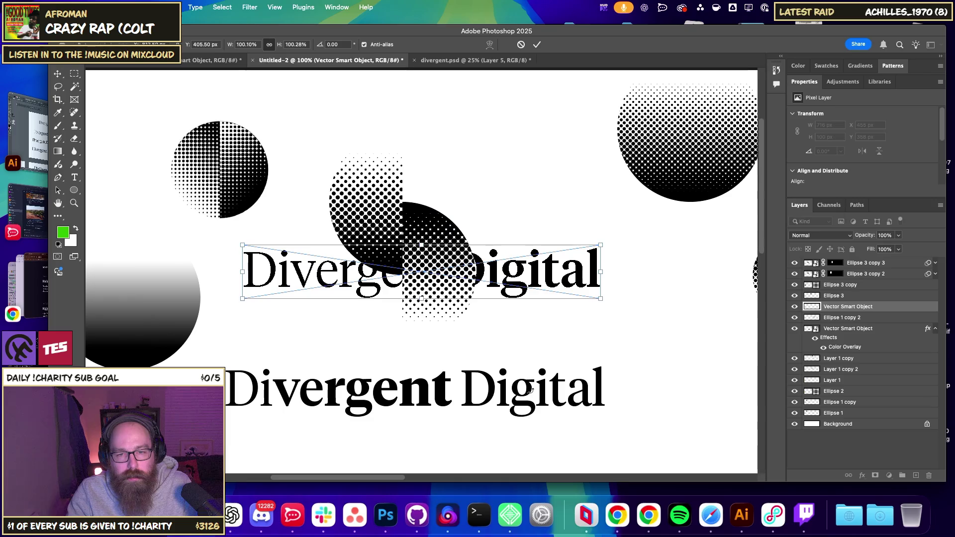
{"action": "key", "text": "Return"}
{"action": "left_click", "coordinate": [437, 396]}
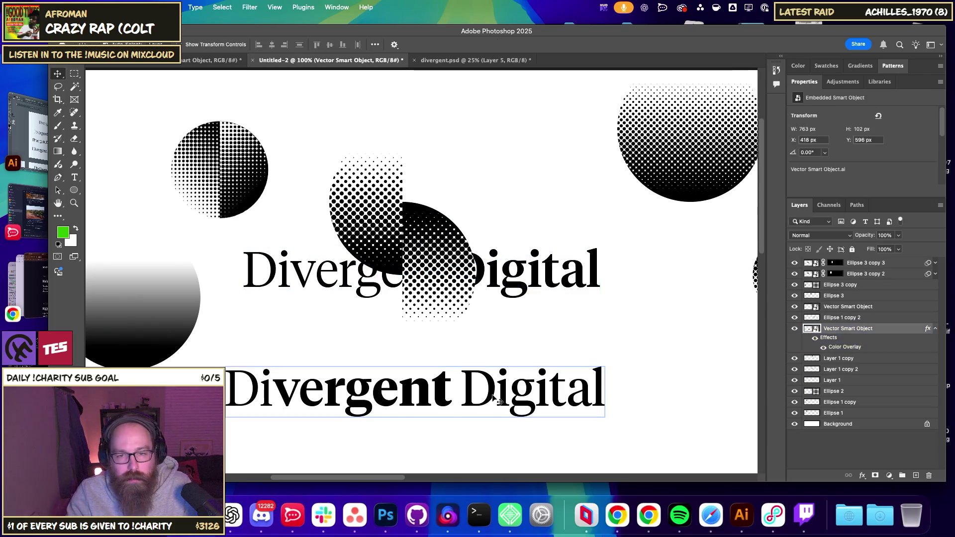
{"action": "key", "text": "Delete"}
{"action": "left_click_drag", "start_coordinate": [500, 299], "coordinate": [501, 385]}
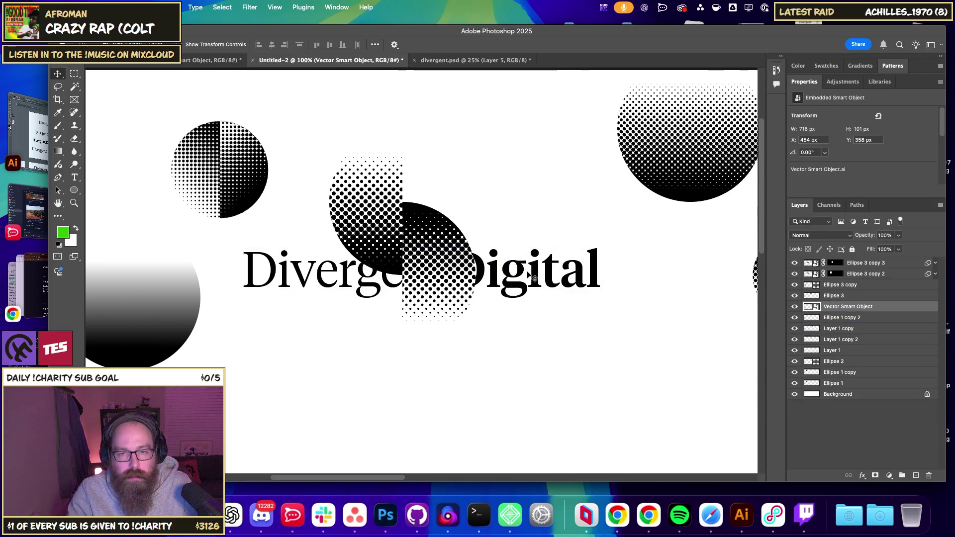
Bring the wordmark to the top layer and position it just below the halftone circles.
{"action": "left_click_drag", "start_coordinate": [521, 273], "coordinate": [507, 379]}
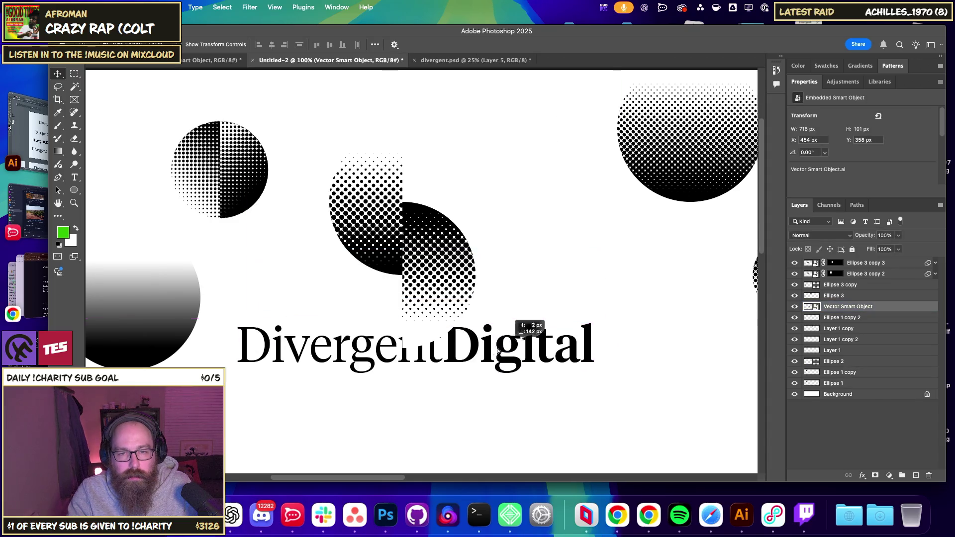
{"action": "key", "text": "ctrl+]"}
{"action": "key", "text": "ctrl+]"}
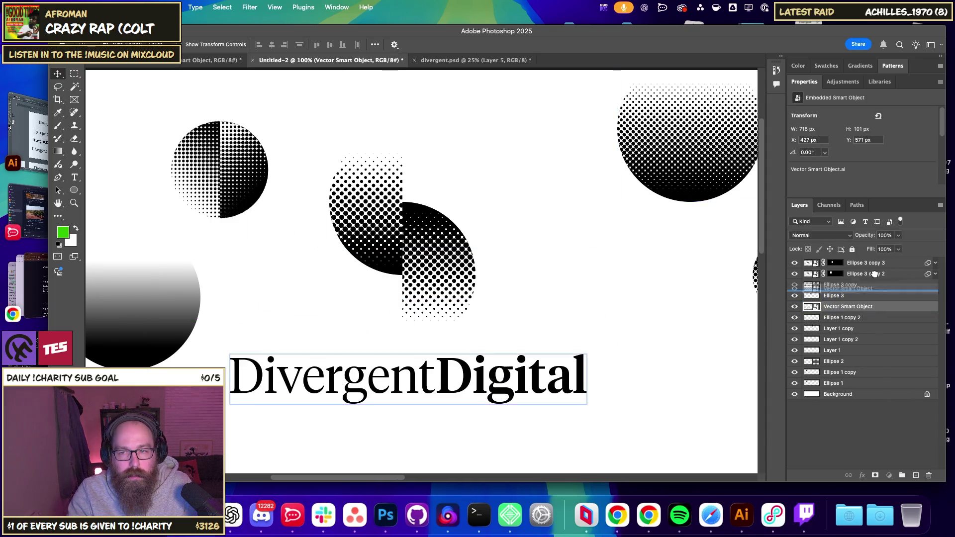
{"action": "key", "text": "ctrl+]"}
{"action": "key", "text": "ctrl+]"}
{"action": "left_click_drag", "start_coordinate": [418, 389], "coordinate": [421, 376]}
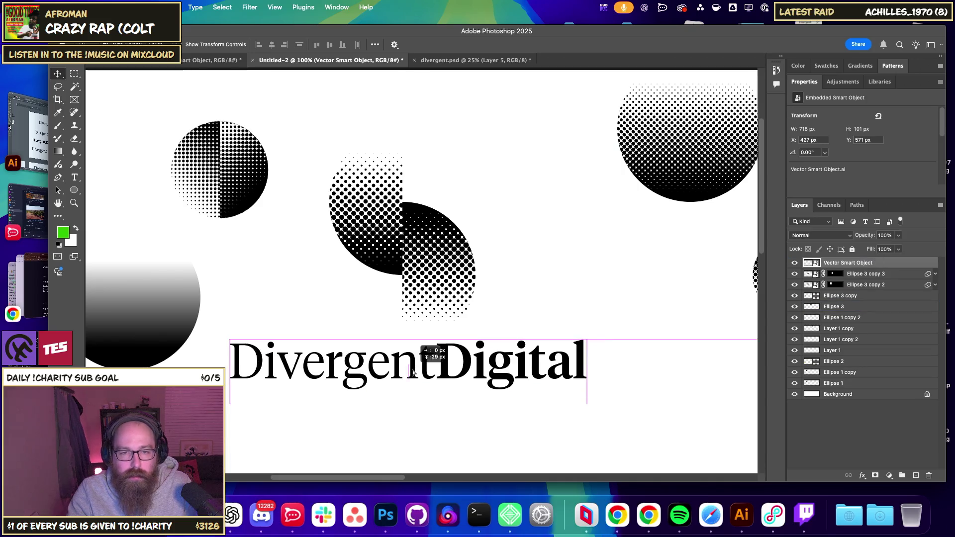
{"action": "left_click", "coordinate": [558, 281]}
{"action": "mouse_move", "coordinate": [558, 281]}
{"action": "left_mouse_down"}
{"action": "mouse_move", "coordinate": [555, 300]}
{"action": "mouse_move", "coordinate": [552, 257]}
{"action": "left_mouse_up"}
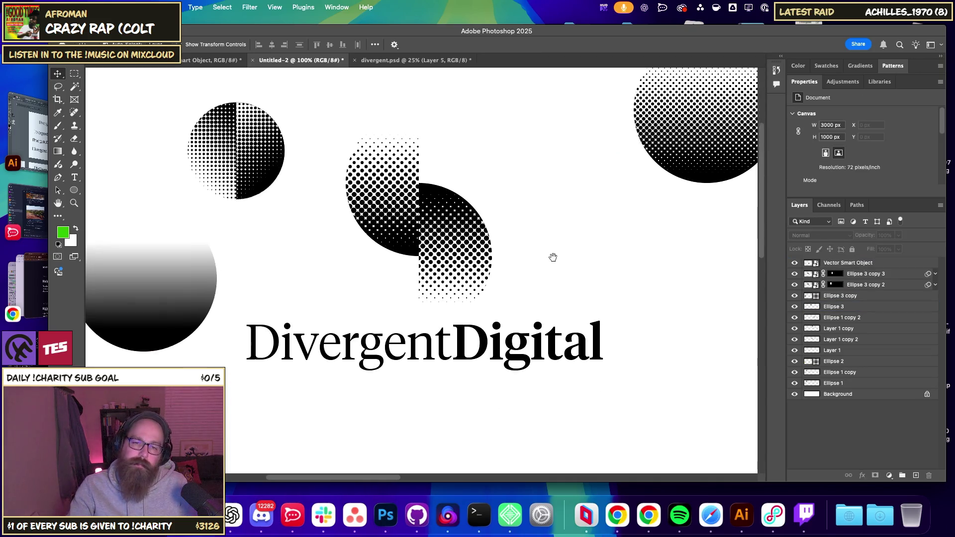
{"action": "scroll", "coordinate": [552, 261], "scroll_direction": "down", "scroll_amount": 5}
Move the gradient circle to the left edge and the half-halftone circle toward the top-left corner.
{"action": "scroll", "coordinate": [552, 262], "scroll_direction": "up", "scroll_amount": 2}
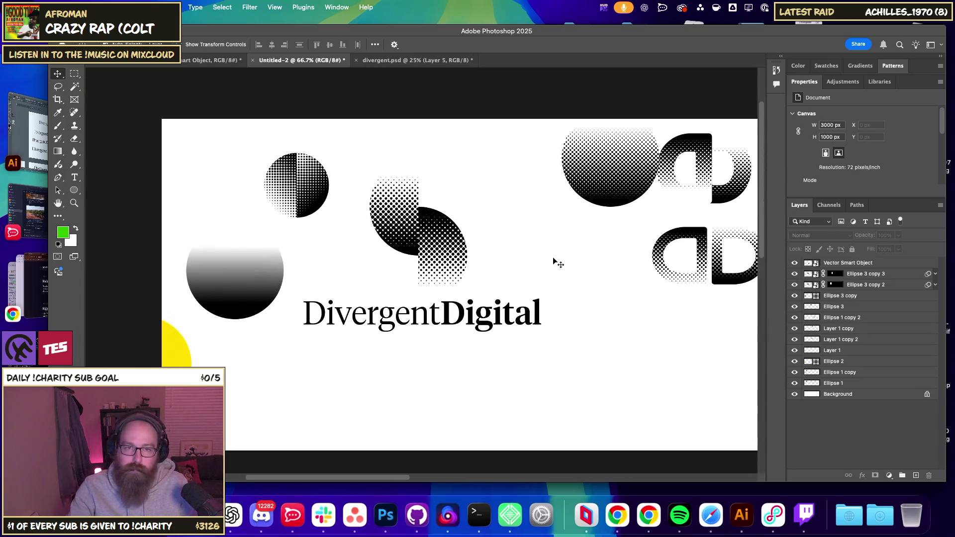
{"action": "left_click_drag", "start_coordinate": [280, 283], "coordinate": [198, 287]}
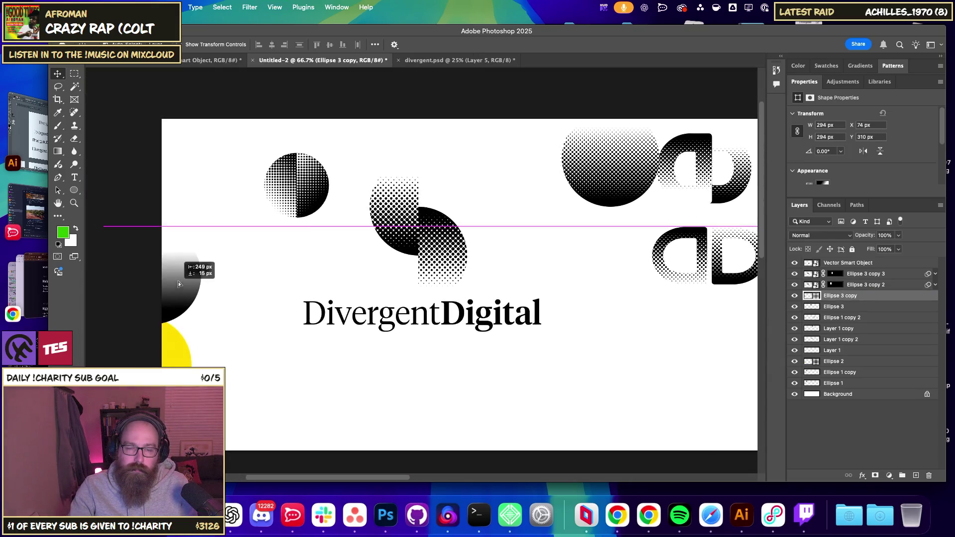
{"action": "left_click", "coordinate": [290, 173]}
{"action": "left_click_drag", "start_coordinate": [291, 173], "coordinate": [206, 153]}
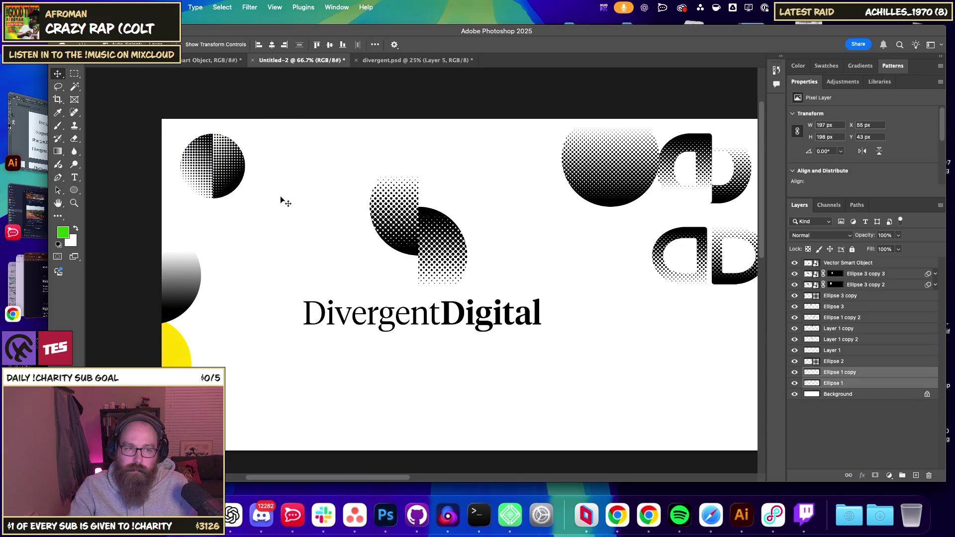
{"action": "left_click", "coordinate": [351, 267]}
{"action": "left_click_drag", "start_coordinate": [352, 267], "coordinate": [260, 273]}
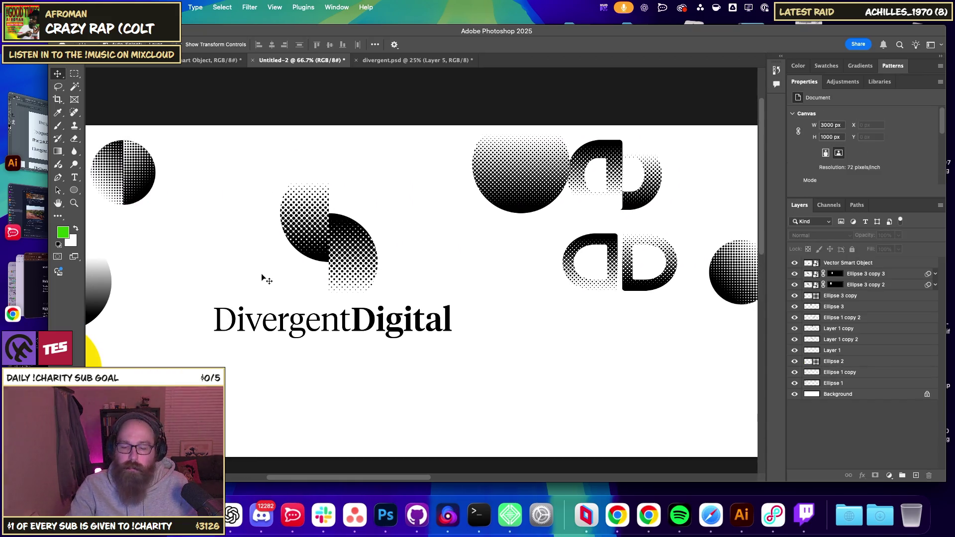
{"action": "key", "text": "super+equal"}
Raise the right half-circle to line up with its partner.
{"action": "left_click", "coordinate": [262, 278]}
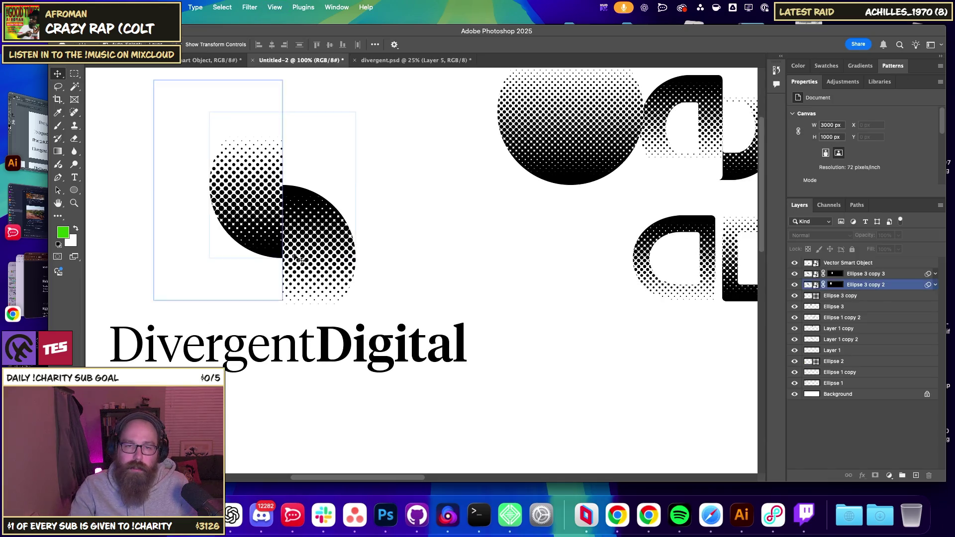
{"action": "left_click", "coordinate": [330, 268]}
{"action": "left_click_drag", "start_coordinate": [330, 271], "coordinate": [331, 250]}
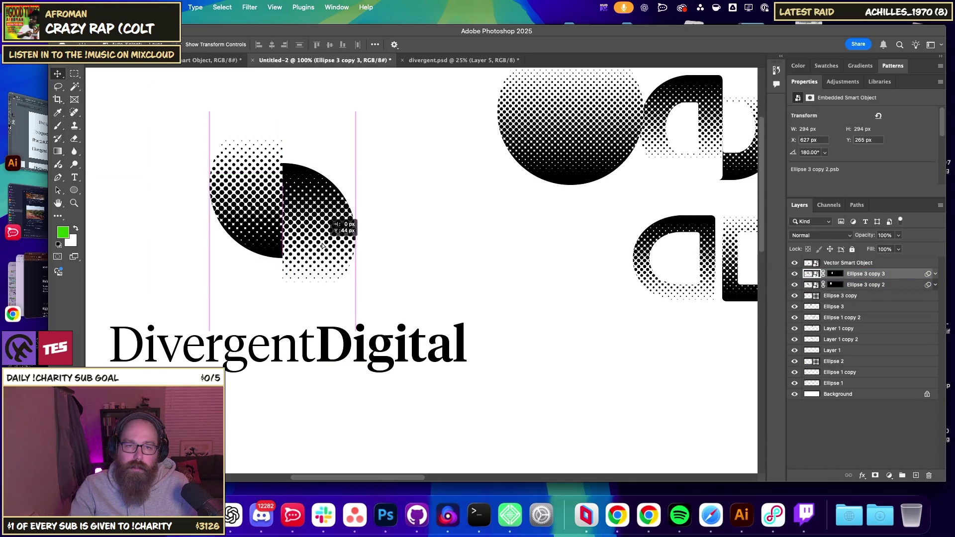
{"action": "left_click", "coordinate": [437, 258]}
{"action": "left_click_drag", "start_coordinate": [318, 293], "coordinate": [370, 338]}
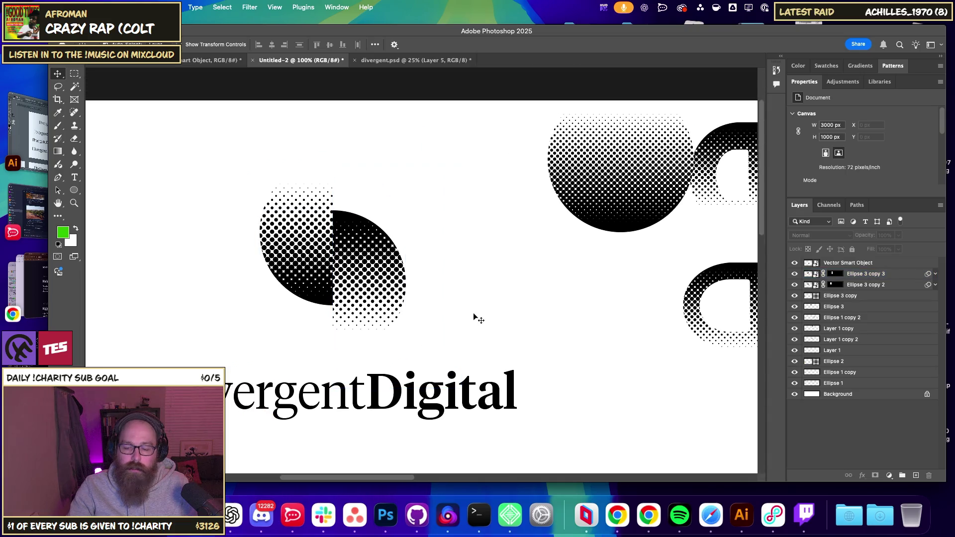
{"action": "key", "text": "super+minus"}
Rotate the half-circle pair with Free Transform, then undo the rotation.
{"action": "left_click_drag", "start_coordinate": [378, 220], "coordinate": [423, 286]}
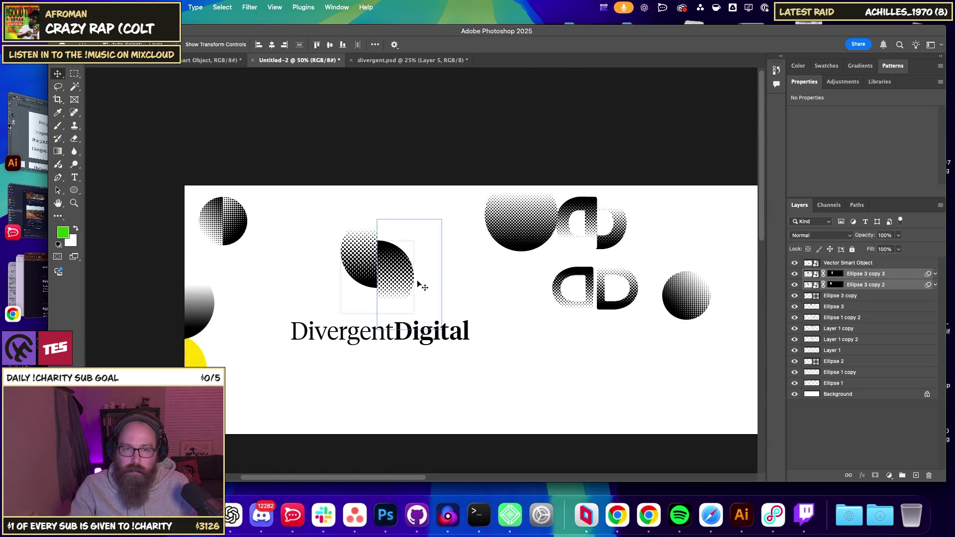
{"action": "key", "text": "super+t"}
{"action": "left_click", "coordinate": [483, 227]}
{"action": "left_click_drag", "start_coordinate": [483, 227], "coordinate": [404, 202]}
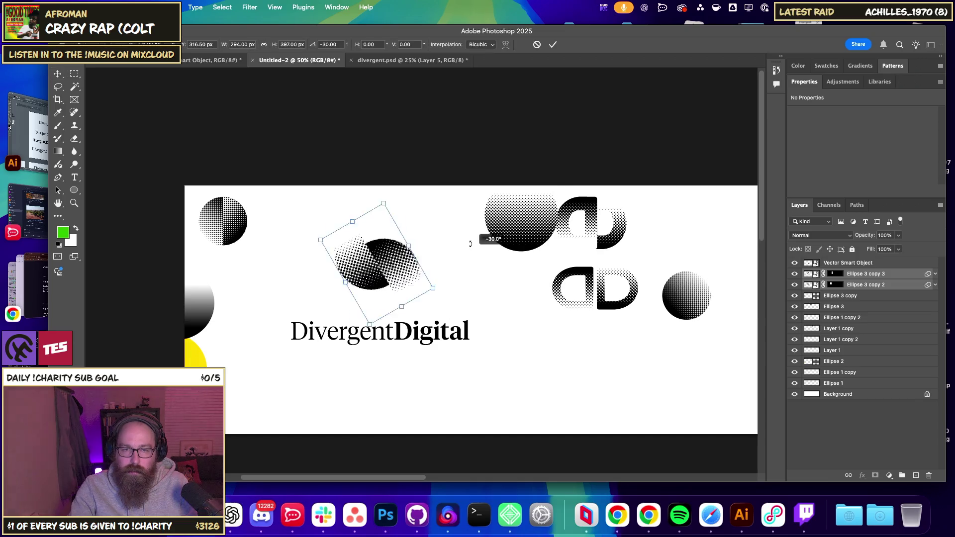
{"action": "key", "text": "Return"}
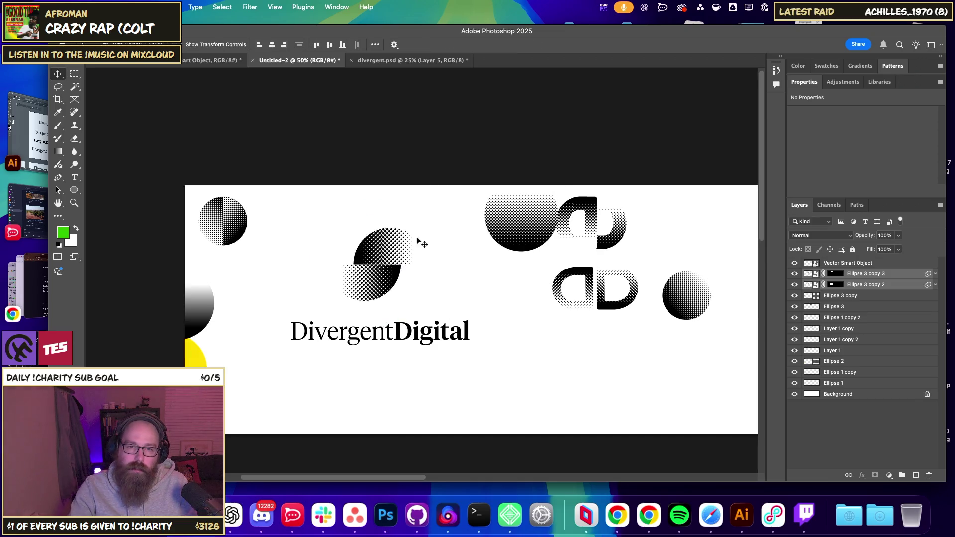
{"action": "scroll", "coordinate": [447, 249], "scroll_direction": "down", "scroll_amount": 3}
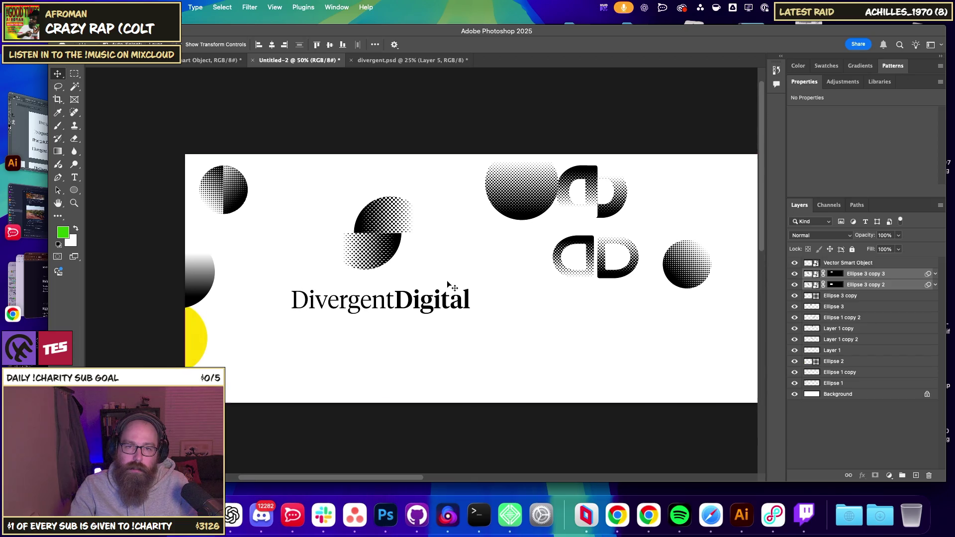
{"action": "key", "text": "super+z"}
{"action": "key", "text": "super+z"}
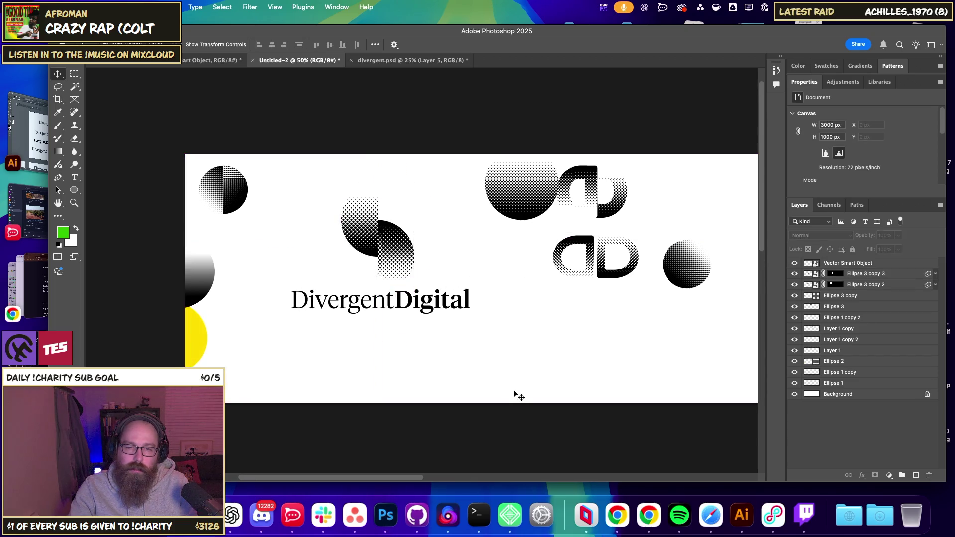
{"action": "key", "text": "super+z"}
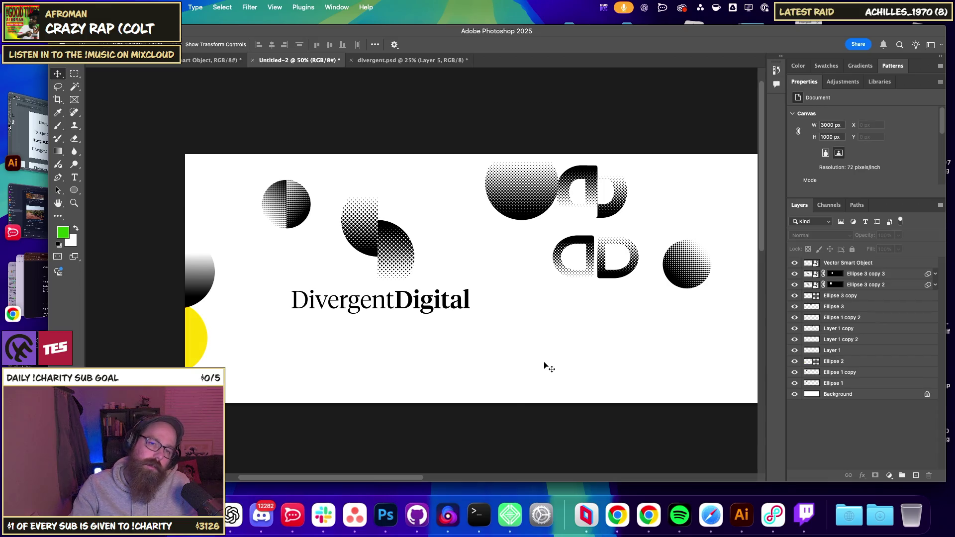
{"action": "key", "text": "shift+super+z"}
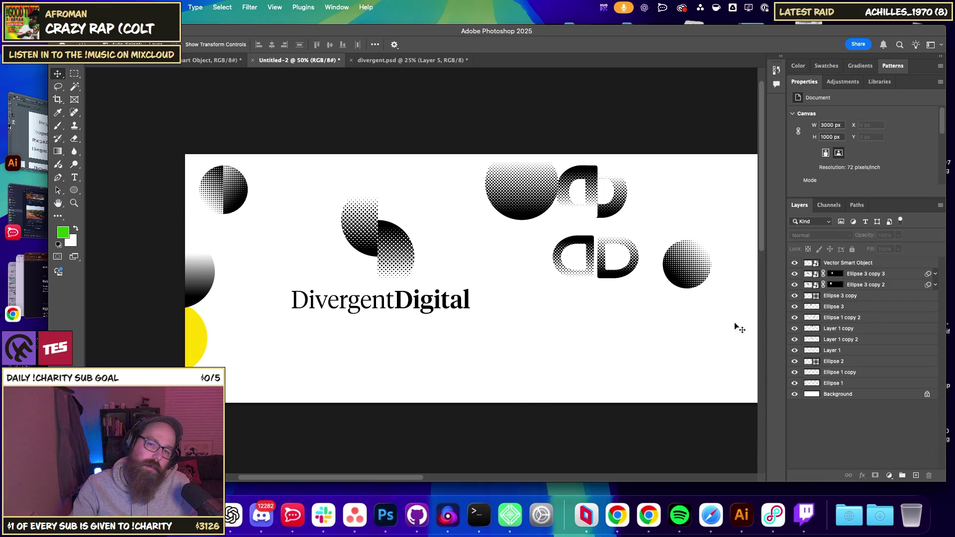
Select the right halftone circle and check the top-left circle's layer.
{"action": "left_click", "coordinate": [693, 267]}
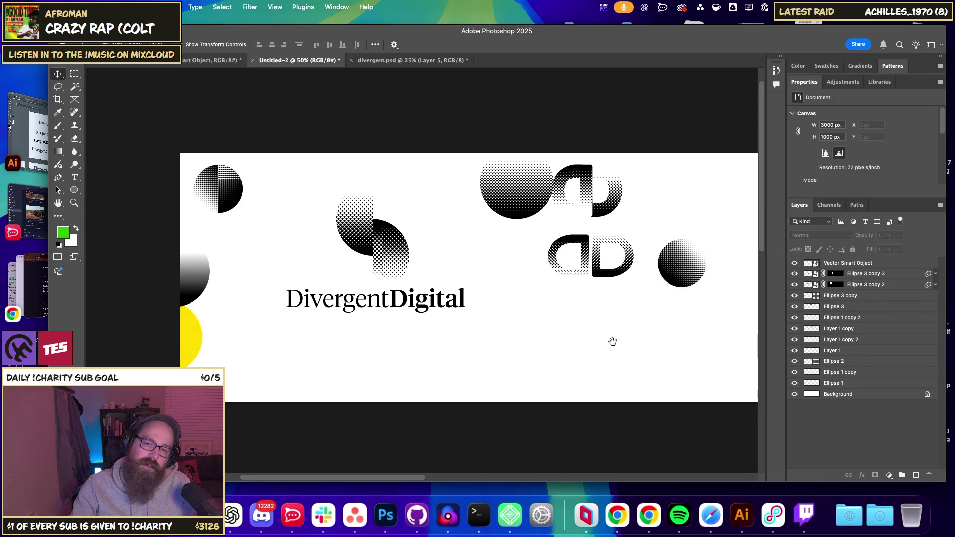
{"action": "scroll", "coordinate": [551, 341], "scroll_direction": "right", "scroll_amount": 3}
{"action": "left_click", "coordinate": [796, 383]}
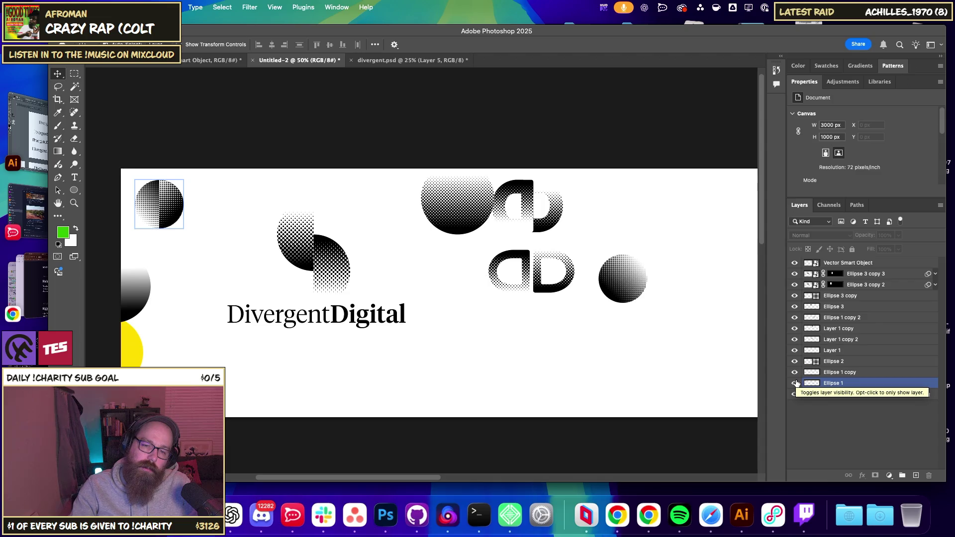
{"action": "left_click", "coordinate": [496, 396]}
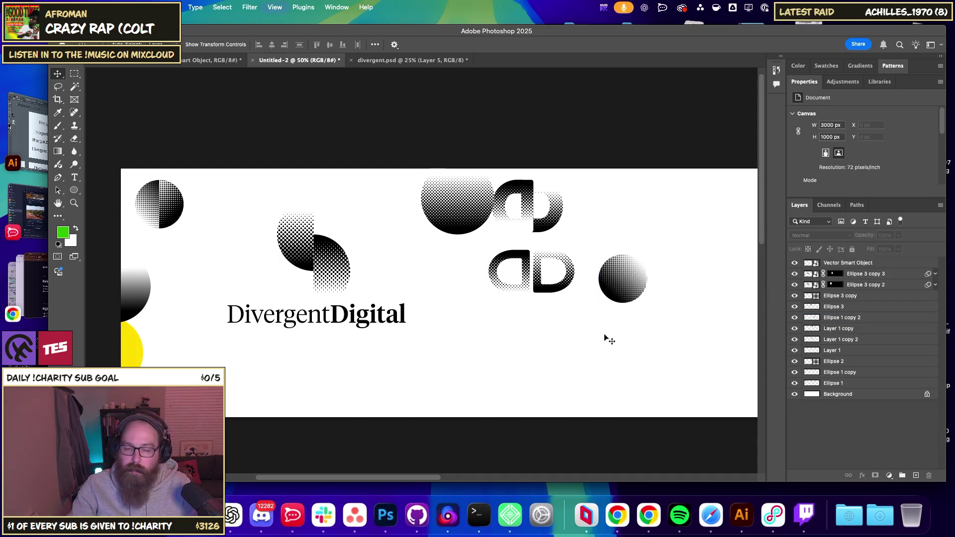
{"action": "scroll", "coordinate": [604, 338], "scroll_direction": "up", "scroll_amount": 5}
{"action": "scroll", "coordinate": [384, 331], "scroll_direction": "right", "scroll_amount": 10}
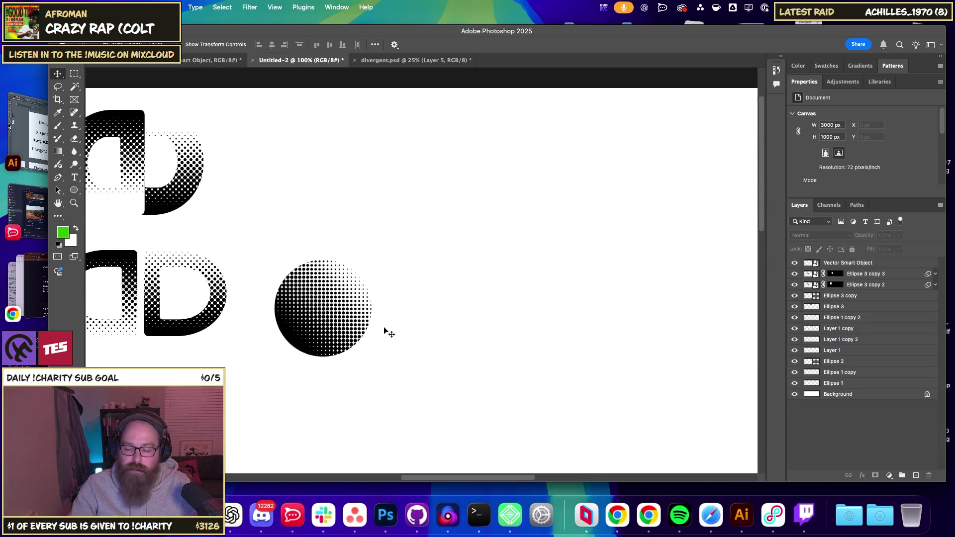
{"action": "scroll", "coordinate": [384, 330], "scroll_direction": "up", "scroll_amount": 3}
{"action": "scroll", "coordinate": [411, 279], "scroll_direction": "left", "scroll_amount": 5}
{"action": "scroll", "coordinate": [411, 279], "scroll_direction": "down", "scroll_amount": 2}
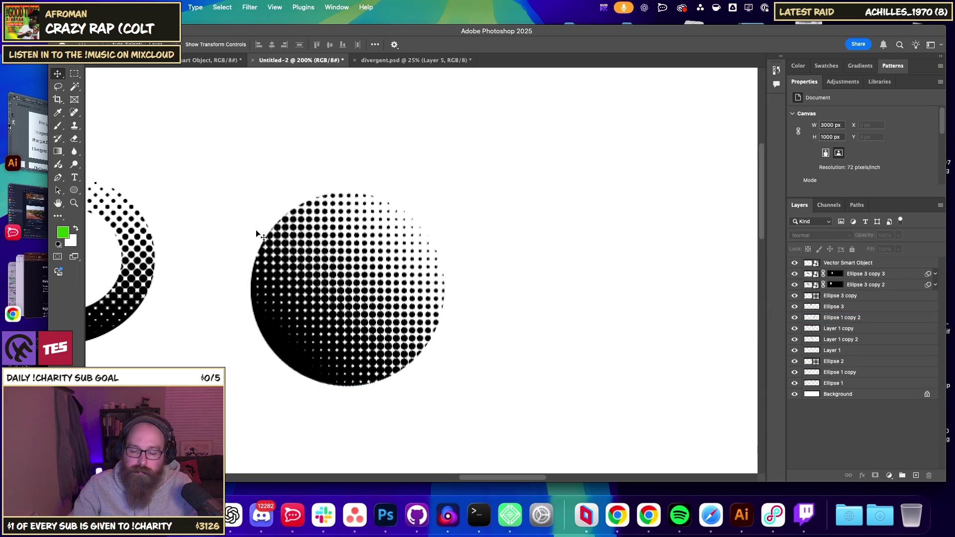
Zoom out to see the whole card and nudge a half-circle up slightly.
{"action": "key", "text": "super+minus"}
{"action": "key", "text": "super+minus"}
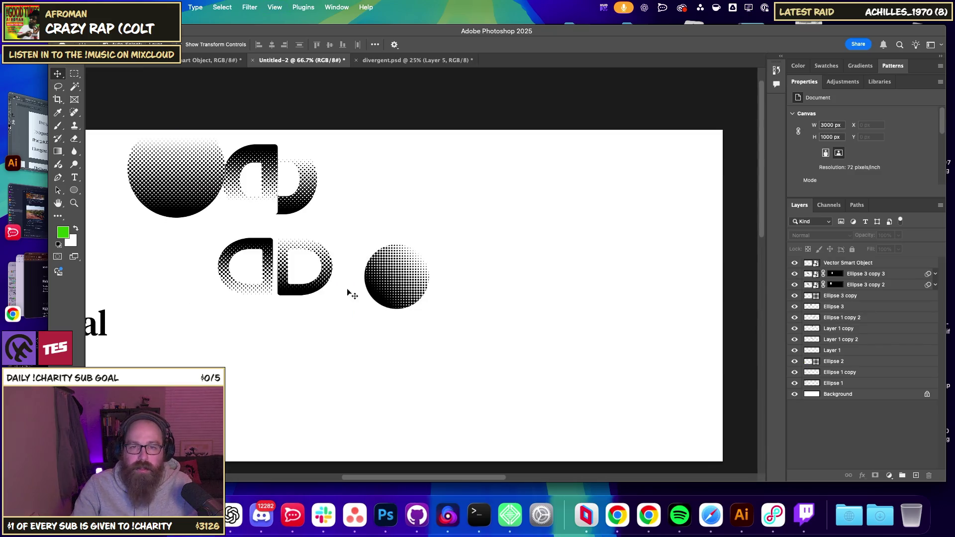
{"action": "scroll", "coordinate": [377, 308], "scroll_direction": "left", "scroll_amount": 6}
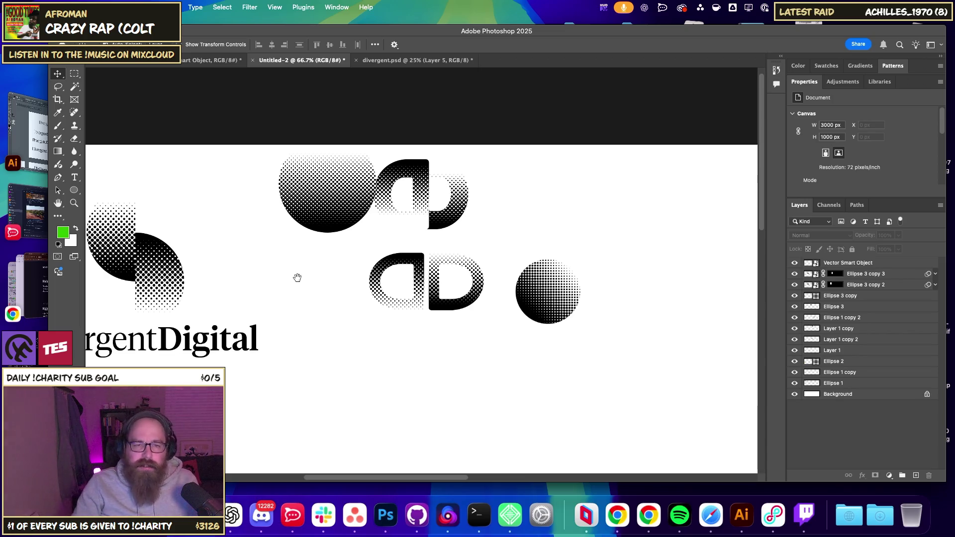
{"action": "scroll", "coordinate": [363, 311], "scroll_direction": "up", "scroll_amount": 3}
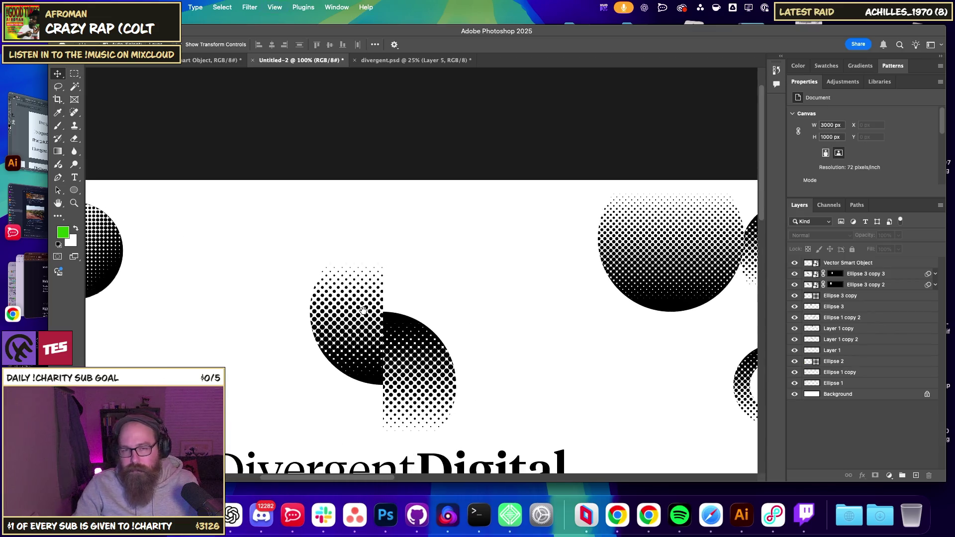
{"action": "scroll", "coordinate": [363, 311], "scroll_direction": "down", "scroll_amount": 3}
{"action": "left_click_drag", "start_coordinate": [418, 308], "coordinate": [418, 296]}
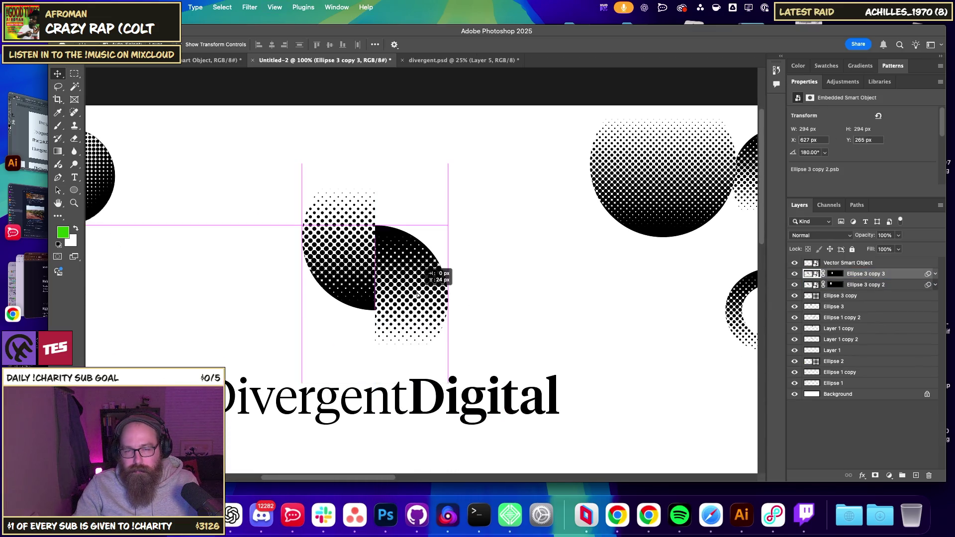
{"action": "left_click", "coordinate": [489, 289]}
{"action": "scroll", "coordinate": [524, 306], "scroll_direction": "down", "scroll_amount": 3}
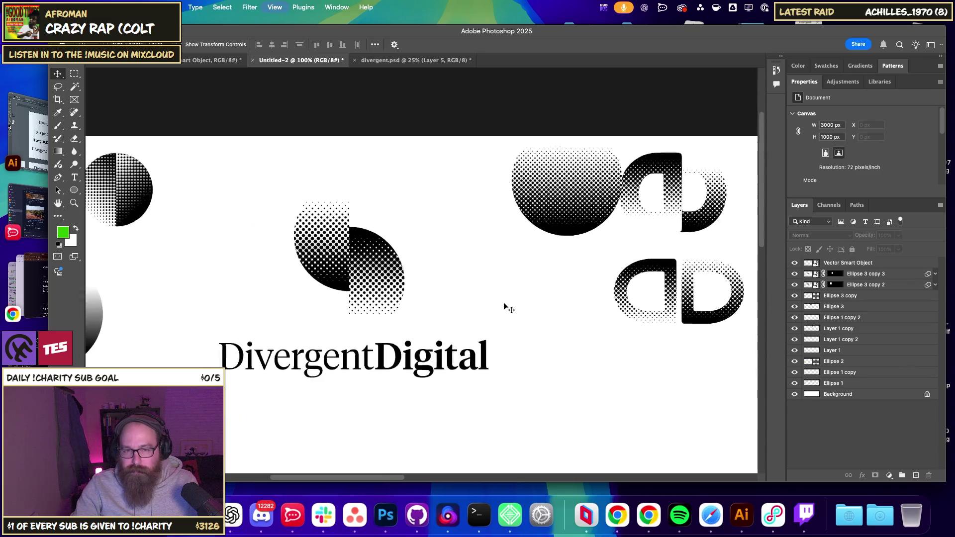
Move the half-circle pair to the lower right and place a halftone circle copy above the wordmark.
{"action": "mouse_move", "coordinate": [489, 300]}
{"action": "left_mouse_down"}
{"action": "mouse_move", "coordinate": [333, 257]}
{"action": "mouse_move", "coordinate": [618, 360]}
{"action": "left_mouse_up"}
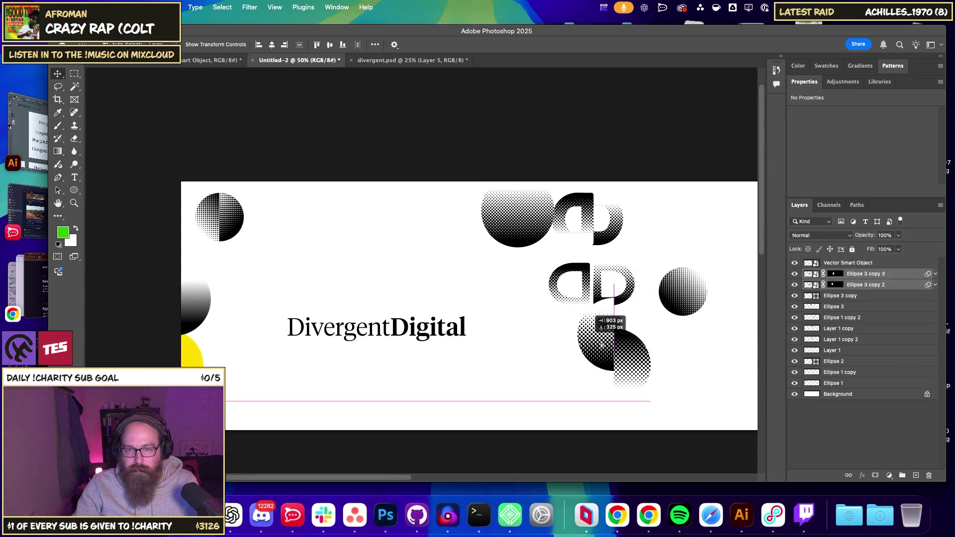
{"action": "left_click_drag", "start_coordinate": [690, 296], "coordinate": [379, 280], "text": "alt"}
{"action": "left_click", "coordinate": [486, 365]}
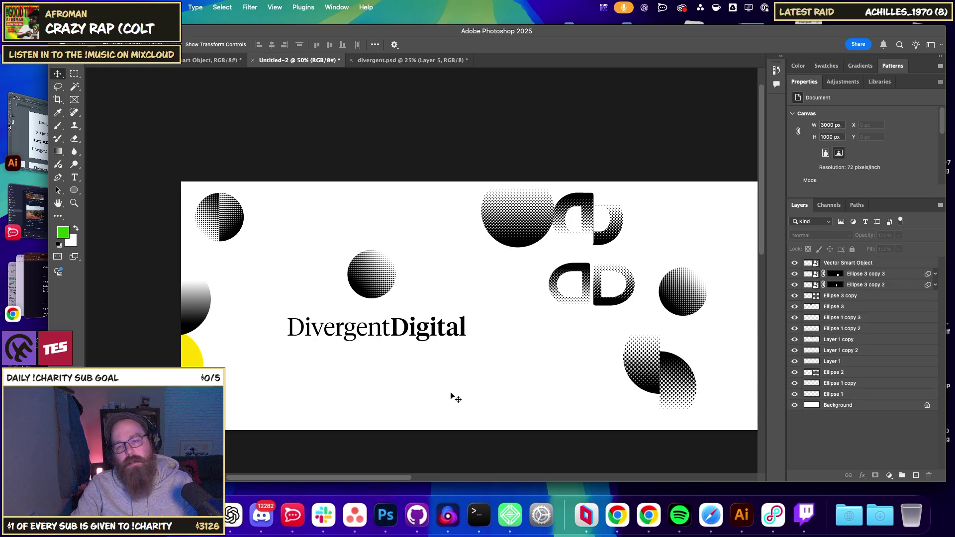
Edit the wordmark smart object in Illustrator to delete 'Digital', then save and close it.
{"action": "left_click", "coordinate": [368, 333]}
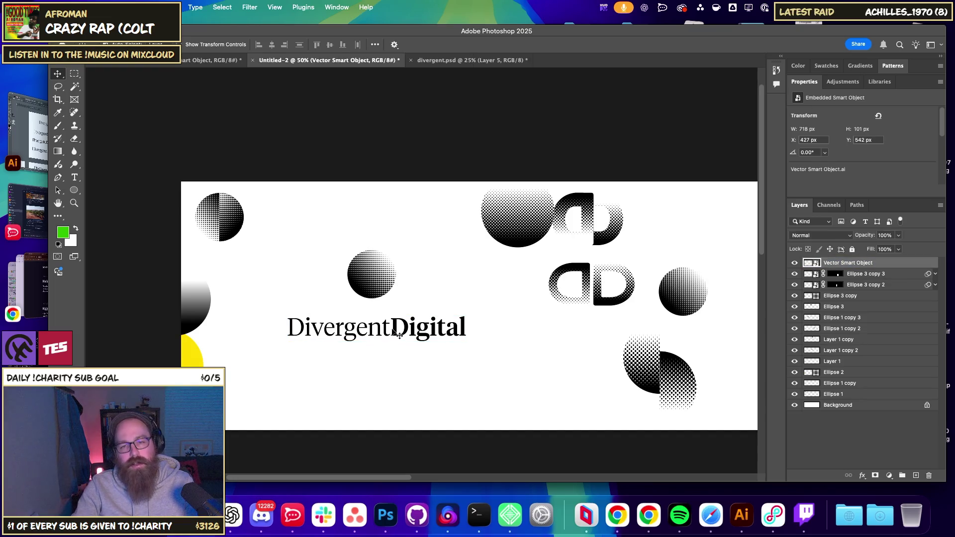
{"action": "left_click", "coordinate": [393, 332]}
{"action": "left_click", "coordinate": [398, 335]}
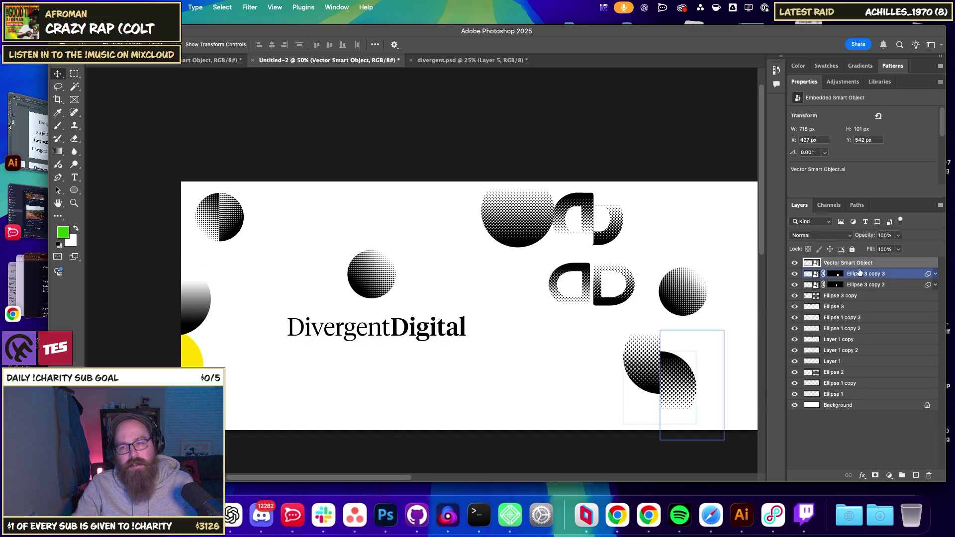
{"action": "double_click", "coordinate": [813, 263]}
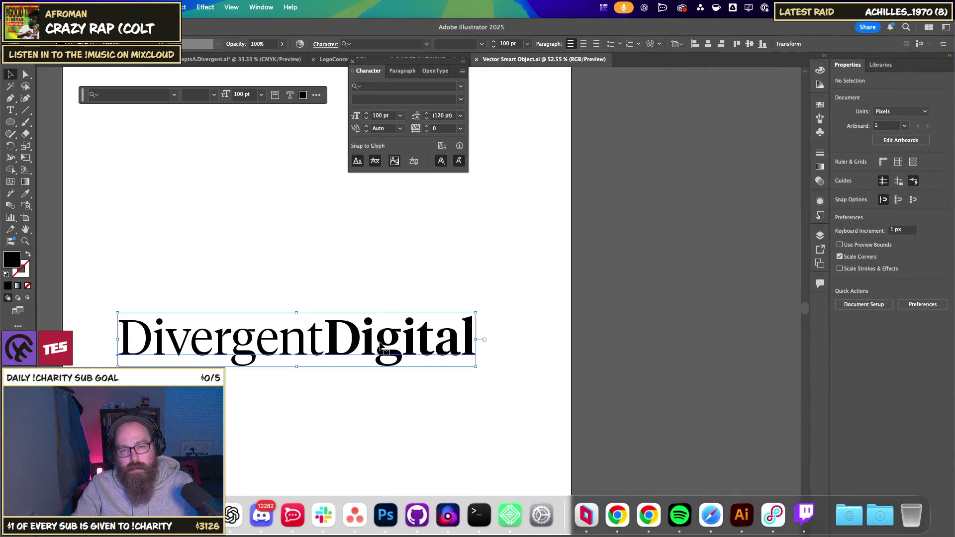
{"action": "double_click", "coordinate": [333, 338]}
{"action": "left_click_drag", "start_coordinate": [325, 339], "coordinate": [518, 341]}
{"action": "key", "text": "BackSpace"}
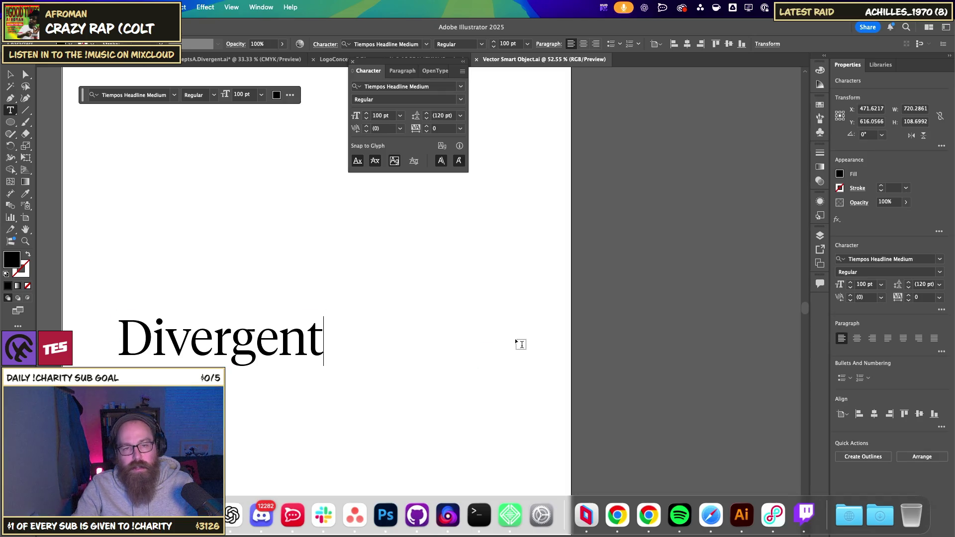
{"action": "left_click", "coordinate": [11, 74]}
{"action": "key", "text": "super+s"}
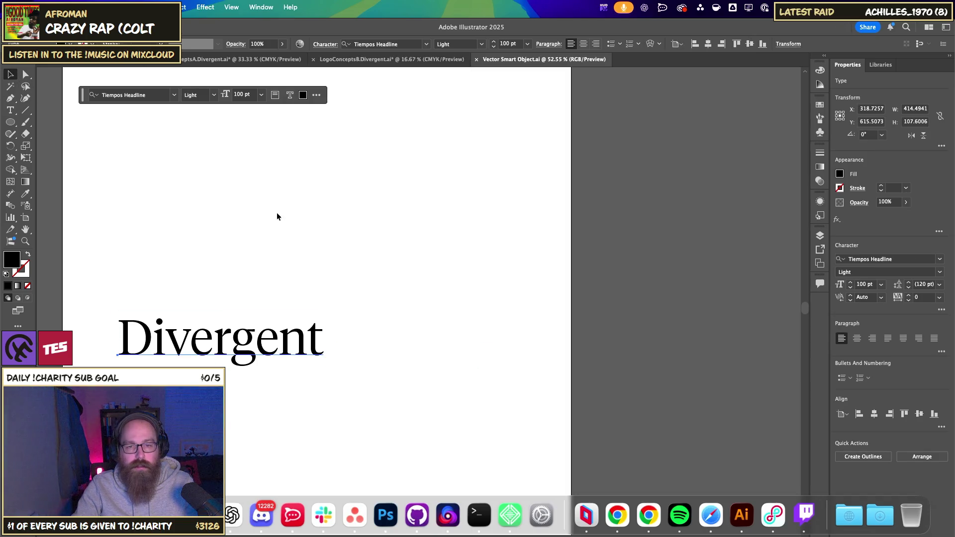
{"action": "key", "text": "super+w"}
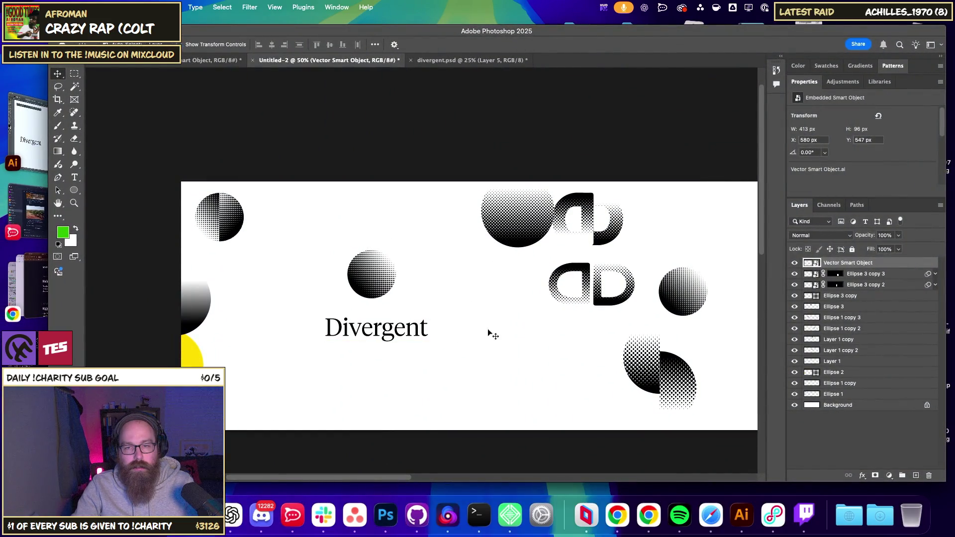
{"action": "left_click", "coordinate": [417, 311]}
{"action": "key", "text": "super+equal"}
{"action": "key", "text": "super+equal"}
Add a new text line 'DIGITAL' below Divergent and select its text.
{"action": "scroll", "coordinate": [386, 258], "scroll_direction": "down", "scroll_amount": 3}
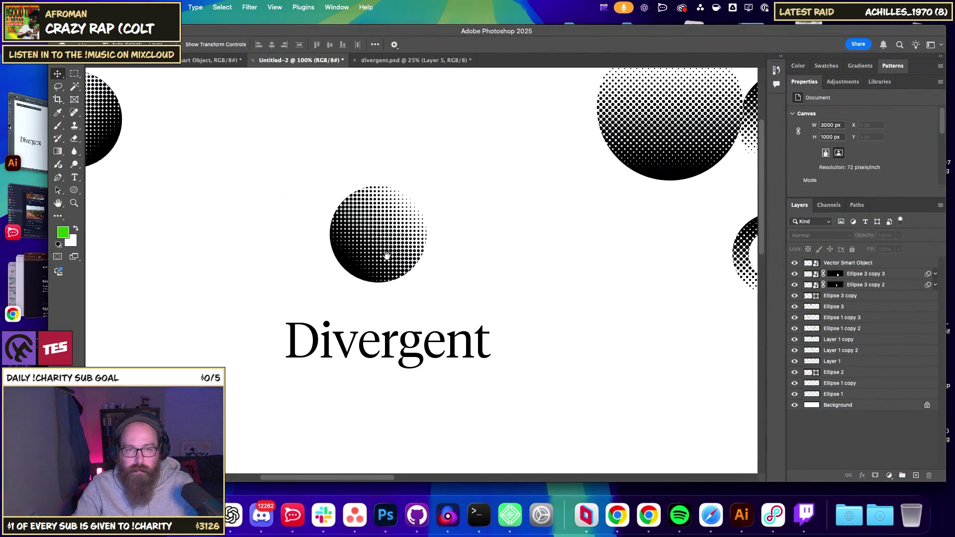
{"action": "left_click", "coordinate": [409, 251]}
{"action": "key", "text": "super+r"}
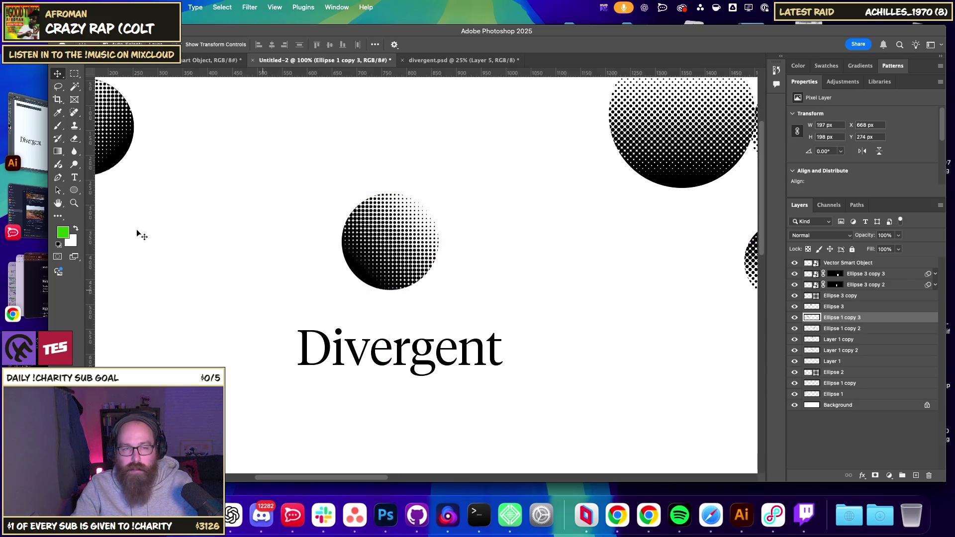
{"action": "left_click", "coordinate": [74, 177]}
{"action": "left_click", "coordinate": [380, 420]}
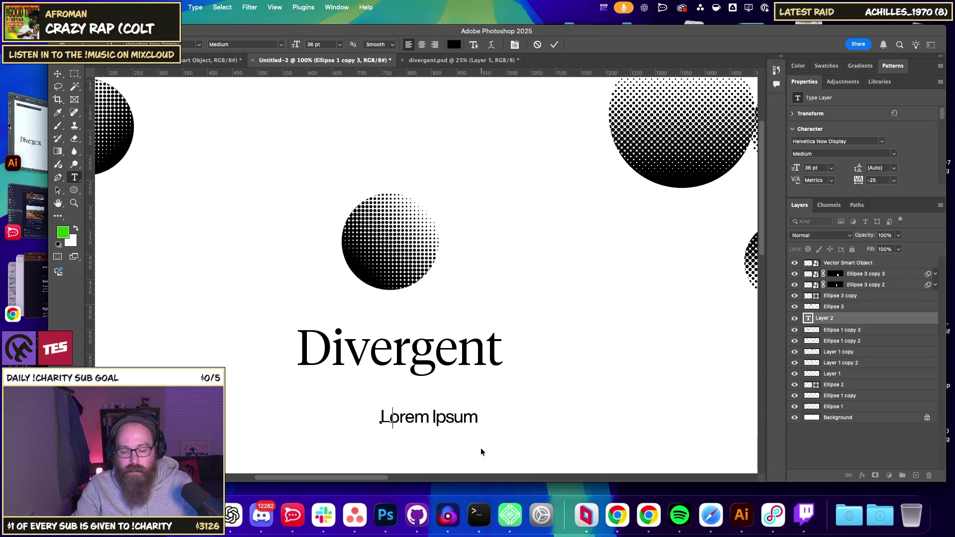
{"action": "type", "text": "DIGITAL"}
{"action": "key", "text": "super+a"}
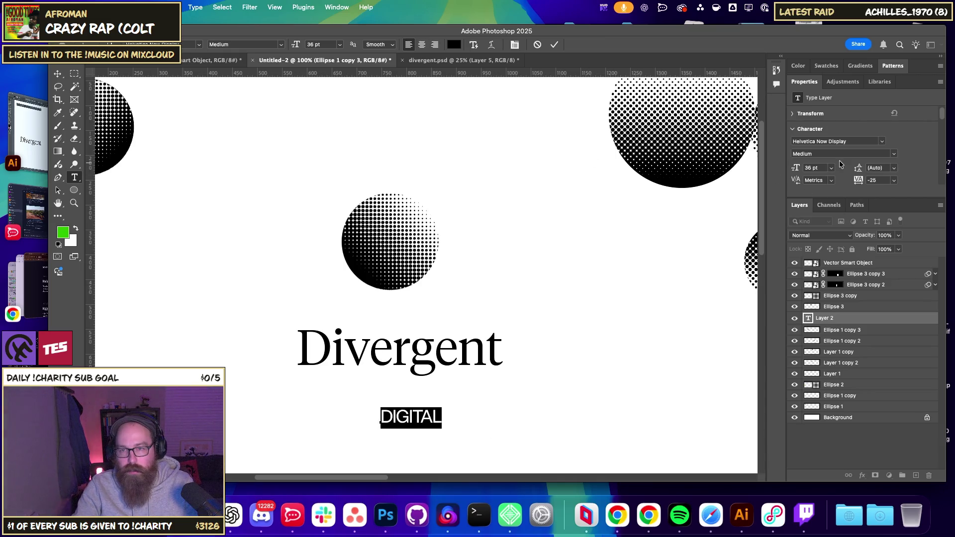
Set DIGITAL to Helvetica Now Display Regular after trying Light and Light Italic.
{"action": "left_click", "coordinate": [881, 142]}
{"action": "left_click", "coordinate": [881, 143]}
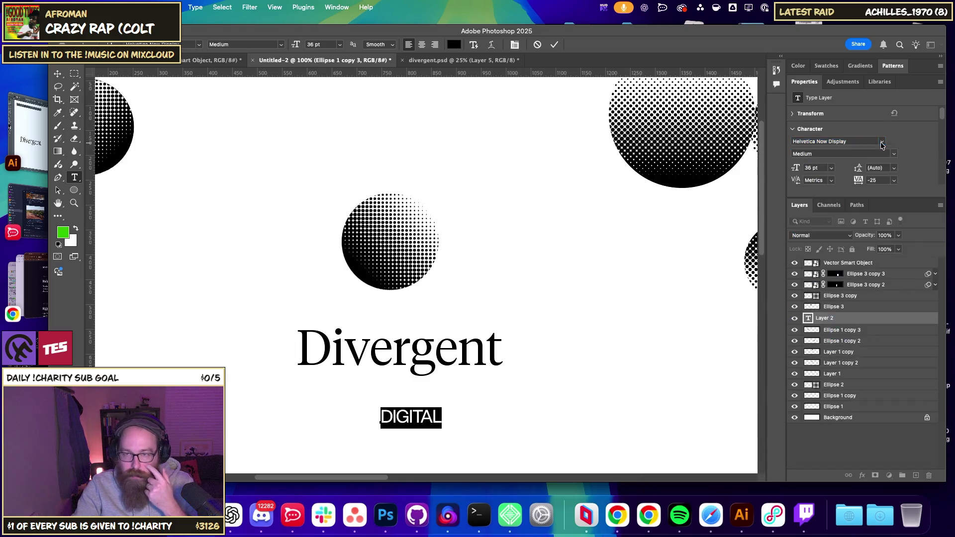
{"action": "left_click", "coordinate": [890, 155]}
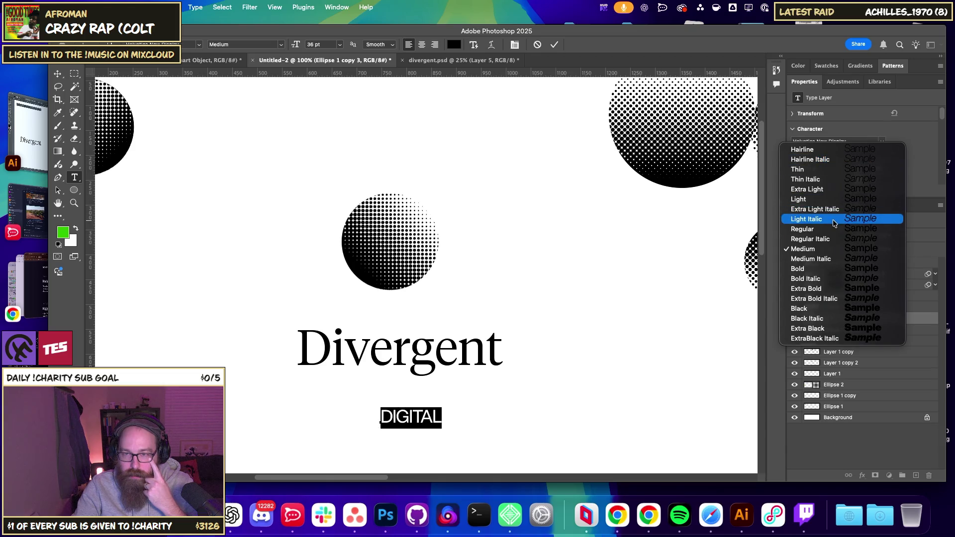
{"action": "left_click", "coordinate": [833, 200]}
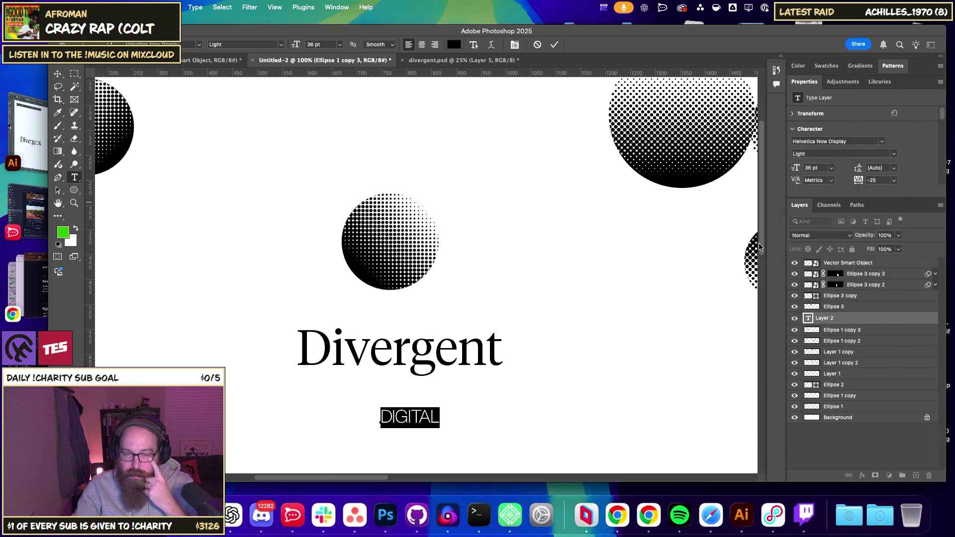
{"action": "left_click", "coordinate": [894, 157]}
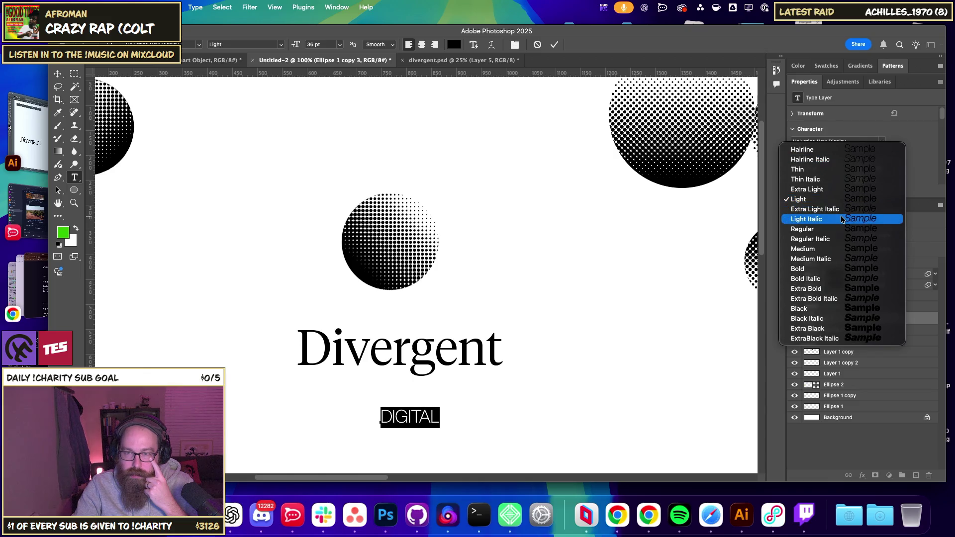
{"action": "left_click", "coordinate": [863, 202]}
{"action": "left_click", "coordinate": [895, 156]}
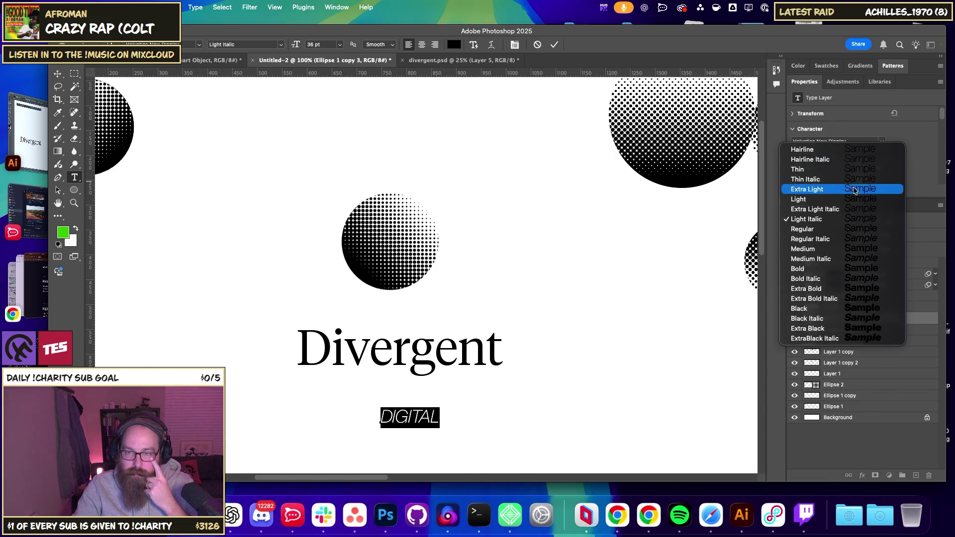
{"action": "left_click", "coordinate": [852, 220]}
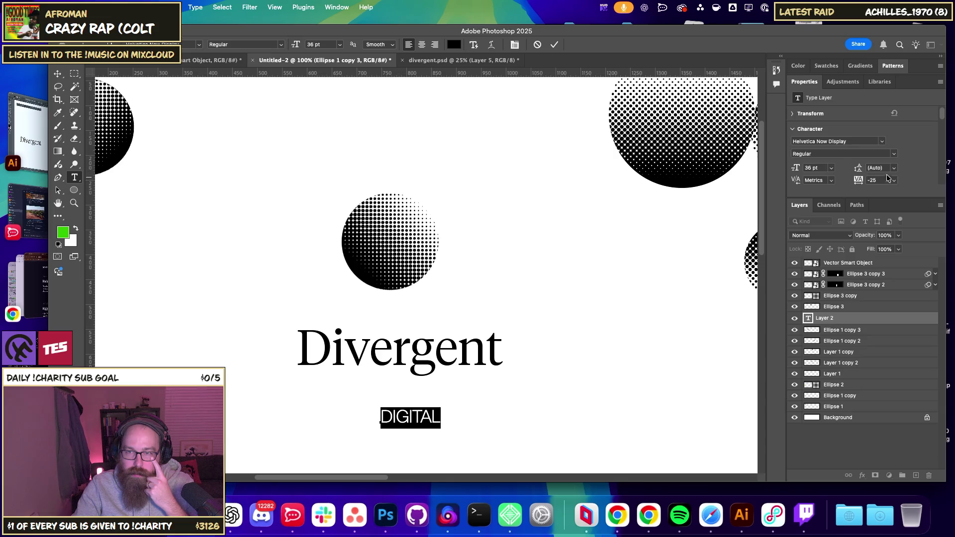
Give DIGITAL 400 tracking and 14 pt size, then commit the text.
{"action": "left_click", "coordinate": [894, 180]}
{"action": "left_click", "coordinate": [879, 251]}
{"action": "left_click", "coordinate": [894, 184]}
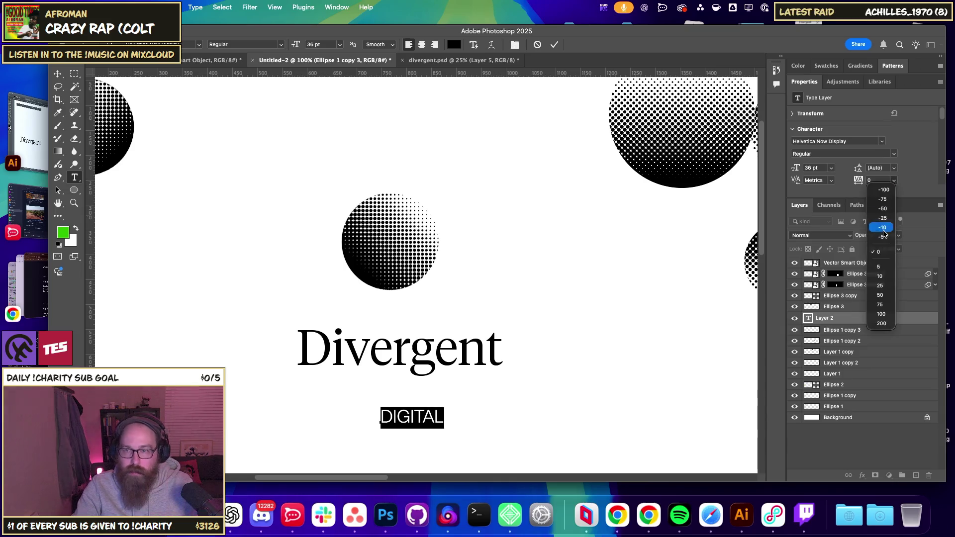
{"action": "left_click", "coordinate": [880, 323]}
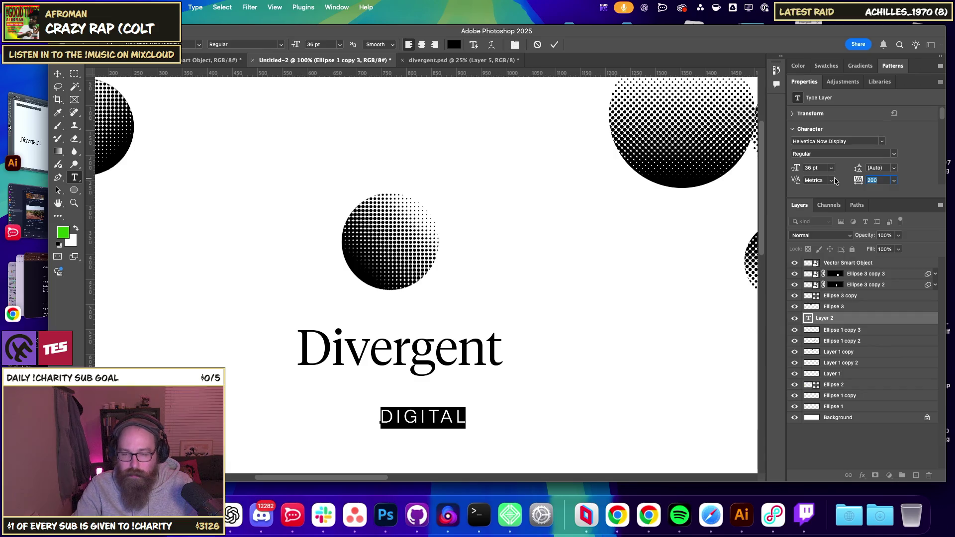
{"action": "type", "text": "400"}
{"action": "key", "text": "Return"}
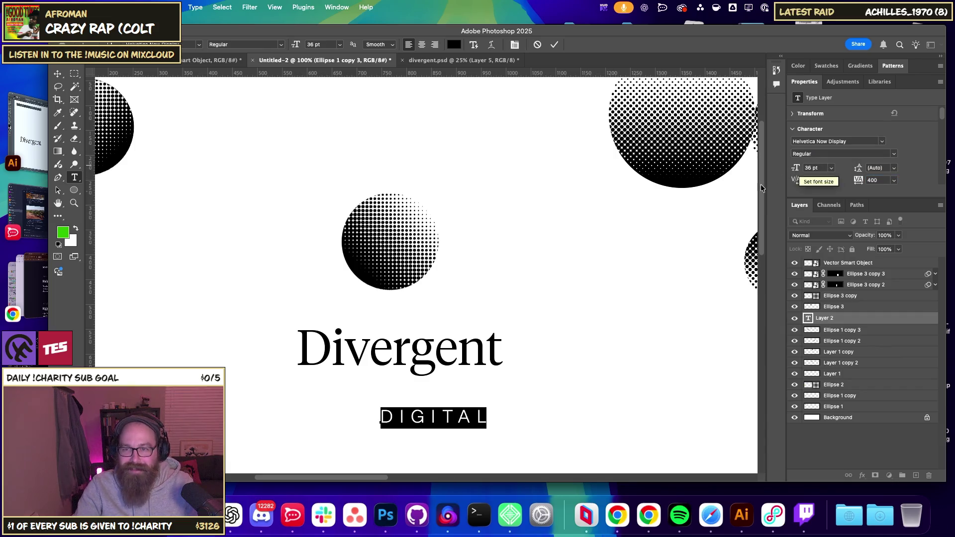
{"action": "left_click", "coordinate": [830, 168]}
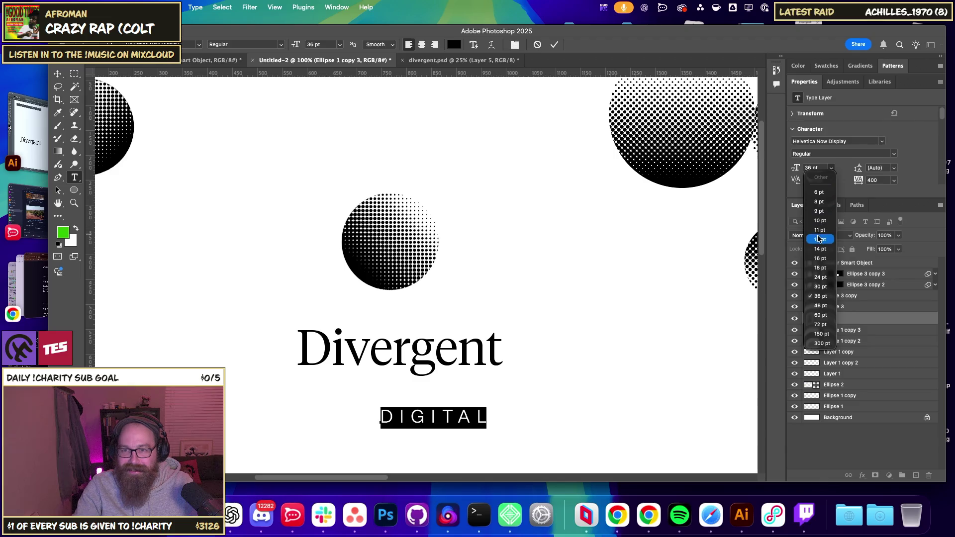
{"action": "key", "text": "Escape"}
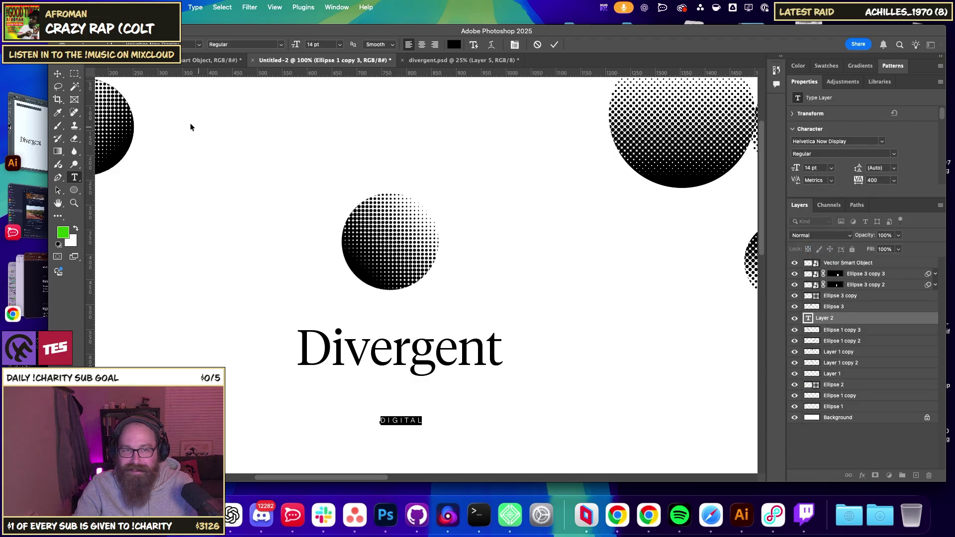
{"action": "left_click", "coordinate": [57, 73]}
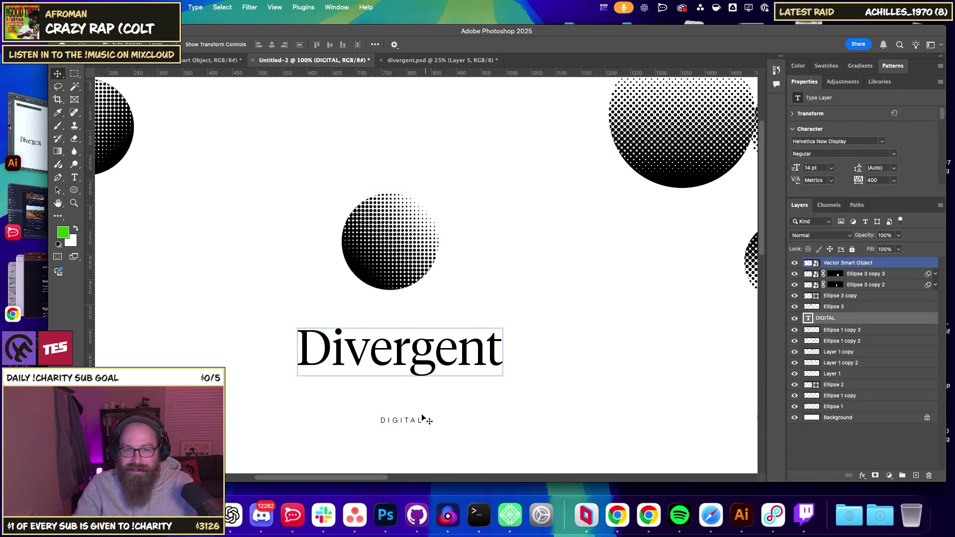
Enlarge the DIGITAL text to about 21 pt and align it with Divergent's left edge.
{"action": "key", "text": "ctrl+t"}
{"action": "left_click_drag", "start_coordinate": [424, 416], "coordinate": [442, 399]}
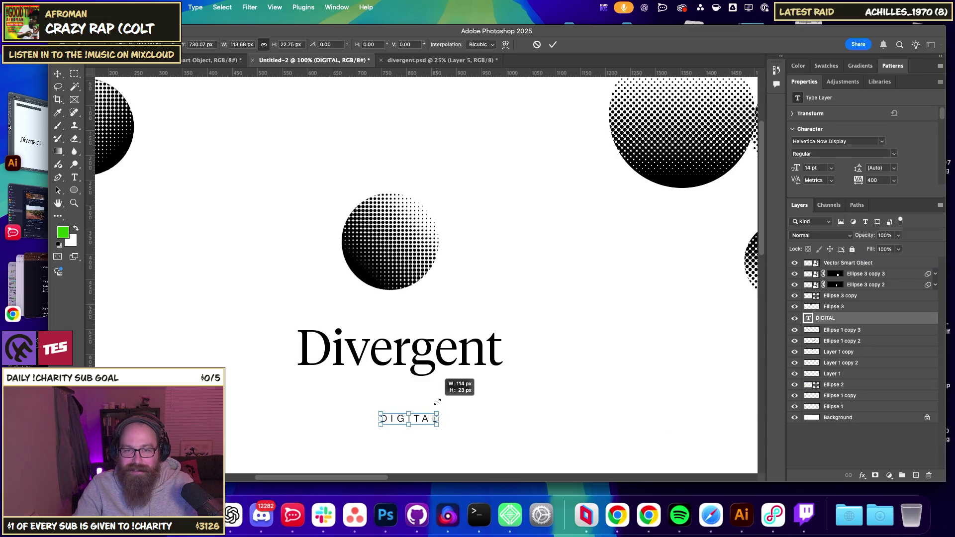
{"action": "key", "text": "Return"}
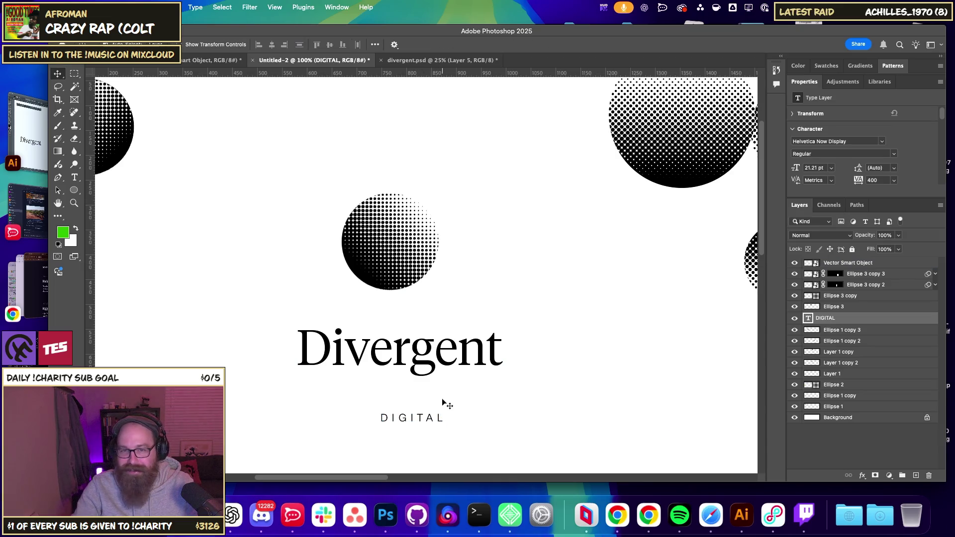
{"action": "double_click", "coordinate": [419, 419]}
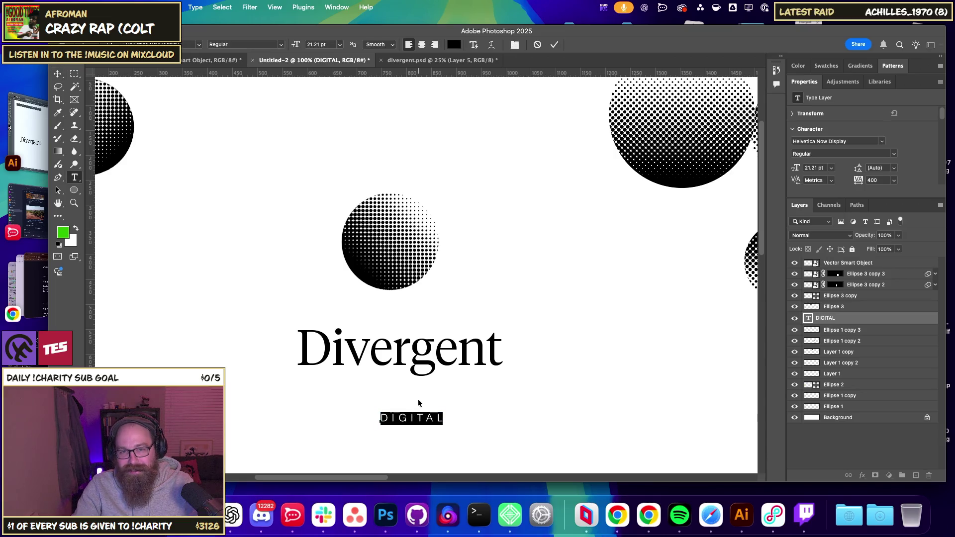
{"action": "left_click", "coordinate": [490, 409]}
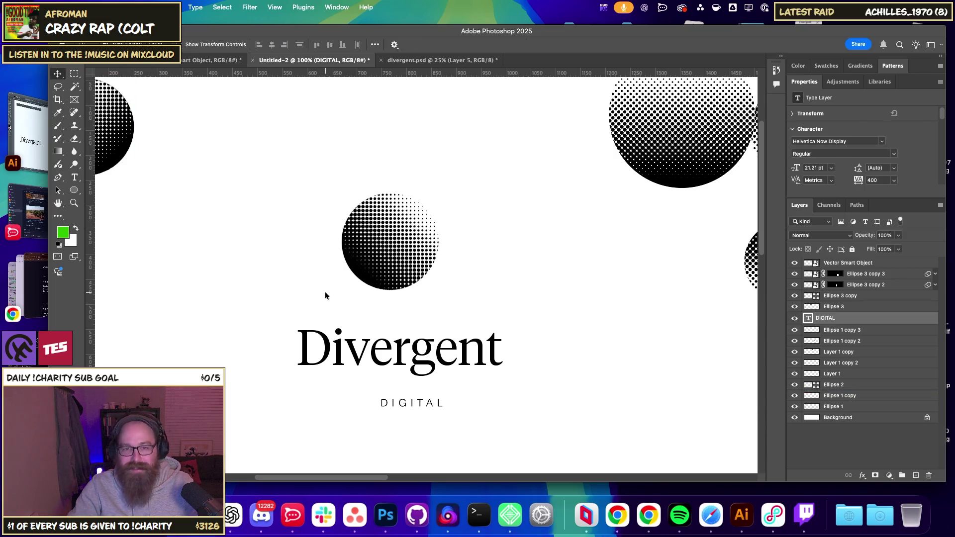
{"action": "key", "text": "shift+Up"}
{"action": "key", "text": "shift+Up"}
{"action": "key", "text": "shift+Up"}
{"action": "key", "text": "shift+Left"}
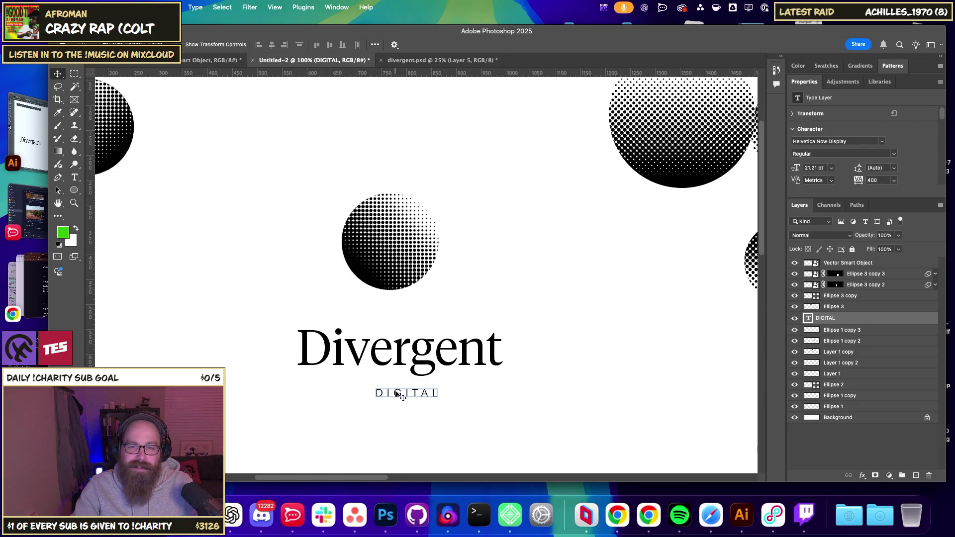
{"action": "left_click_drag", "start_coordinate": [404, 395], "coordinate": [327, 385]}
{"action": "left_click", "coordinate": [404, 410]}
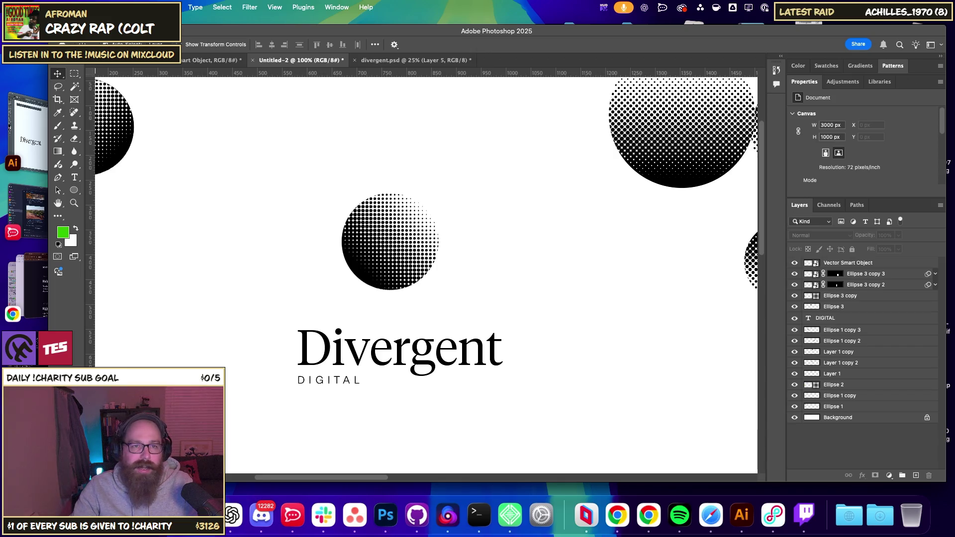
Reselect the DIGITAL layer and scale it up to span more of Divergent.
{"action": "left_click", "coordinate": [343, 381]}
{"action": "left_click", "coordinate": [502, 195]}
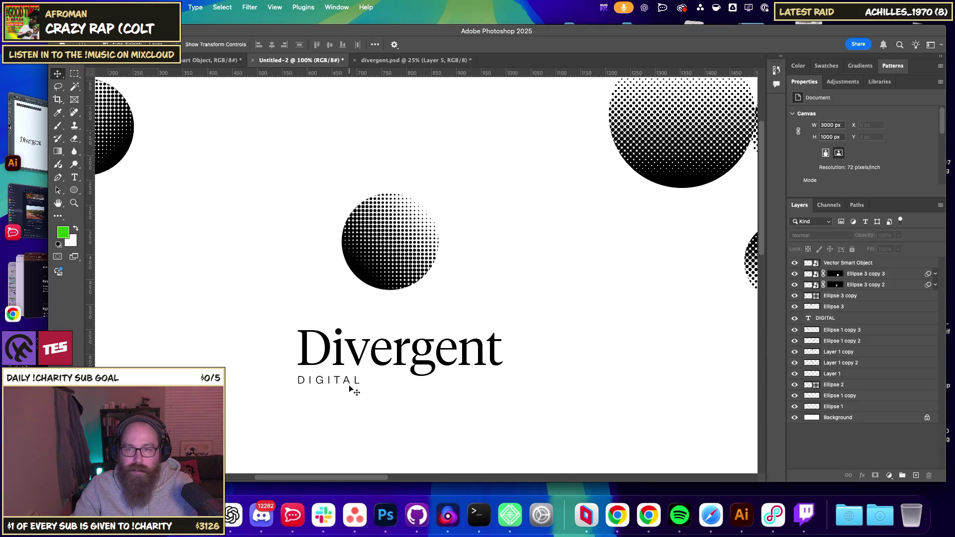
{"action": "left_click", "coordinate": [845, 262]}
{"action": "right_click", "coordinate": [331, 380]}
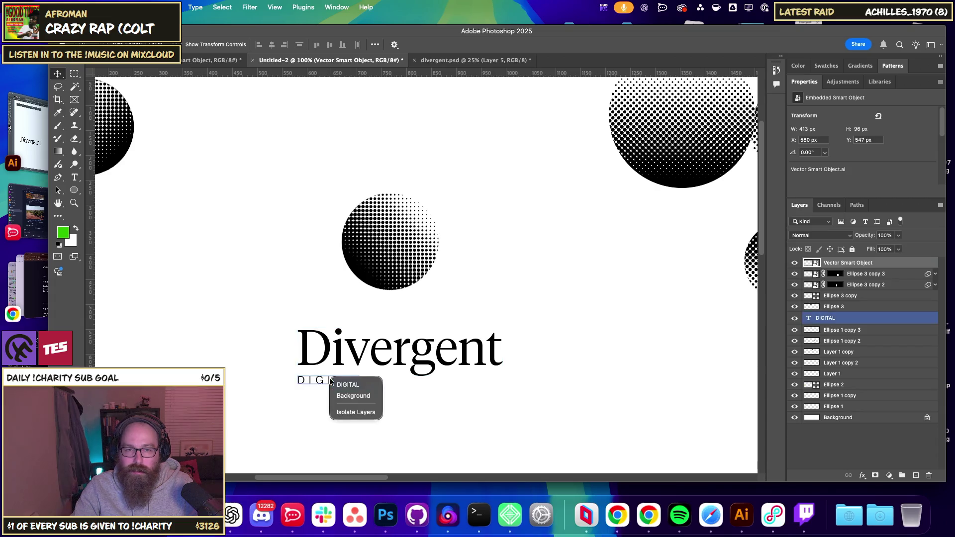
{"action": "left_click", "coordinate": [366, 385]}
{"action": "key", "text": "ctrl+t"}
{"action": "left_click_drag", "start_coordinate": [360, 386], "coordinate": [368, 390]}
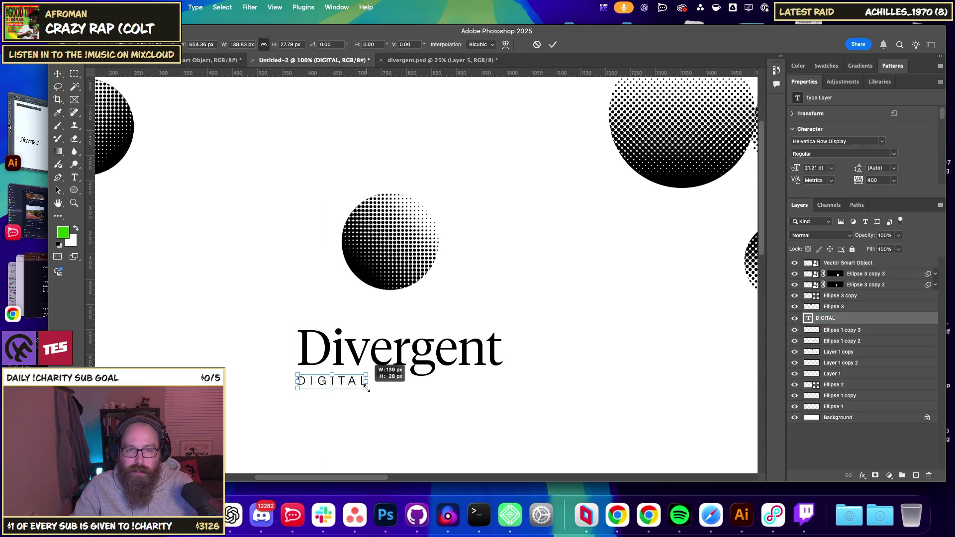
{"action": "key", "text": "Return"}
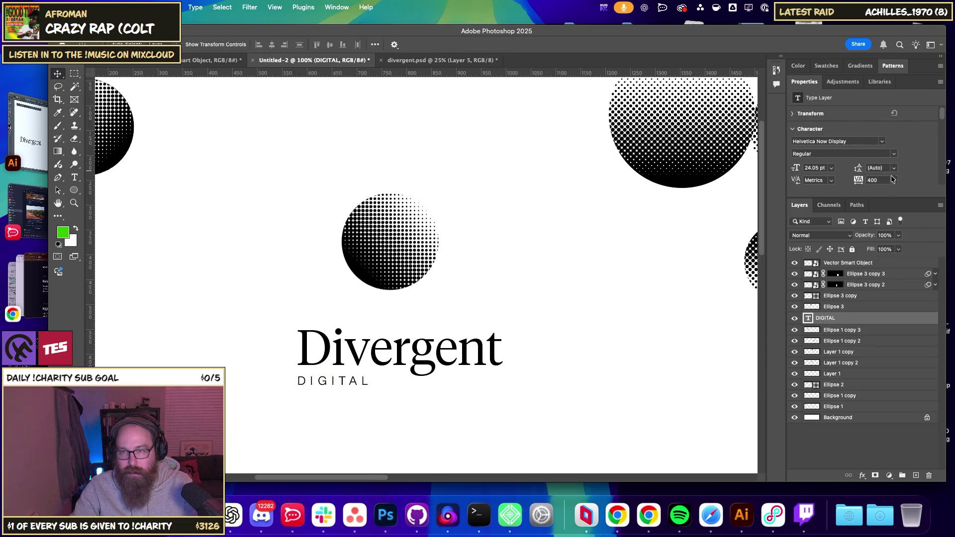
Set DIGITAL's font style to Medium and nudge it slightly right.
{"action": "left_click", "coordinate": [887, 158]}
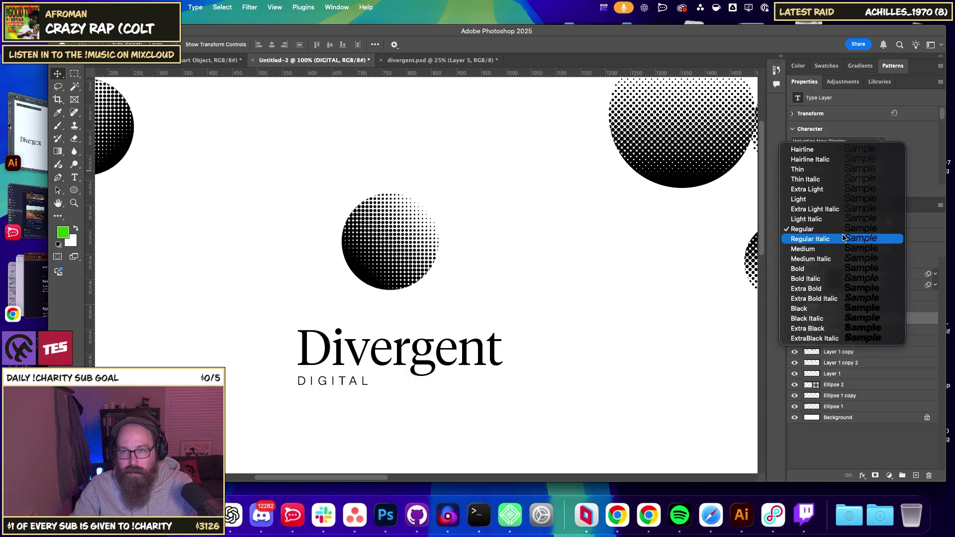
{"action": "left_click", "coordinate": [836, 250]}
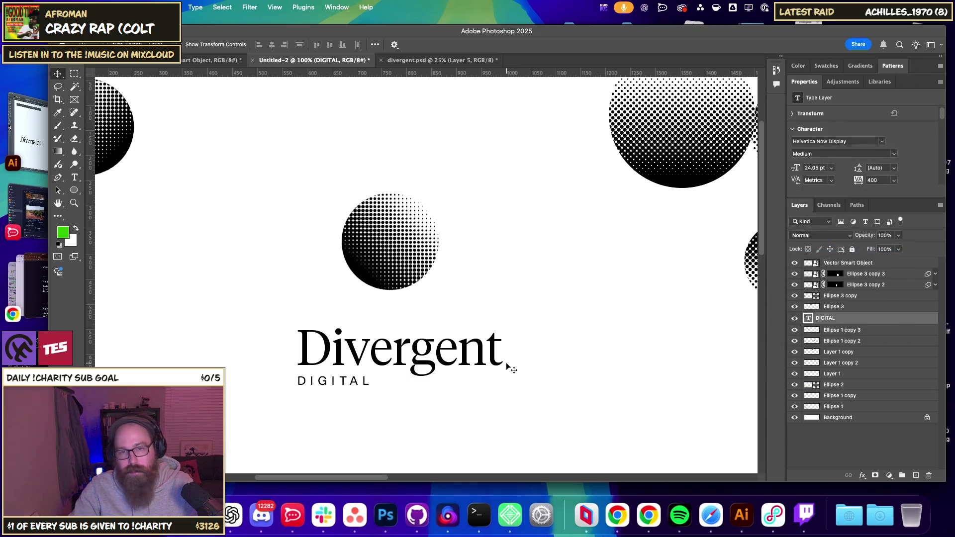
{"action": "key", "text": "Right"}
{"action": "key", "text": "Right"}
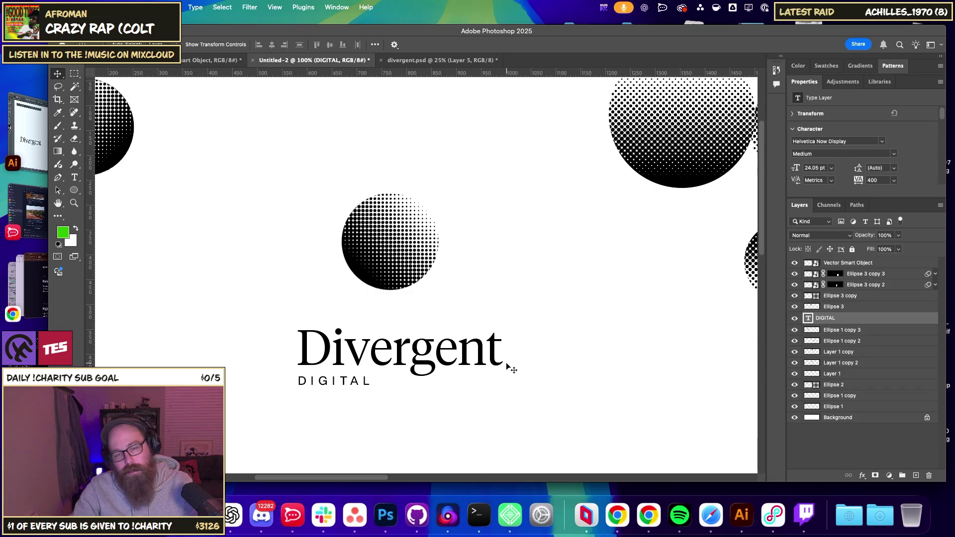
{"action": "left_click_drag", "start_coordinate": [372, 236], "coordinate": [223, 324]}
Select the Ellipse 1 copy 3 halftone circle and drag it left of Divergent.
{"action": "left_click", "coordinate": [388, 238]}
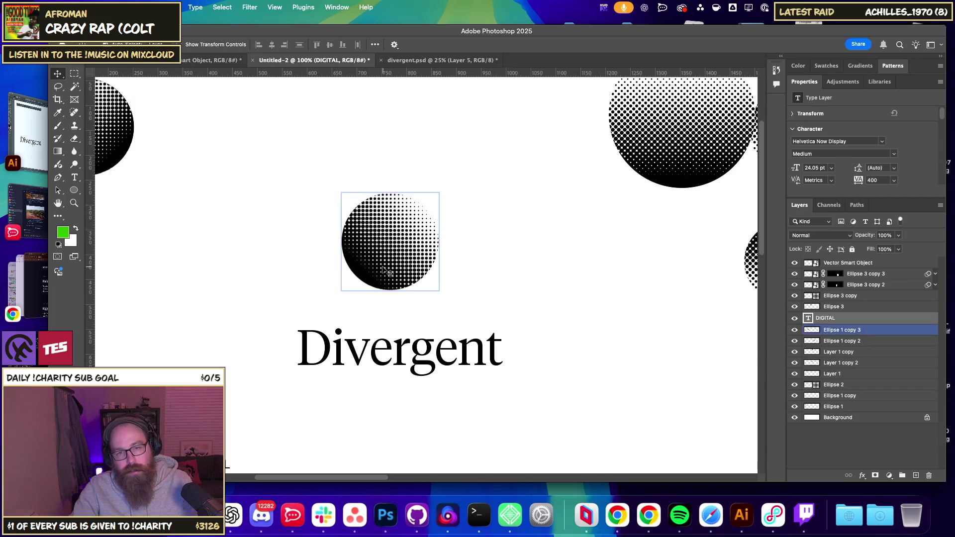
{"action": "right_click", "coordinate": [417, 255]}
{"action": "left_click", "coordinate": [424, 265]}
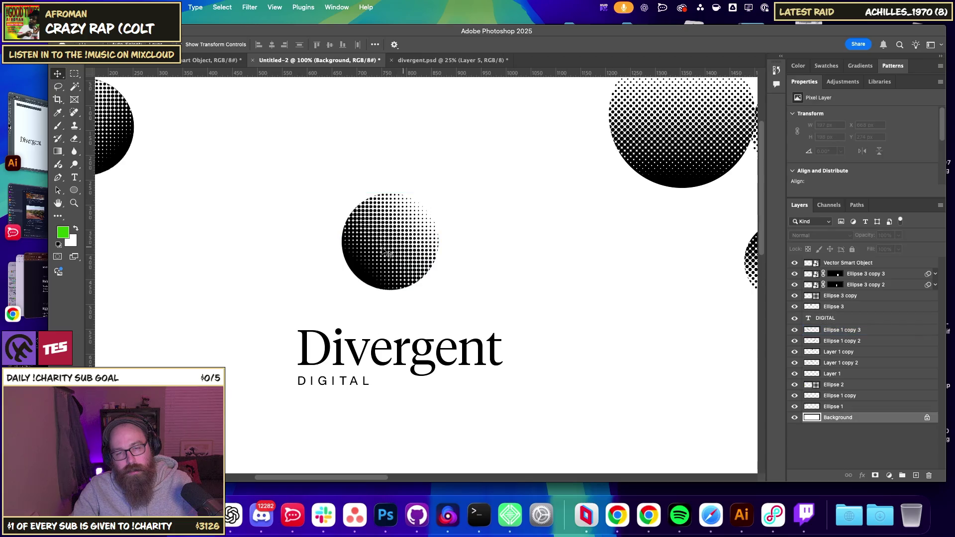
{"action": "right_click", "coordinate": [417, 255]}
{"action": "left_click", "coordinate": [420, 251]}
{"action": "mouse_move", "coordinate": [404, 249]}
{"action": "left_mouse_down"}
{"action": "mouse_move", "coordinate": [288, 318]}
{"action": "mouse_move", "coordinate": [255, 362]}
{"action": "left_mouse_up"}
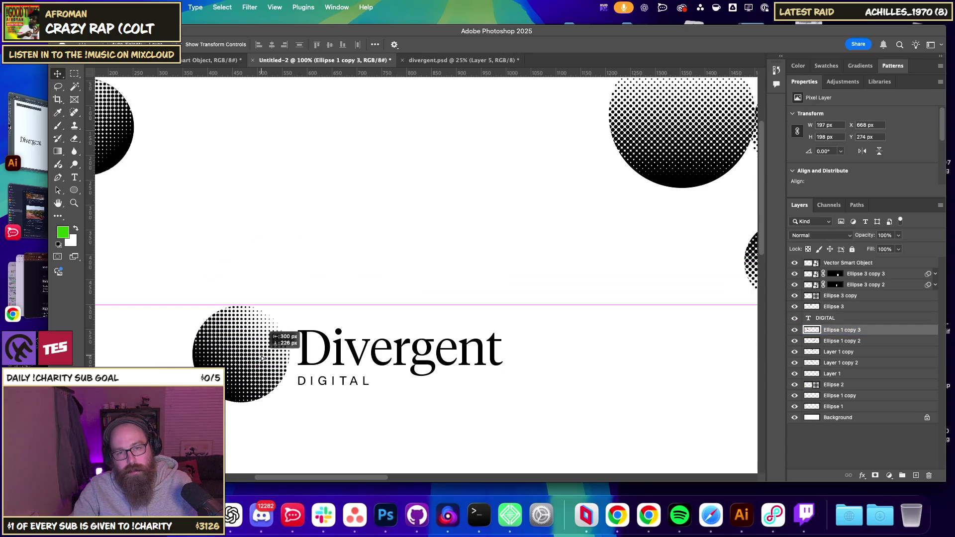
Undo a trial shrink of the halftone circle and move it down toward the wordmark.
{"action": "key", "text": "ctrl+t"}
{"action": "left_click_drag", "start_coordinate": [289, 305], "coordinate": [249, 356]}
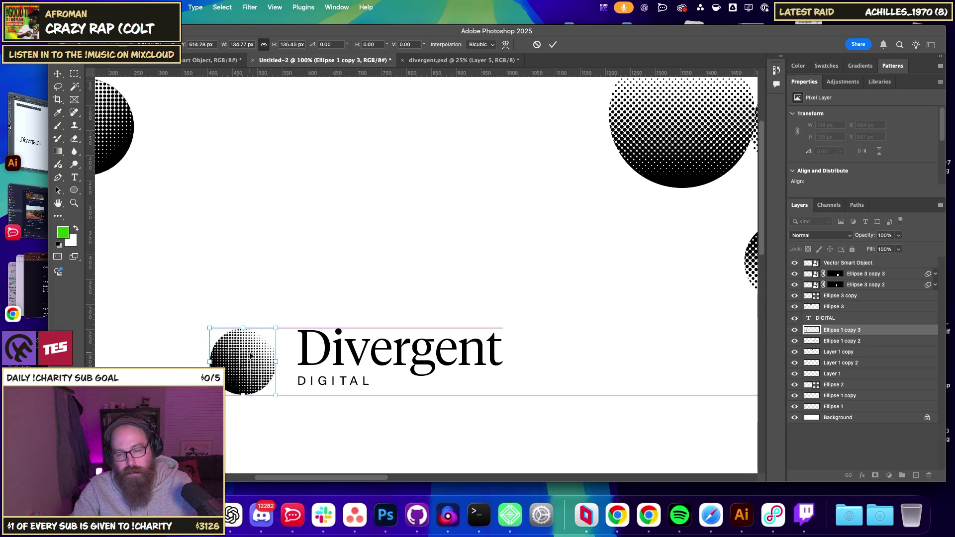
{"action": "key", "text": "Return"}
{"action": "scroll", "coordinate": [419, 203], "scroll_direction": "down", "scroll_amount": 3}
{"action": "left_click_drag", "start_coordinate": [418, 203], "coordinate": [463, 273]}
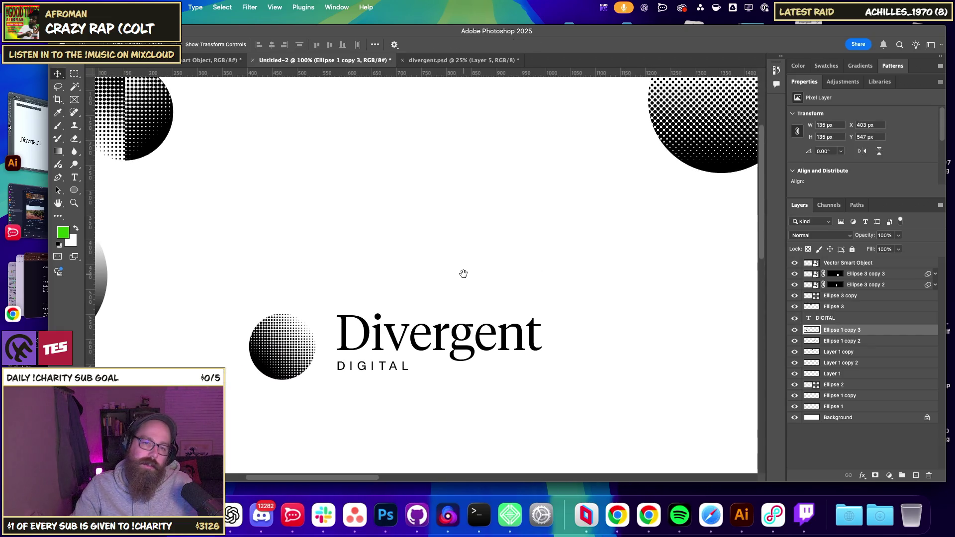
{"action": "key", "text": "ctrl+z"}
{"action": "key", "text": "ctrl+z"}
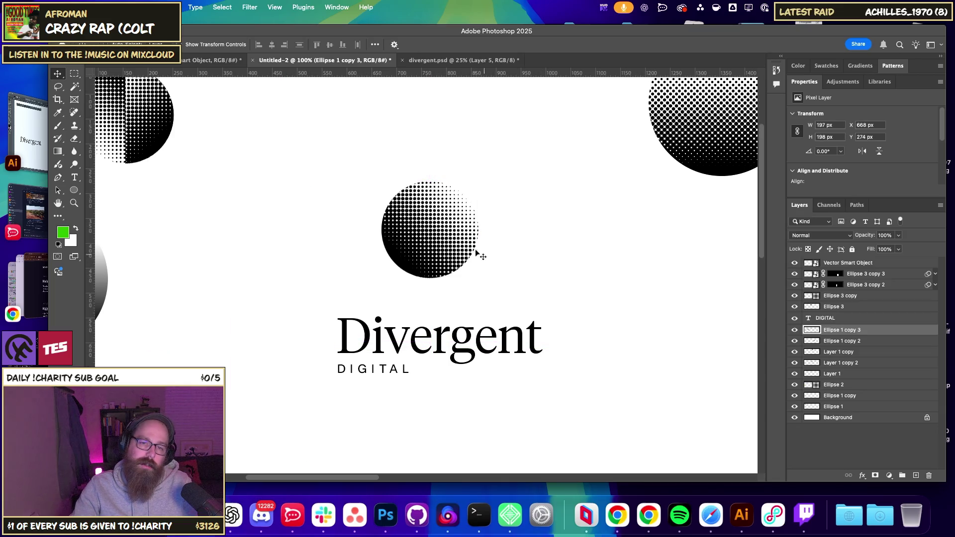
{"action": "mouse_move", "coordinate": [455, 243]}
{"action": "left_mouse_down"}
{"action": "mouse_move", "coordinate": [411, 264]}
{"action": "mouse_move", "coordinate": [402, 385]}
{"action": "left_mouse_up"}
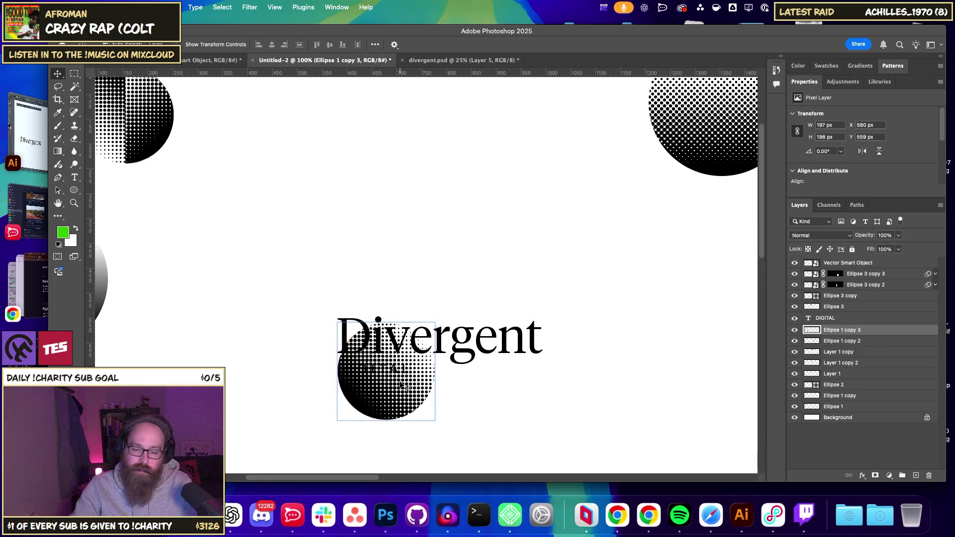
Scale the circle to about 143 px and place it above Divergent's left end.
{"action": "key", "text": "ctrl+t"}
{"action": "left_click_drag", "start_coordinate": [434, 374], "coordinate": [408, 371]}
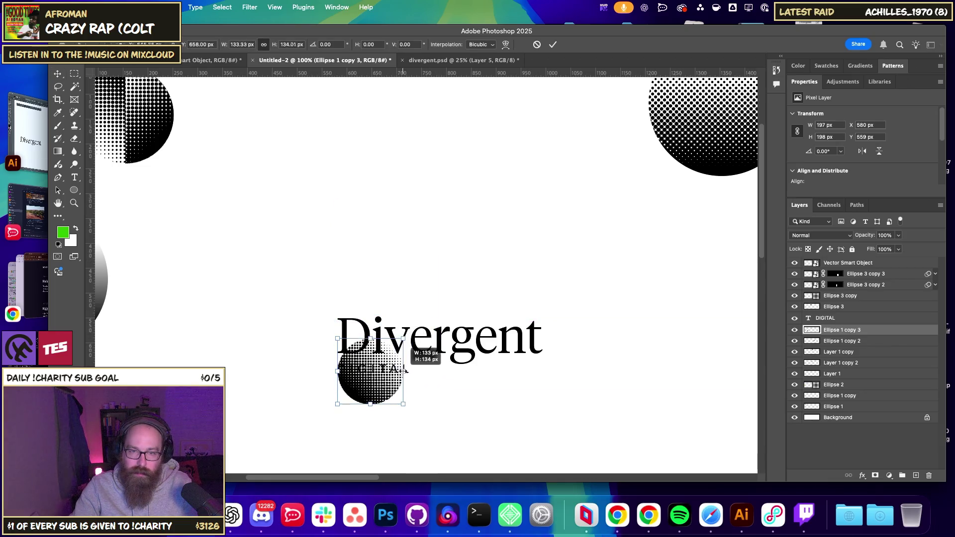
{"action": "key", "text": "Return"}
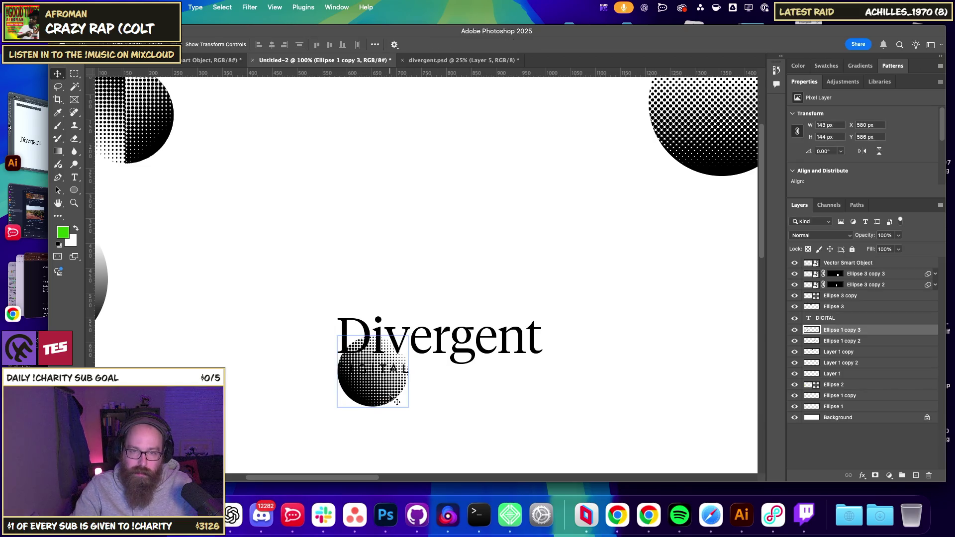
{"action": "left_click_drag", "start_coordinate": [390, 398], "coordinate": [393, 289]}
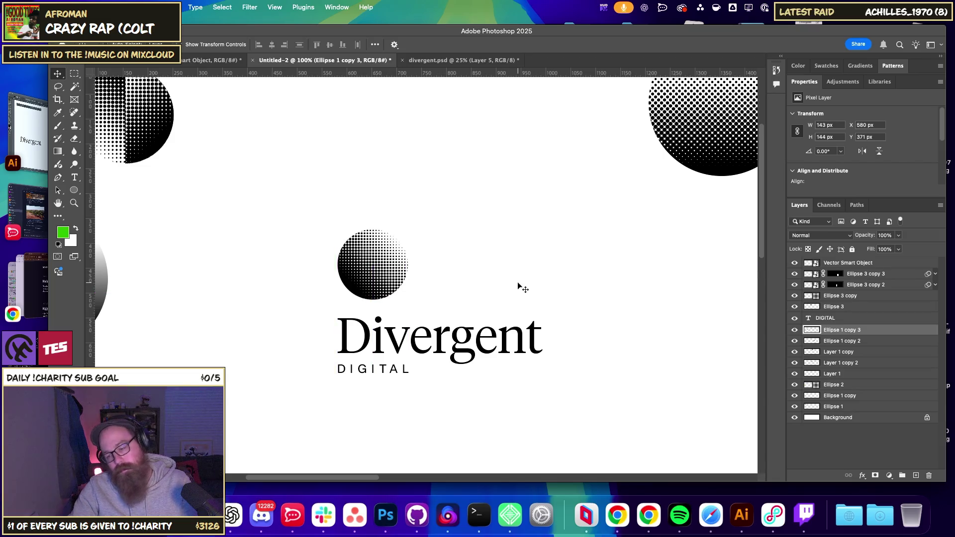
{"action": "key", "text": "ctrl+minus"}
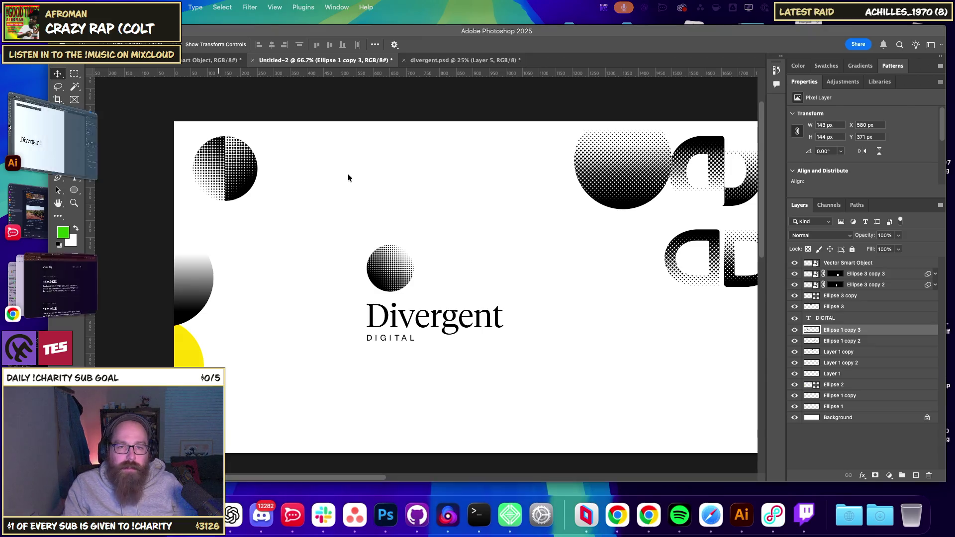
{"action": "key", "text": "super+Tab"}
Load divergent-site.test in a new Chrome tab, then return to Photoshop.
{"action": "left_click", "coordinate": [552, 46]}
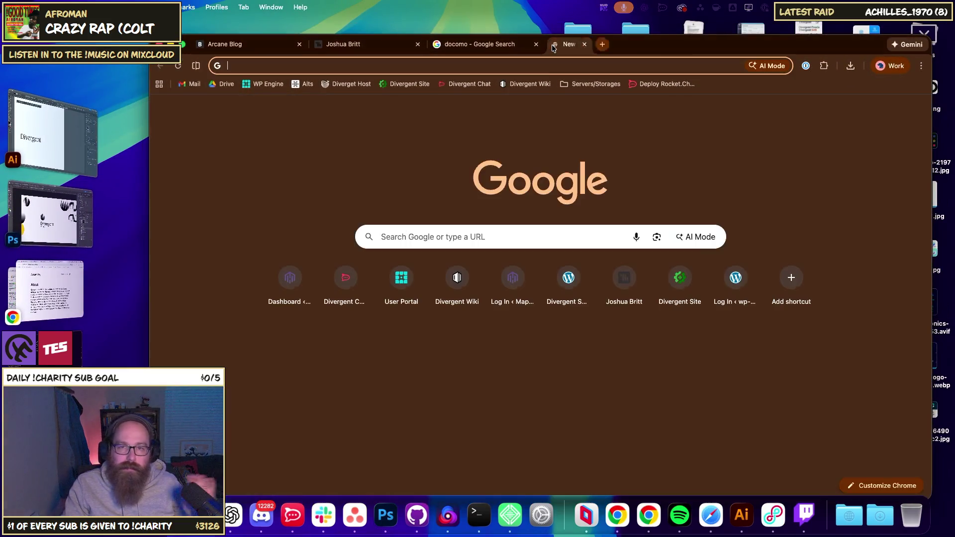
{"action": "type", "text": "divergent-site.test"}
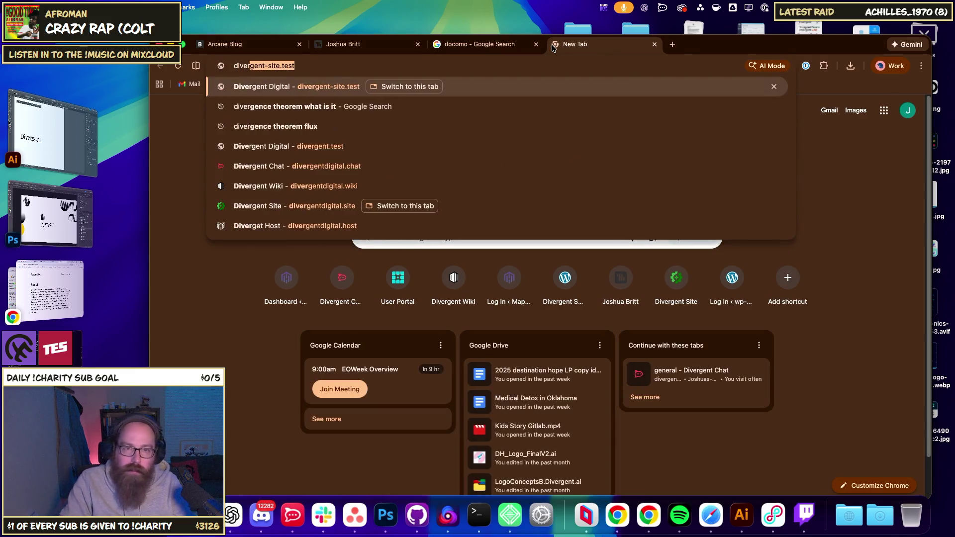
{"action": "key", "text": "Return"}
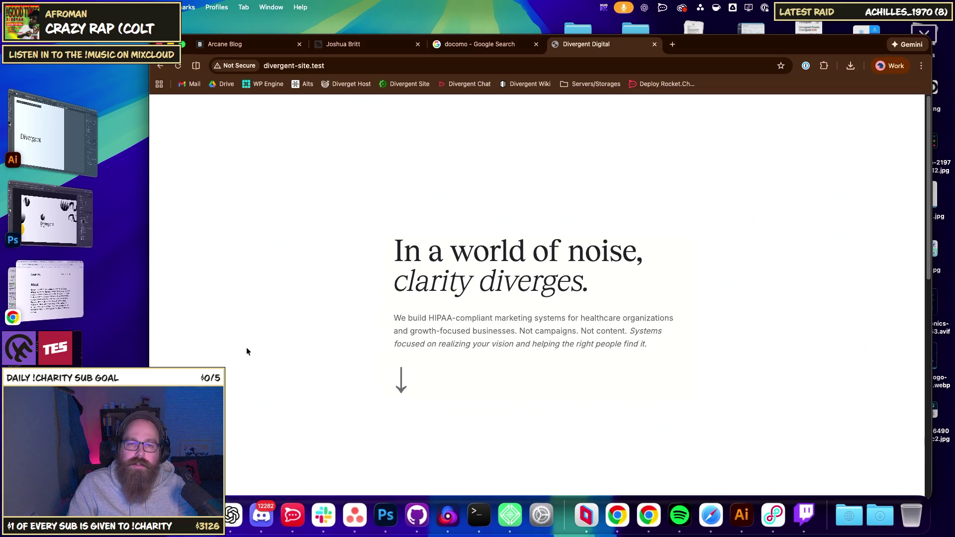
{"action": "key", "text": "super+Tab"}
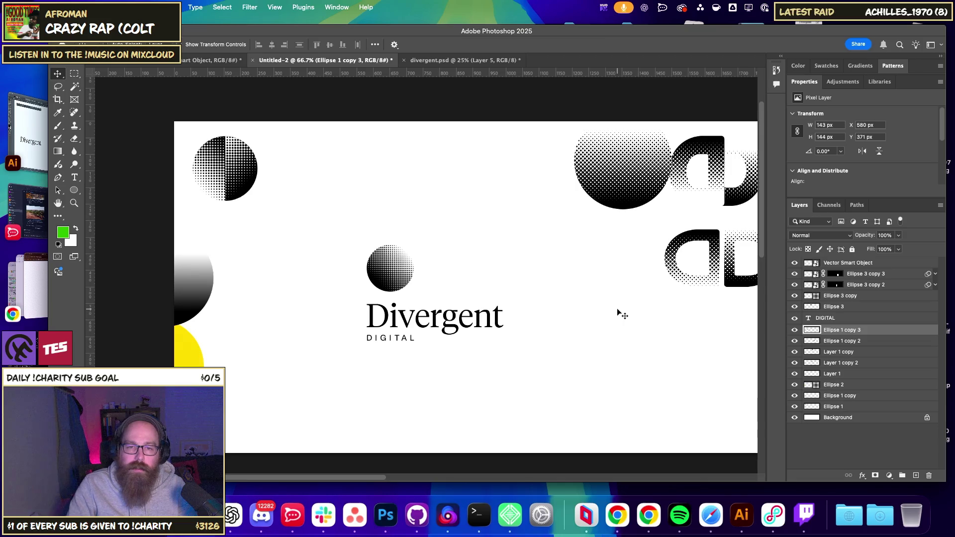
Zoom out to 50%, then undo trial moves of the small halftone circle.
{"action": "left_click_drag", "start_coordinate": [571, 341], "coordinate": [461, 303]}
{"action": "key", "text": "ctrl+minus"}
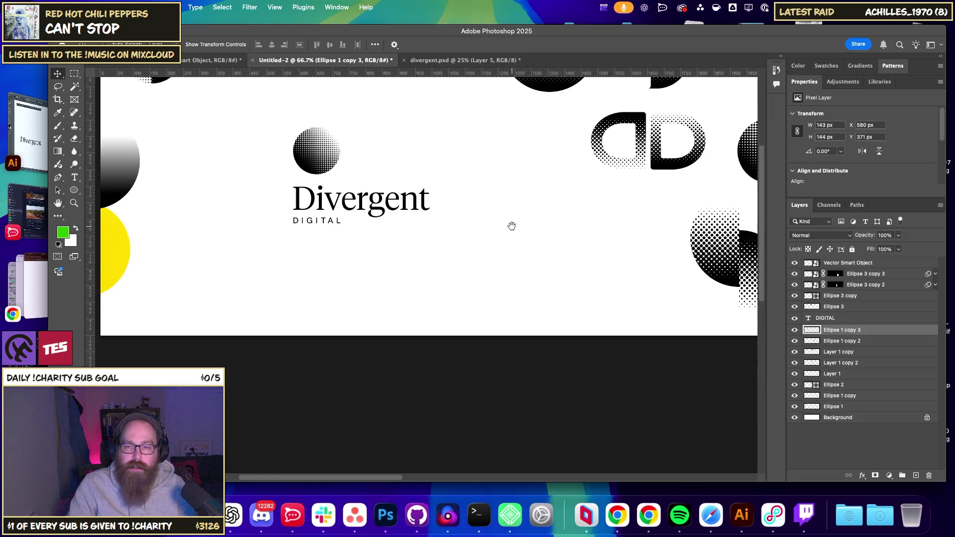
{"action": "scroll", "coordinate": [264, 303], "scroll_direction": "down", "scroll_amount": 3}
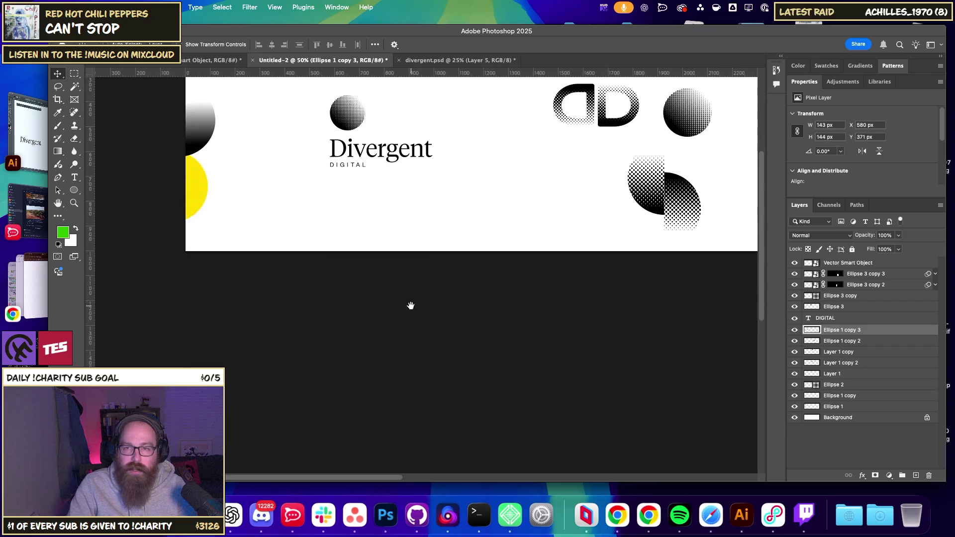
{"action": "scroll", "coordinate": [411, 305], "scroll_direction": "down", "scroll_amount": 2}
{"action": "scroll", "coordinate": [380, 249], "scroll_direction": "down", "scroll_amount": 3}
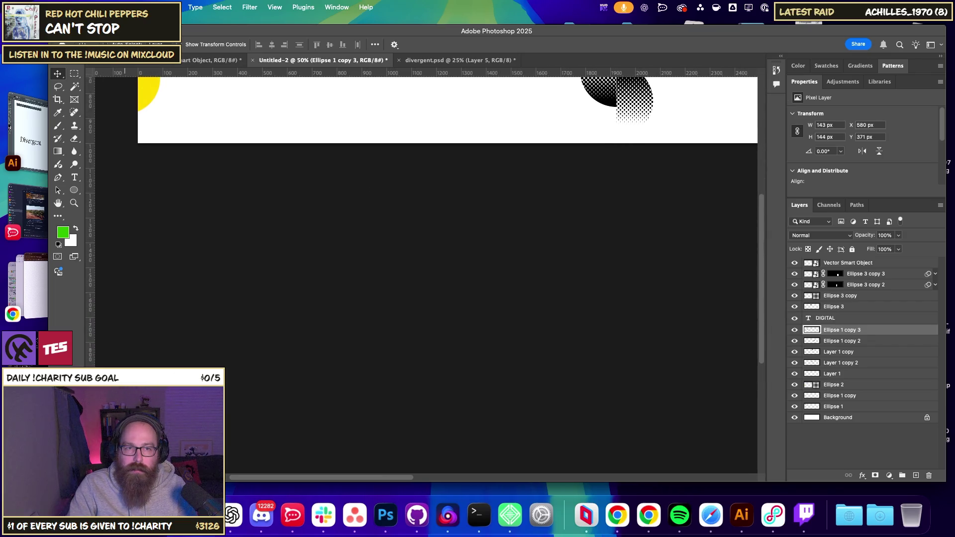
{"action": "left_click_drag", "start_coordinate": [248, 256], "coordinate": [315, 300]}
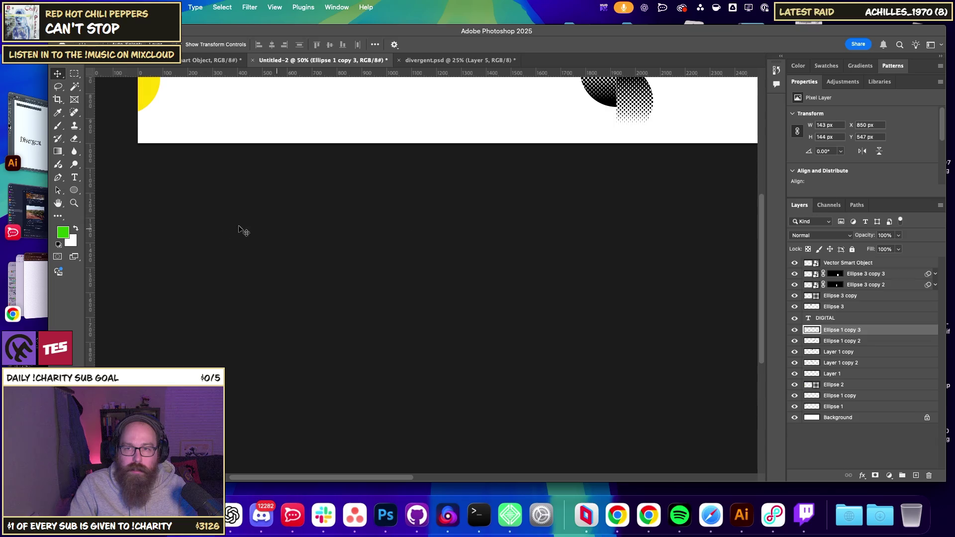
{"action": "left_click_drag", "start_coordinate": [239, 229], "coordinate": [475, 438]}
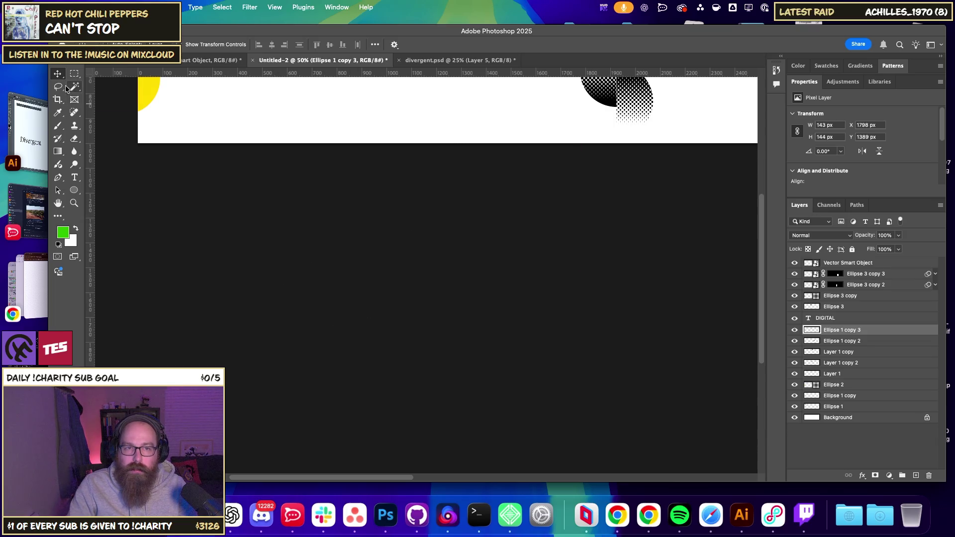
{"action": "key", "text": "super+z"}
{"action": "key", "text": "super+z"}
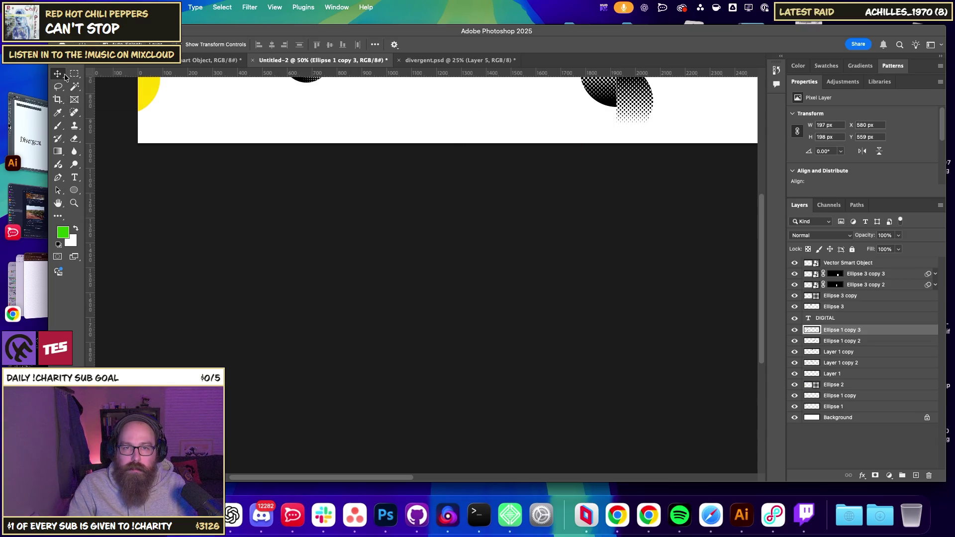
Draw a new artboard below the design, 3 in high and 2.5 in wide.
{"action": "right_click", "coordinate": [60, 74]}
{"action": "left_click", "coordinate": [99, 82]}
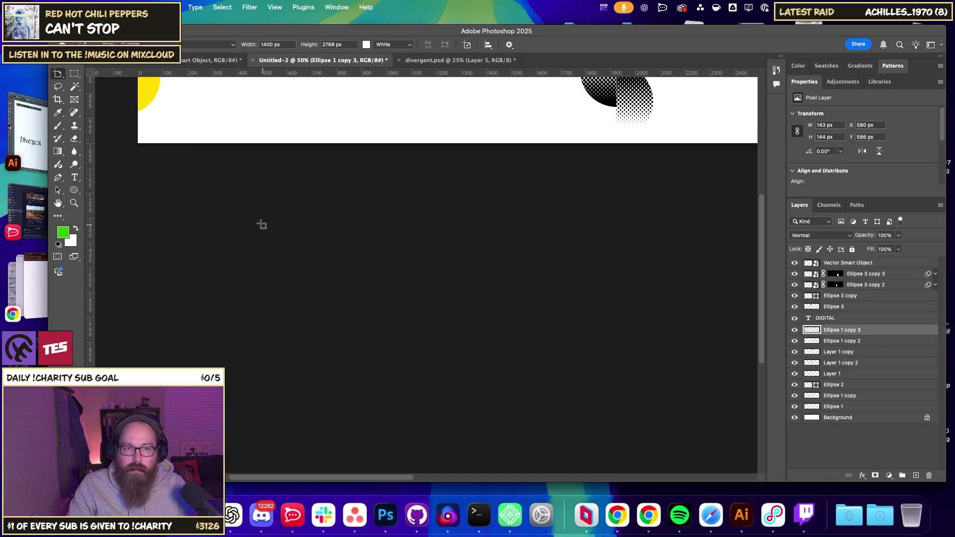
{"action": "left_click_drag", "start_coordinate": [246, 215], "coordinate": [596, 446]}
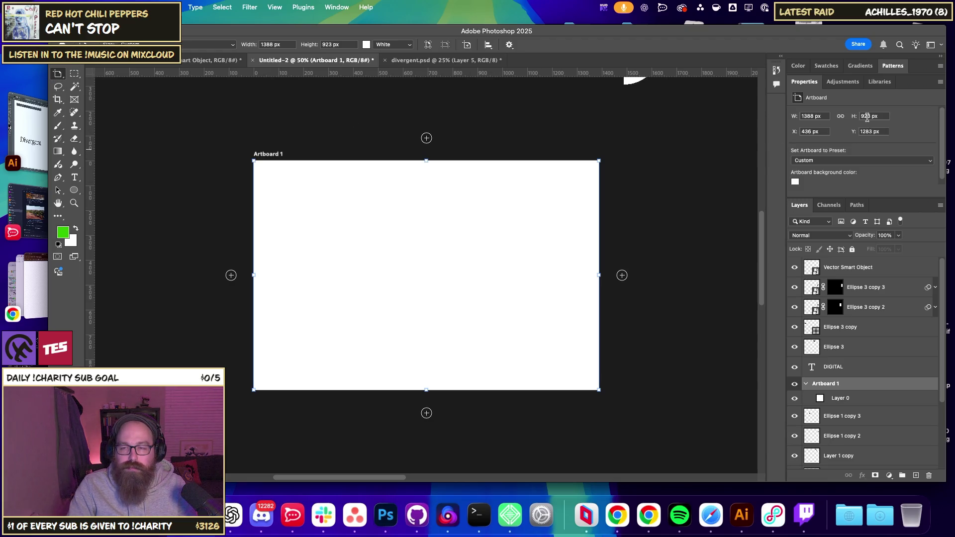
{"action": "left_click", "coordinate": [866, 117]}
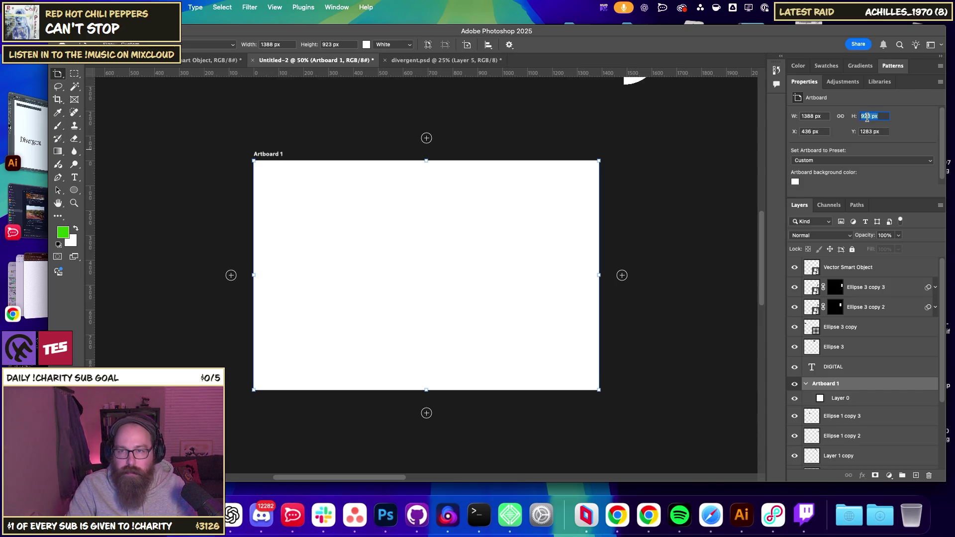
{"action": "type", "text": "3 in"}
{"action": "key", "text": "Tab"}
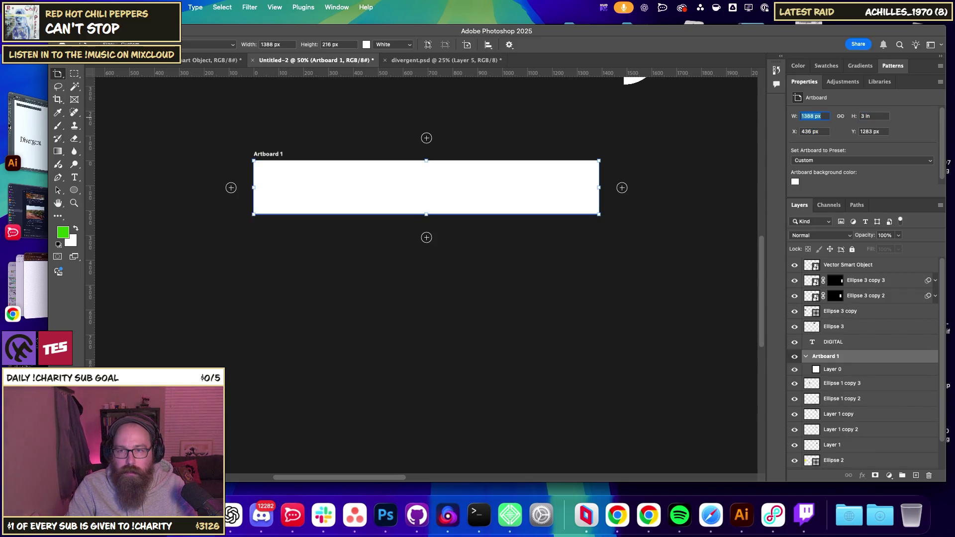
{"action": "left_click", "coordinate": [869, 131]}
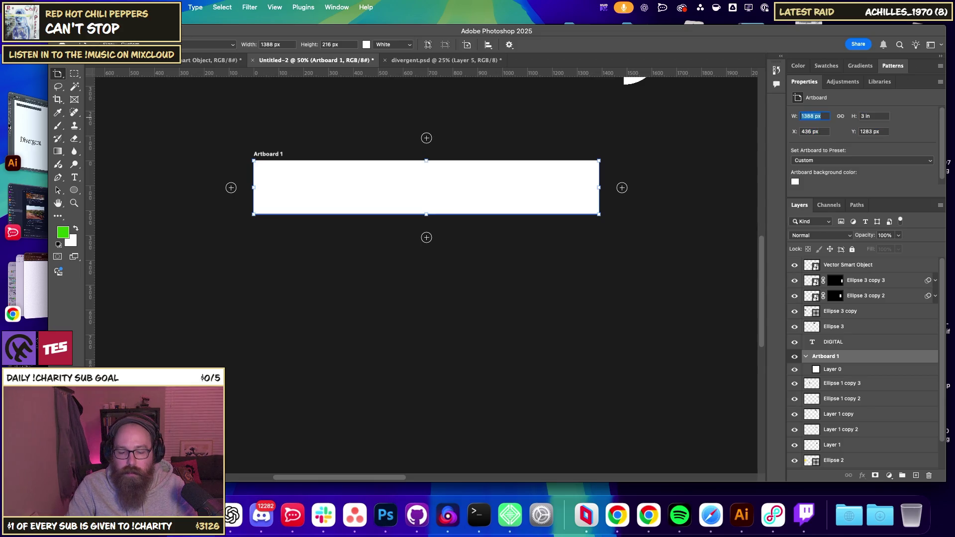
{"action": "type", "text": "2.5"}
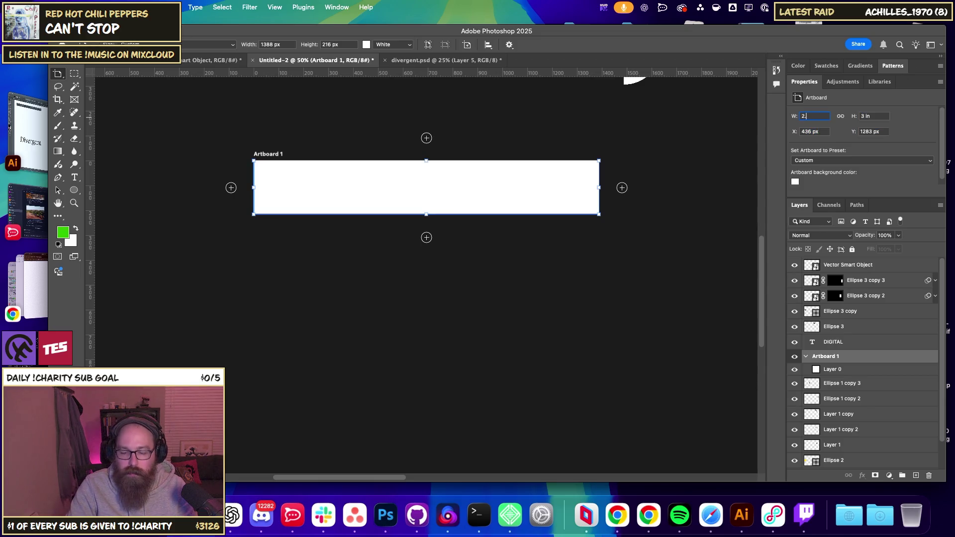
{"action": "key", "text": "Return"}
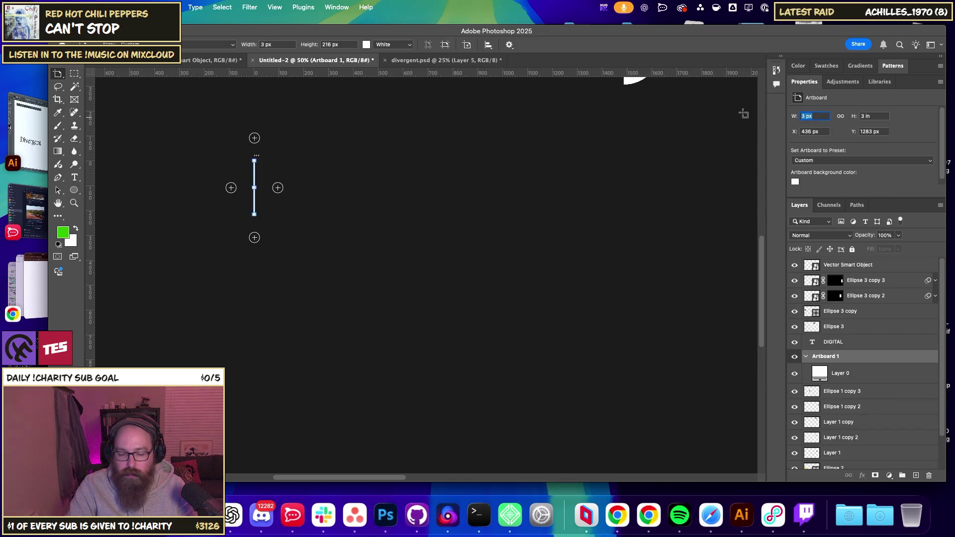
{"action": "type", "text": "2.5 "}
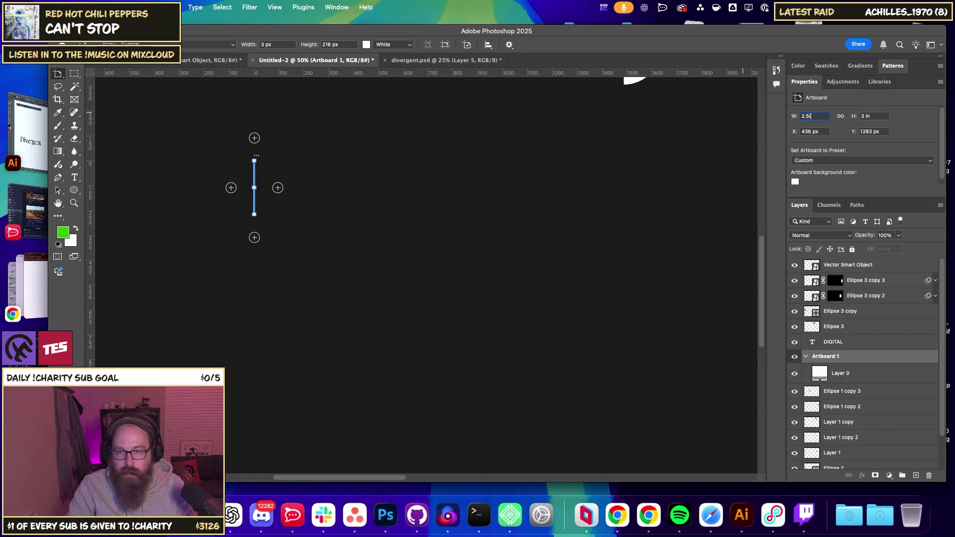
{"action": "type", "text": "in"}
{"action": "key", "text": "Return"}
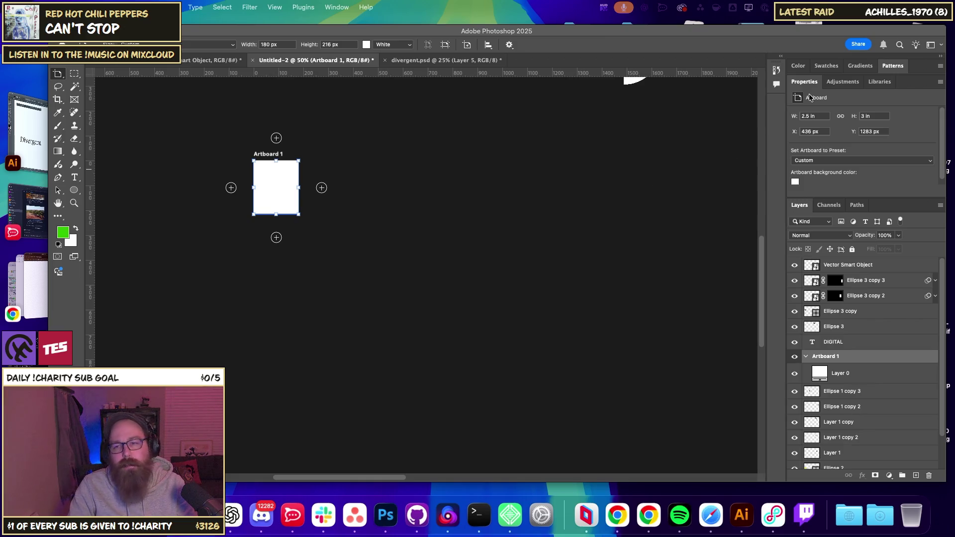
Change the artboard width to 2 in and height to 3.5 in.
{"action": "left_click", "coordinate": [808, 115]}
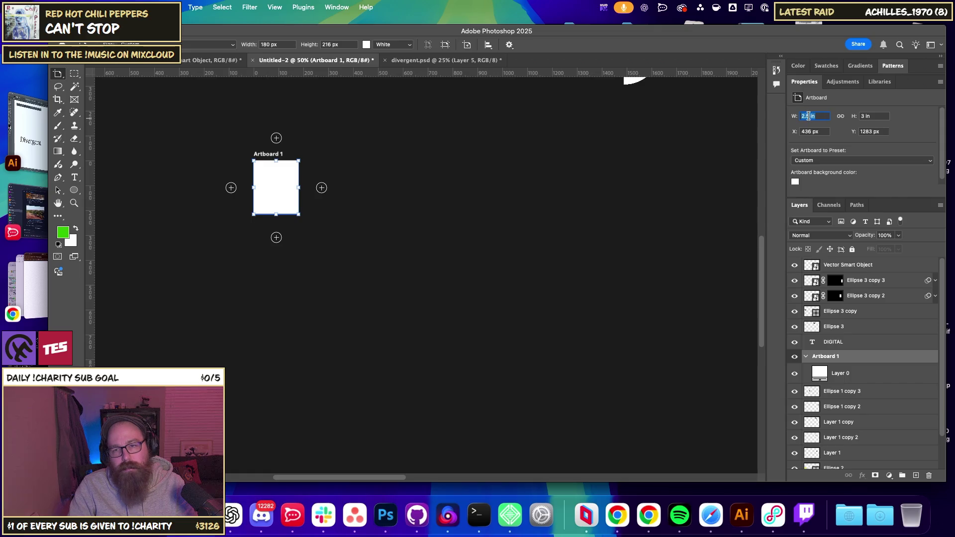
{"action": "key", "text": "Right"}
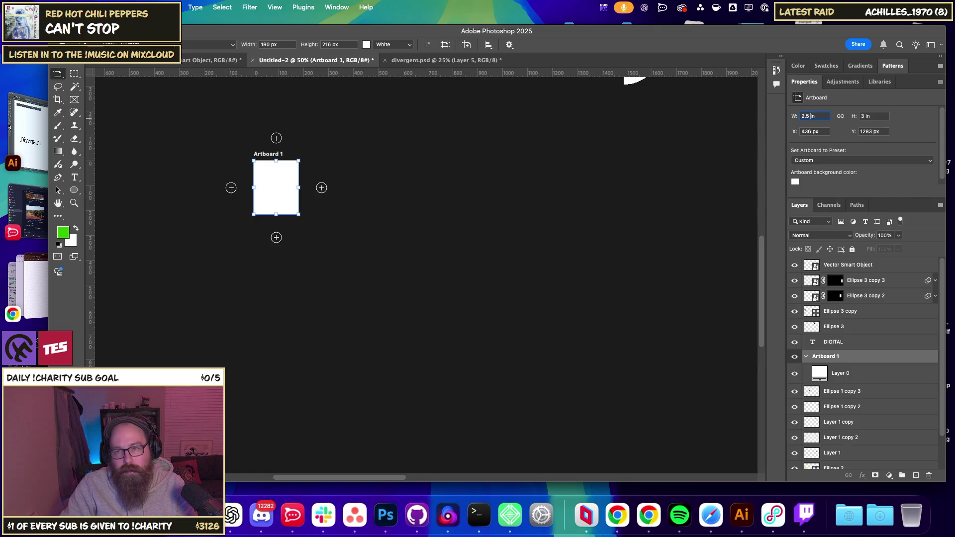
{"action": "key", "text": "BackSpace"}
{"action": "key", "text": "BackSpace"}
{"action": "key", "text": "Return"}
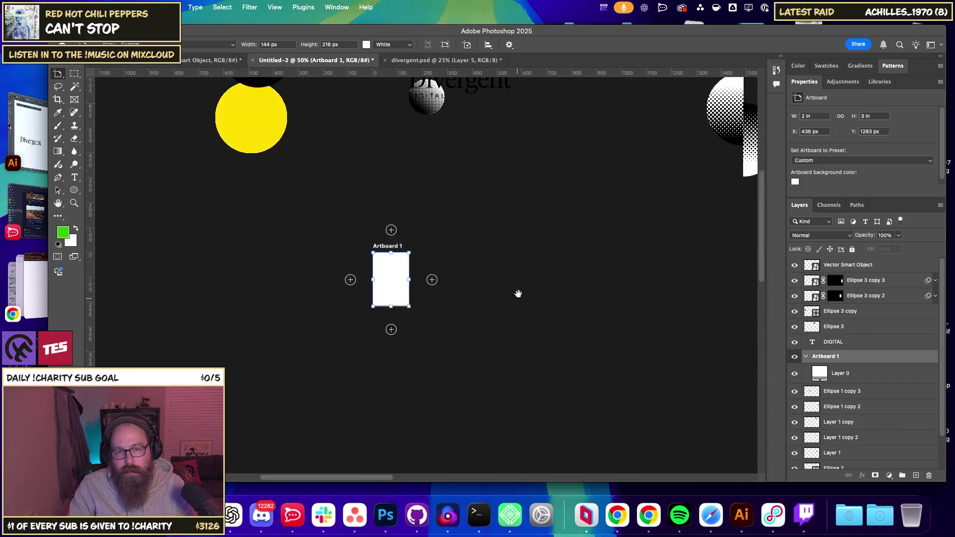
{"action": "left_click", "coordinate": [871, 116]}
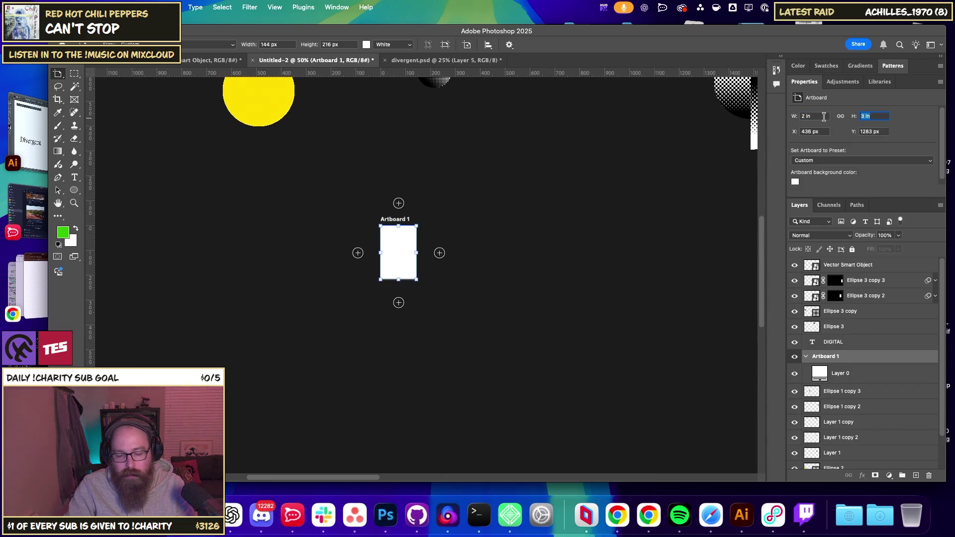
{"action": "type", "text": "3.5"}
{"action": "key", "text": "Return"}
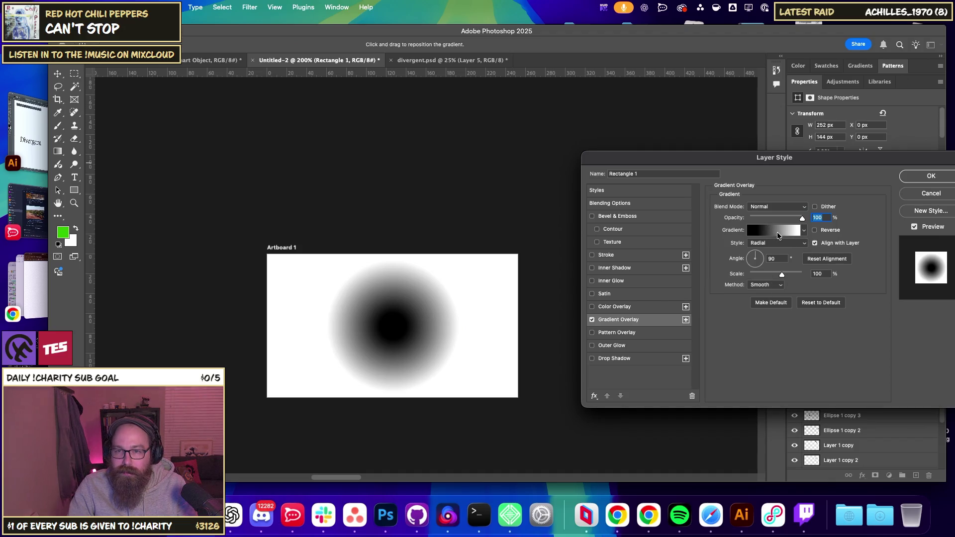
Apply a black-to-white radial Gradient Overlay at 150% scale to the rectangle.
{"action": "left_click", "coordinate": [814, 230]}
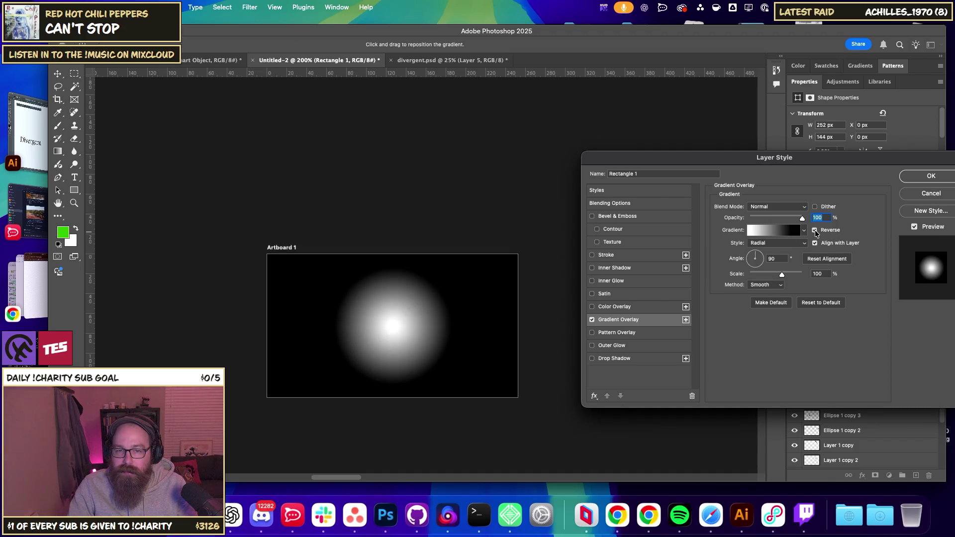
{"action": "left_click", "coordinate": [814, 230]}
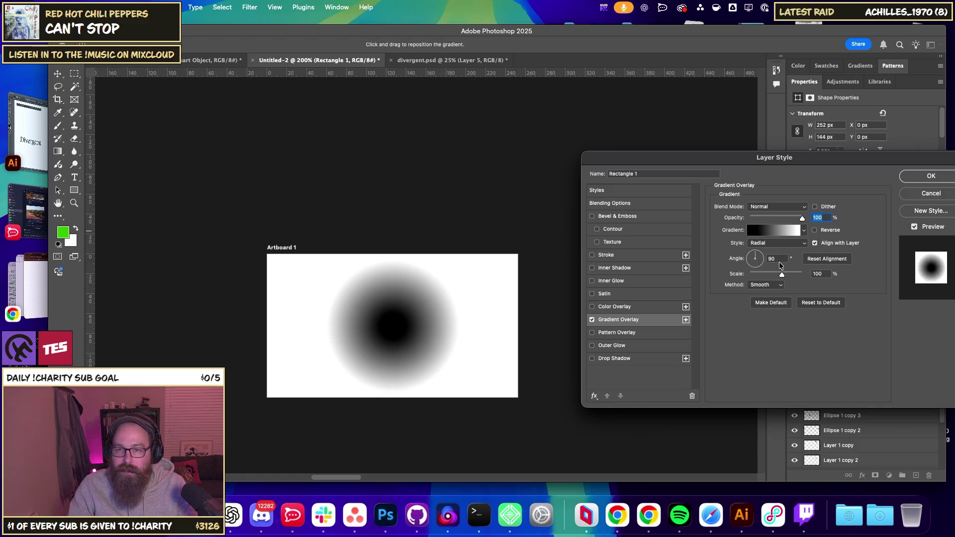
{"action": "left_click_drag", "start_coordinate": [781, 274], "coordinate": [839, 277]}
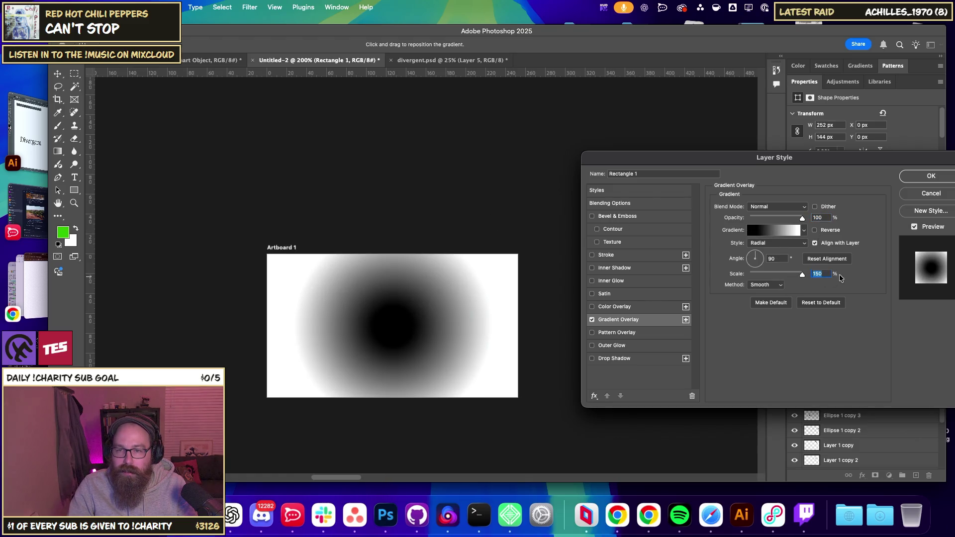
{"action": "left_click", "coordinate": [938, 174]}
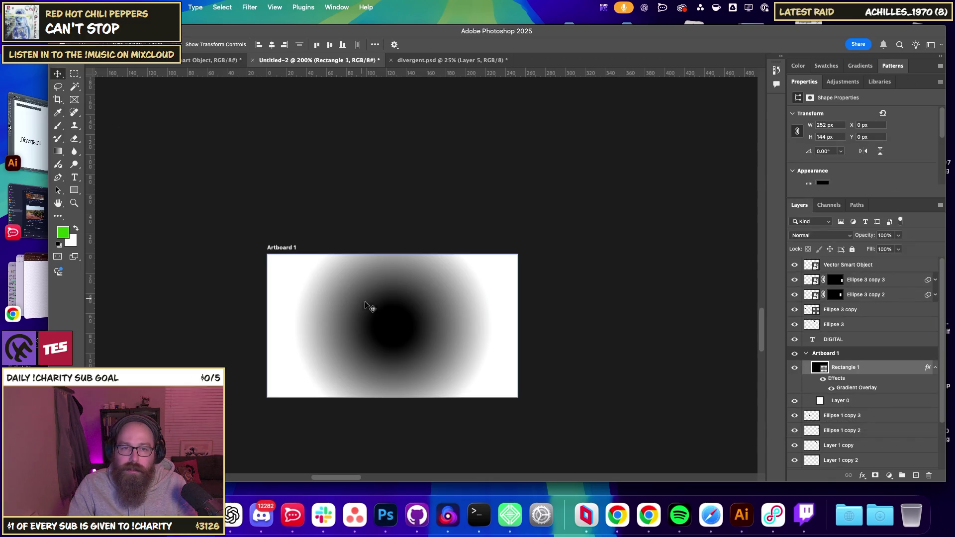
Enlarge the gradient rectangle beyond the artboard and shift it down-left.
{"action": "left_click_drag", "start_coordinate": [316, 346], "coordinate": [350, 334]}
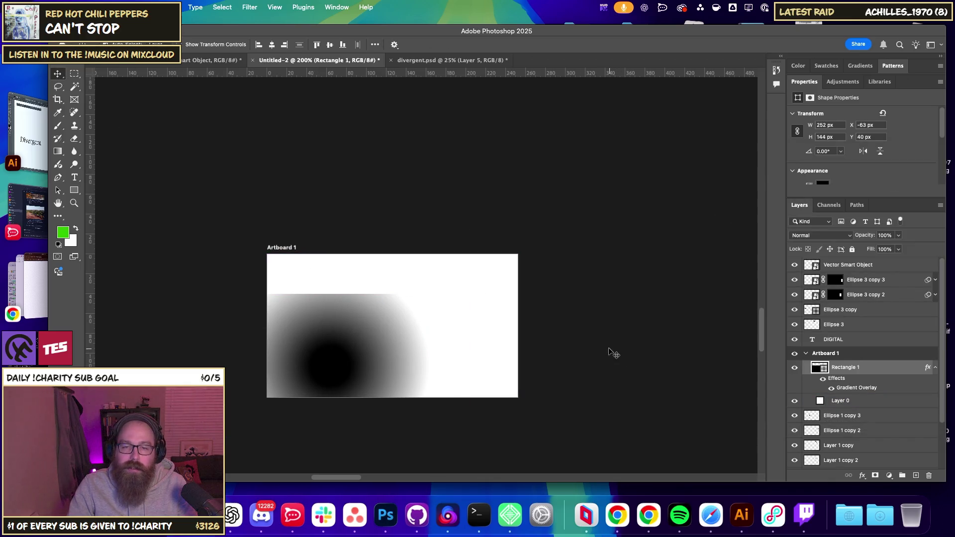
{"action": "key", "text": "super+z"}
{"action": "key", "text": "super+t"}
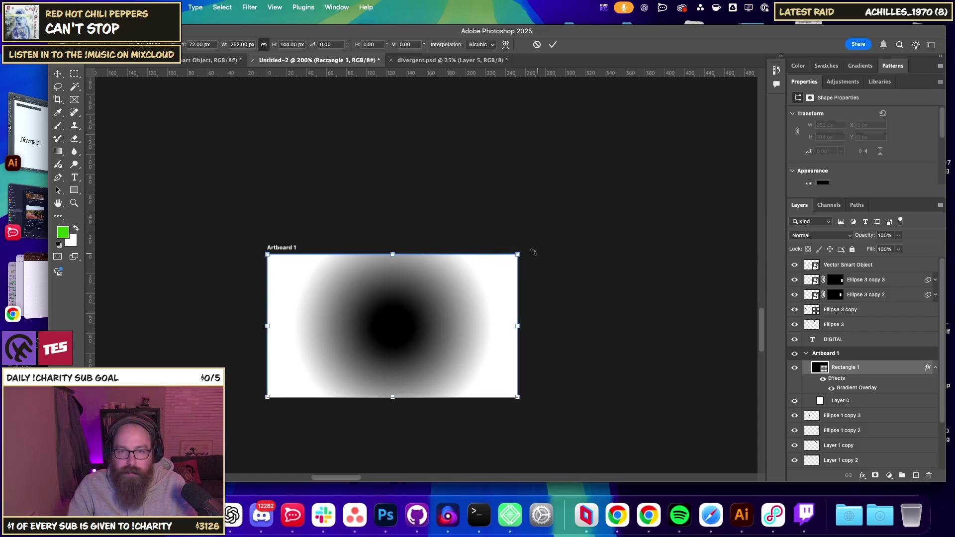
{"action": "left_click_drag", "start_coordinate": [517, 253], "coordinate": [623, 164]}
{"action": "key", "text": "Return"}
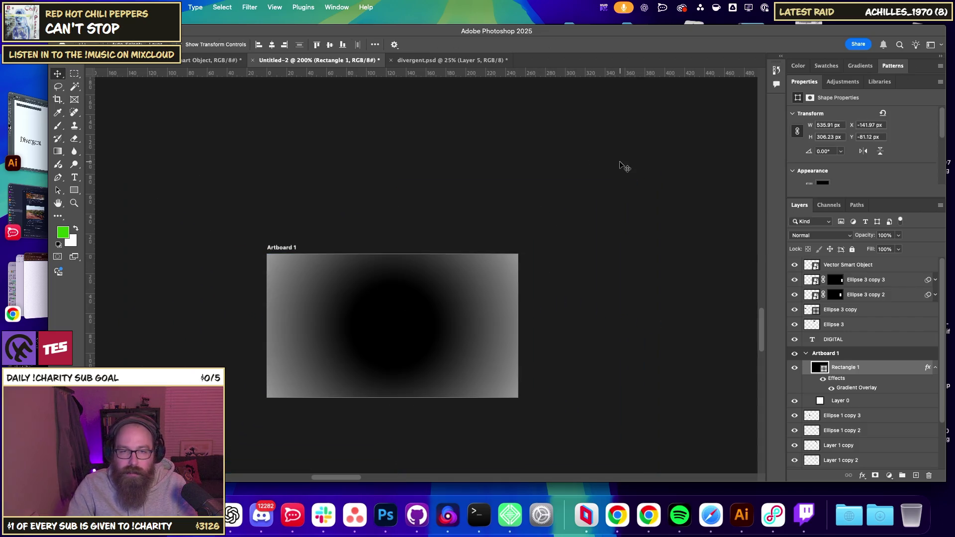
{"action": "mouse_move", "coordinate": [492, 278]}
{"action": "left_mouse_down"}
{"action": "mouse_move", "coordinate": [392, 380]}
{"action": "mouse_move", "coordinate": [368, 378]}
{"action": "left_mouse_up"}
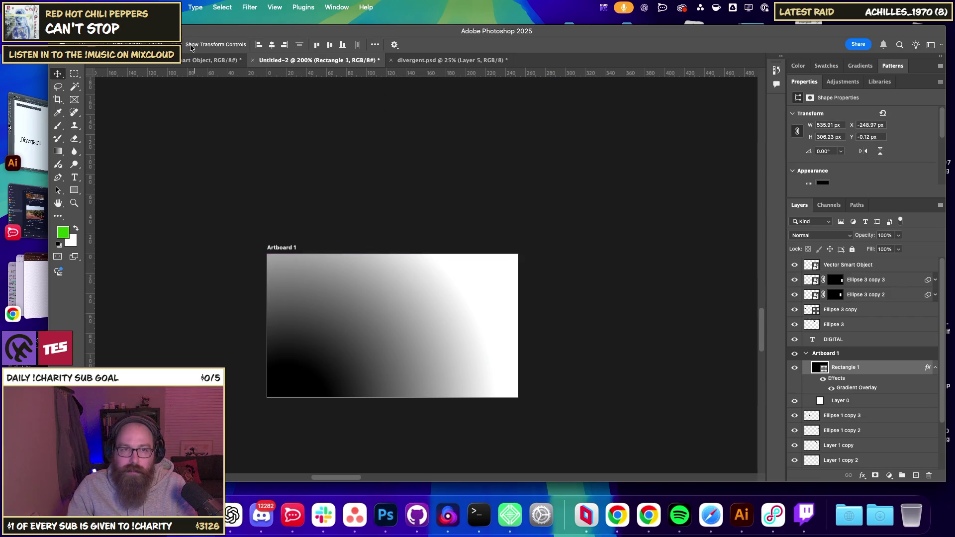
Add a new empty layer above the rectangle and select both layers.
{"action": "left_click", "coordinate": [194, 6]}
{"action": "left_click", "coordinate": [298, 20]}
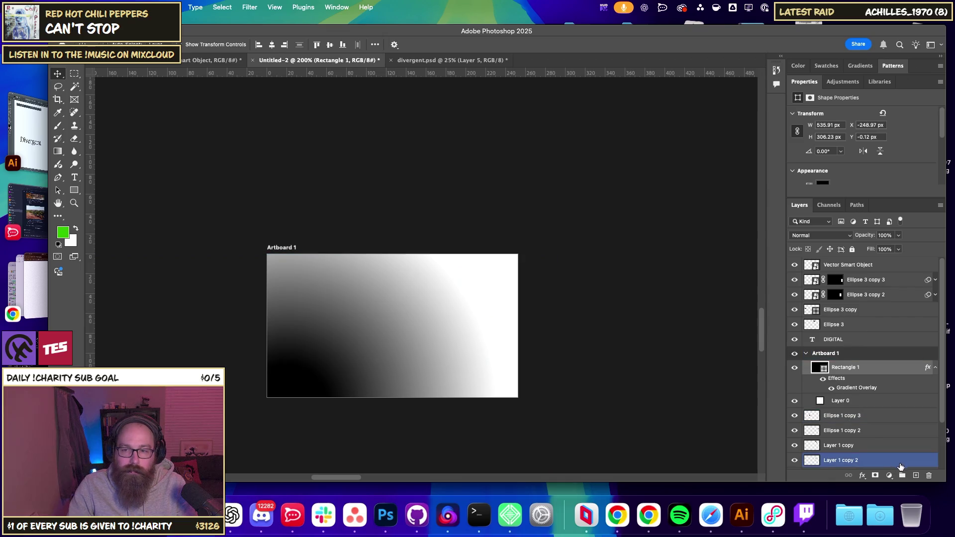
{"action": "left_click", "coordinate": [915, 474]}
{"action": "left_click", "coordinate": [874, 400], "text": "shift"}
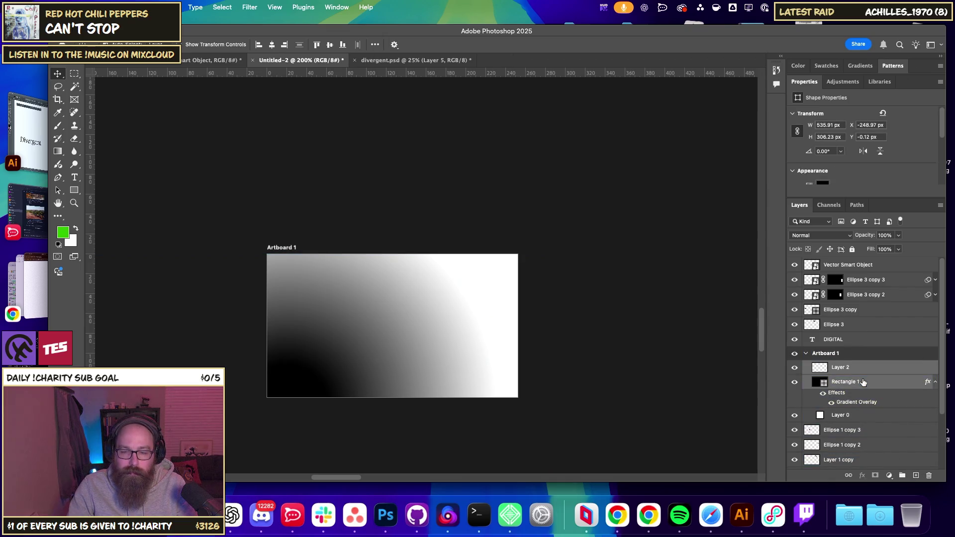
Merge the rectangle into Layer 2, duplicate it, and hide the upper copy.
{"action": "key", "text": "ctrl+e"}
{"action": "left_click_drag", "start_coordinate": [915, 441], "coordinate": [930, 449]}
{"action": "left_click_drag", "start_coordinate": [918, 474], "coordinate": [916, 475]}
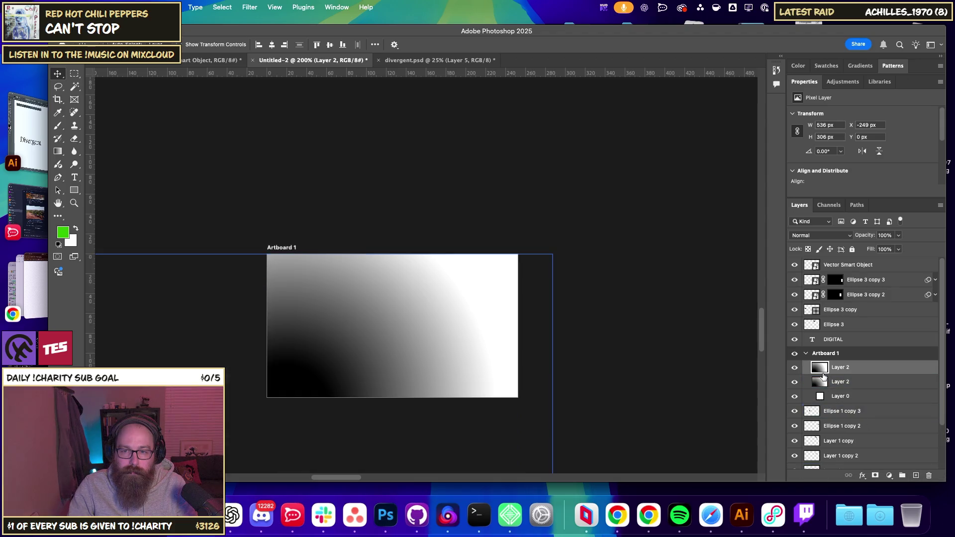
{"action": "left_click", "coordinate": [794, 367]}
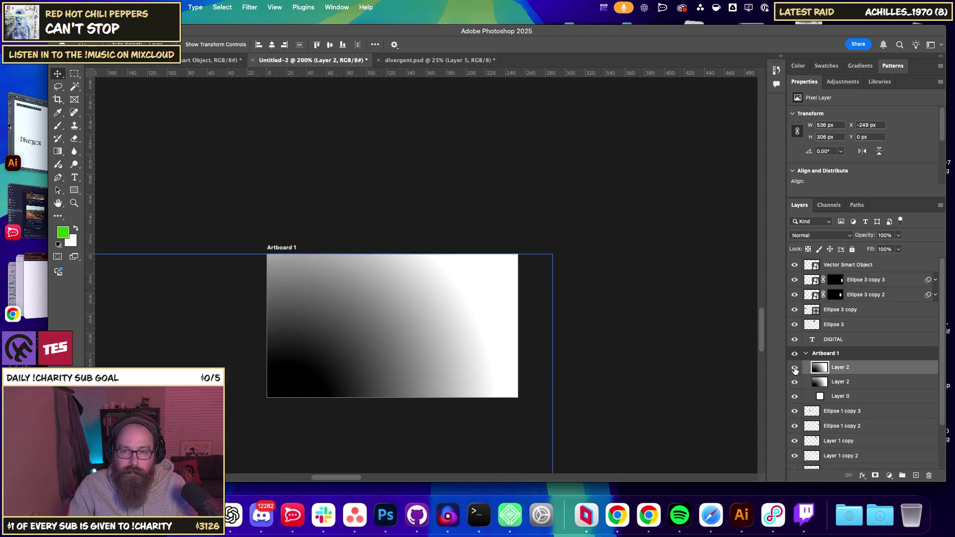
Apply Pixelate > Color Halftone to Layer 2, keeping Normal blend mode.
{"action": "left_click", "coordinate": [249, 7]}
{"action": "left_click", "coordinate": [261, 20]}
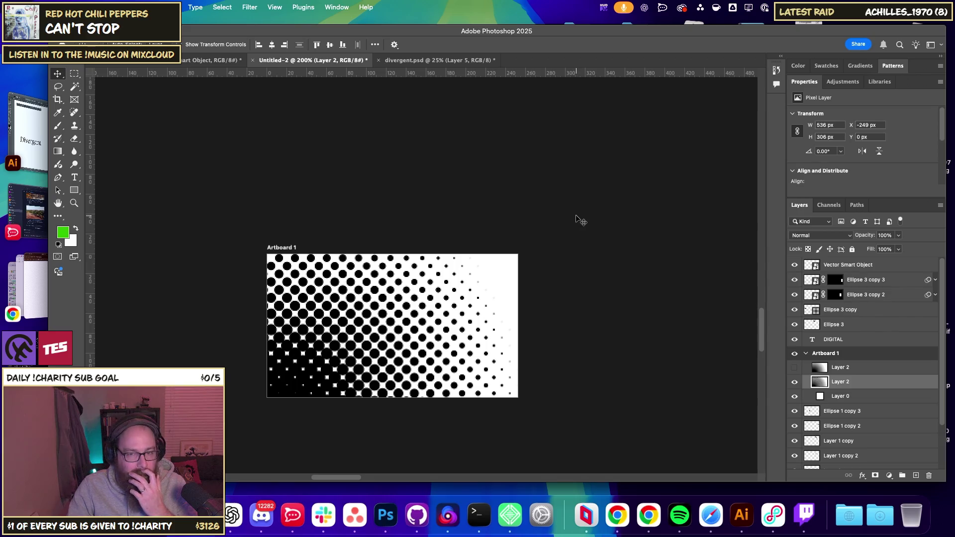
{"action": "key", "text": "super+z"}
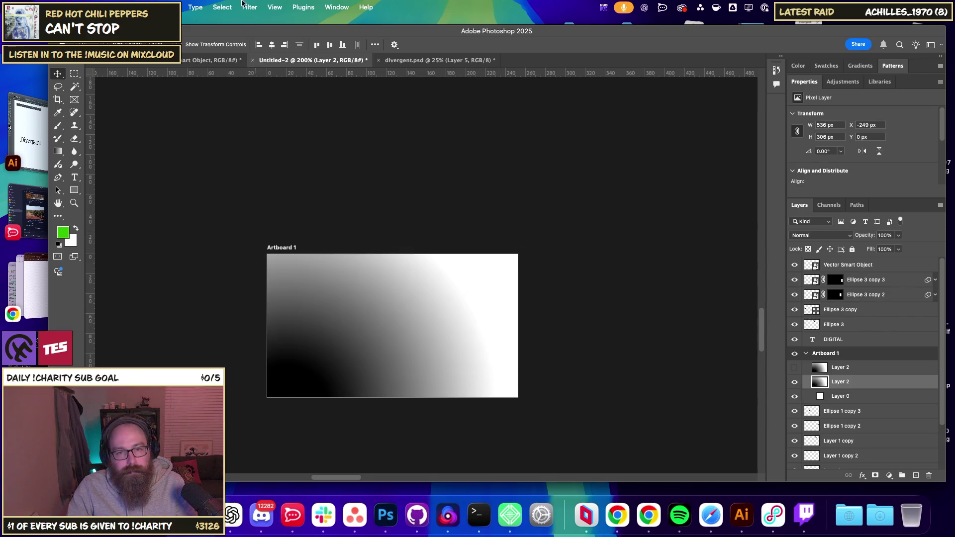
{"action": "left_click", "coordinate": [250, 7]}
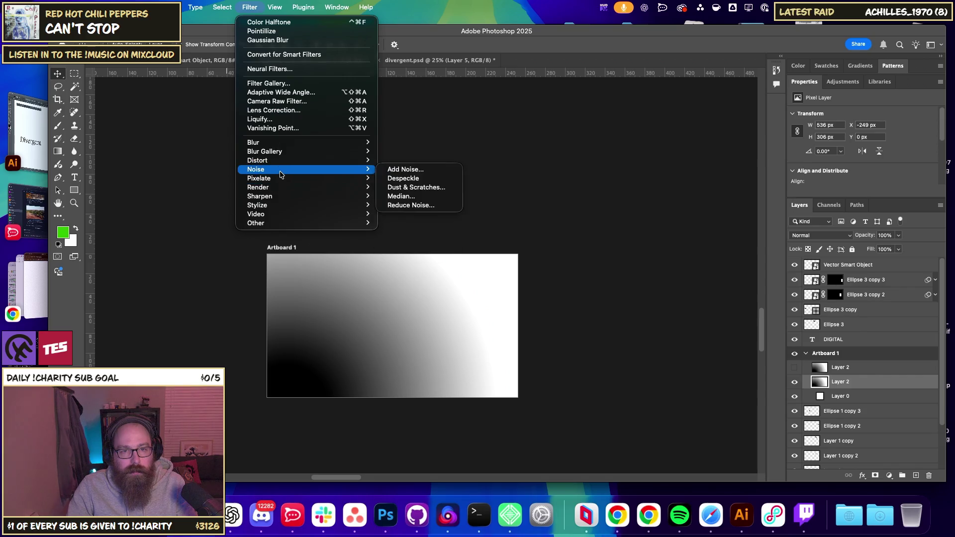
{"action": "mouse_move", "coordinate": [258, 178]}
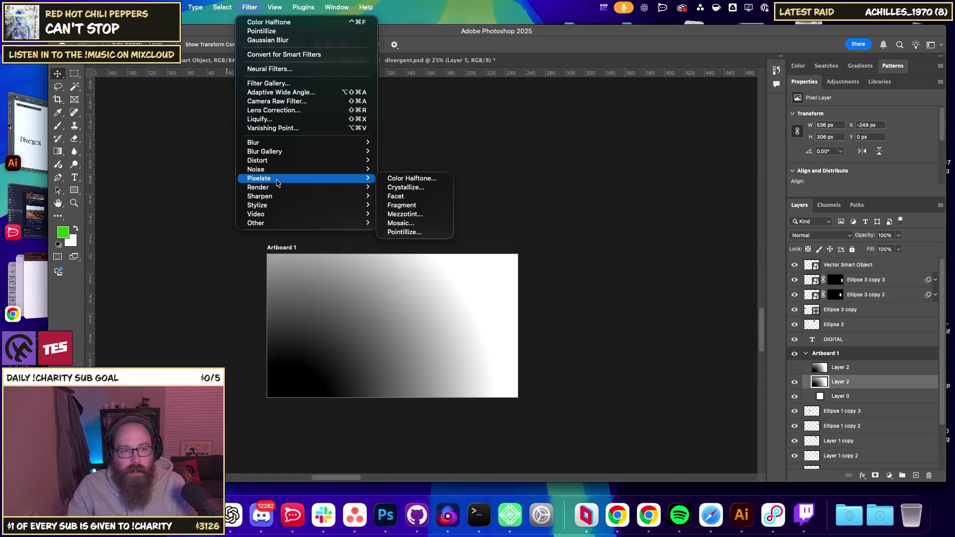
{"action": "left_click", "coordinate": [411, 179]}
{"action": "type", "text": "5"}
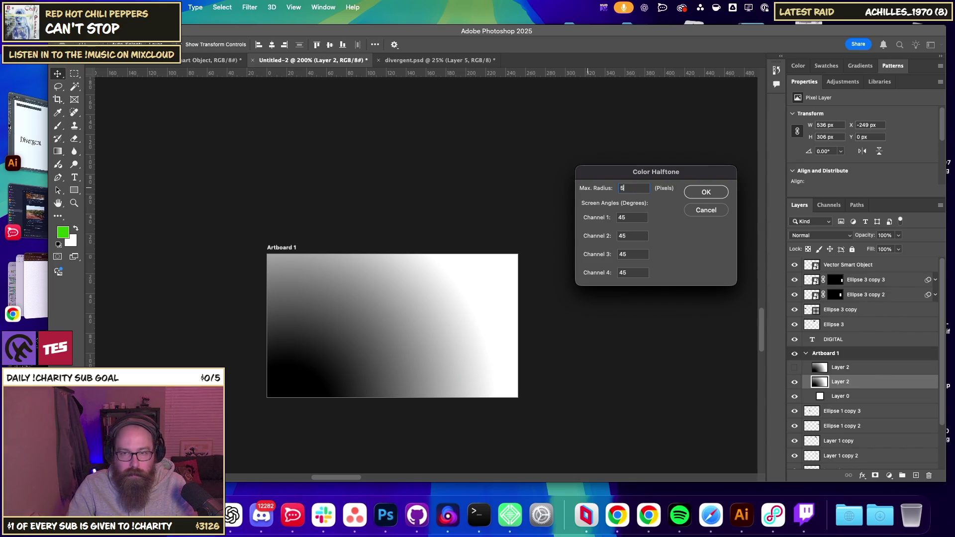
{"action": "key", "text": "Return"}
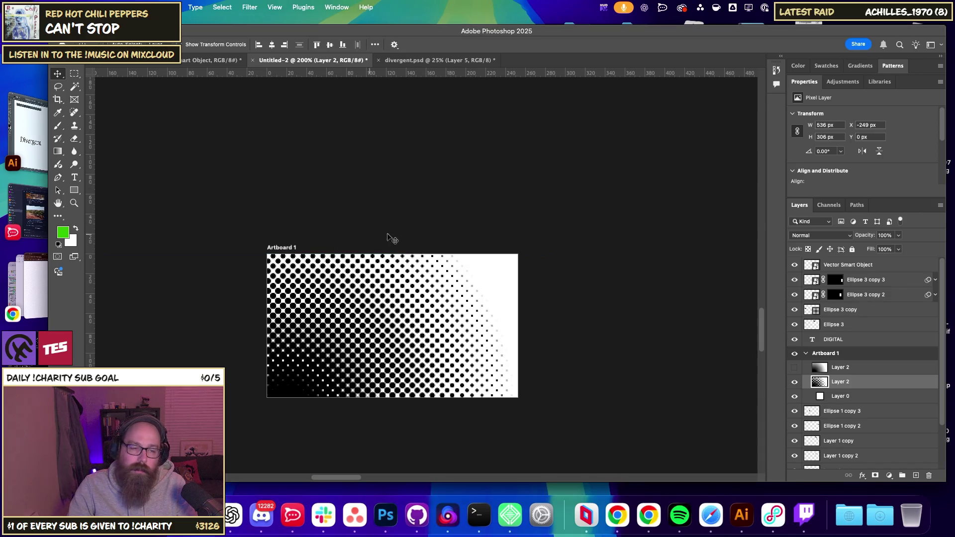
{"action": "left_click", "coordinate": [827, 284]}
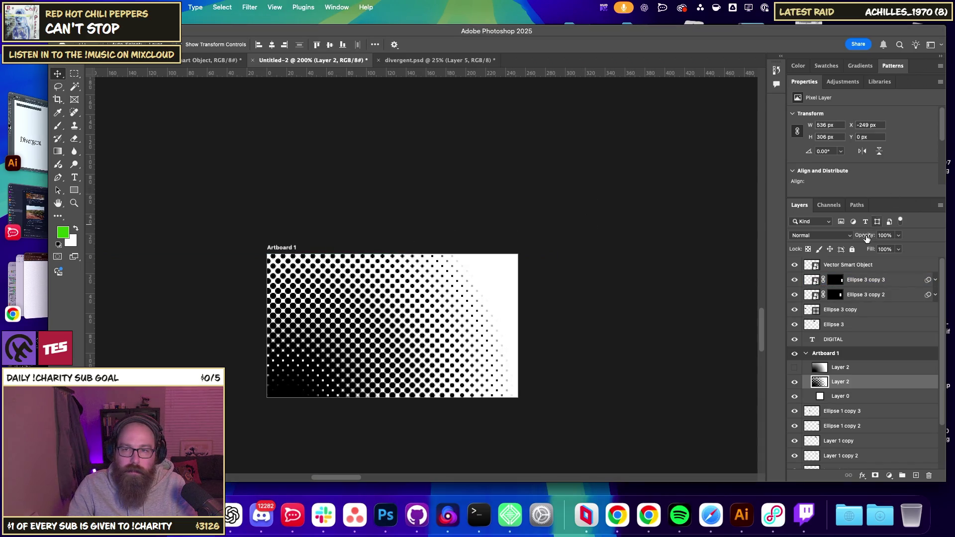
{"action": "left_click", "coordinate": [821, 235]}
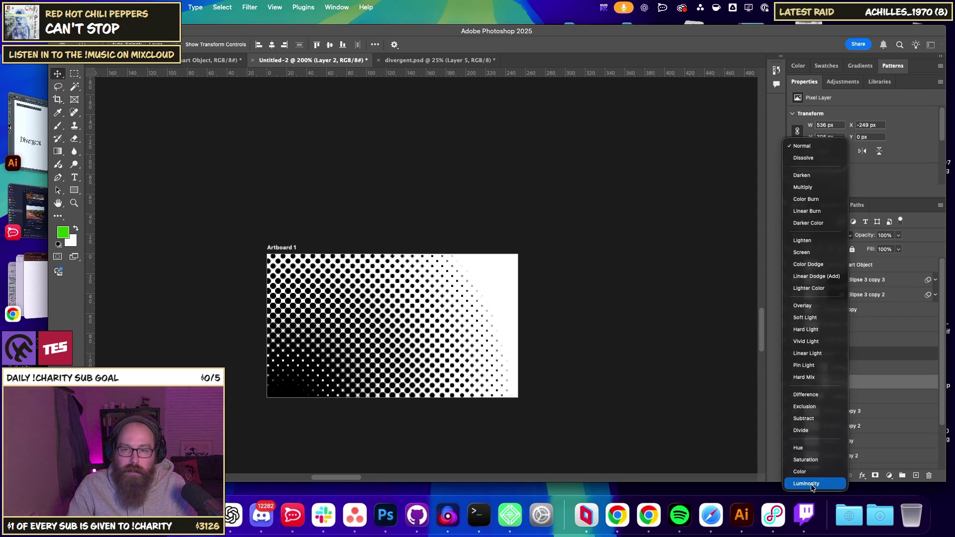
{"action": "left_click", "coordinate": [915, 178]}
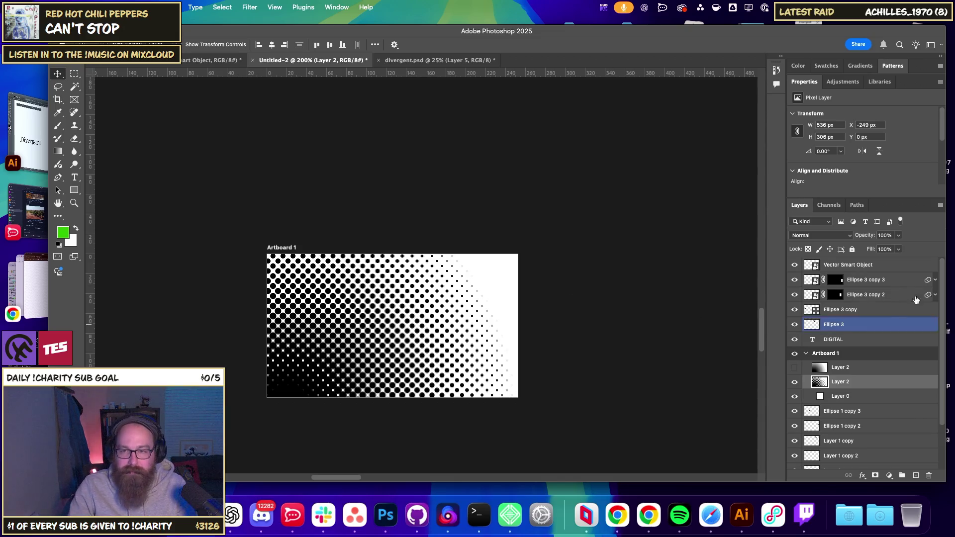
Drag the halftone layer so dots gather lower right, and lower its opacity to 17%.
{"action": "type", "text": "0"}
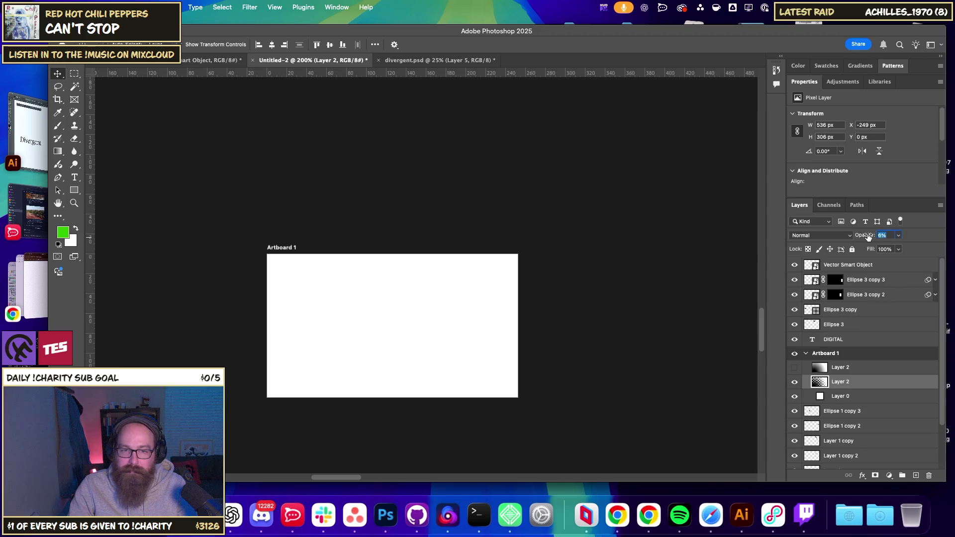
{"action": "type", "text": "100"}
{"action": "key", "text": "Return"}
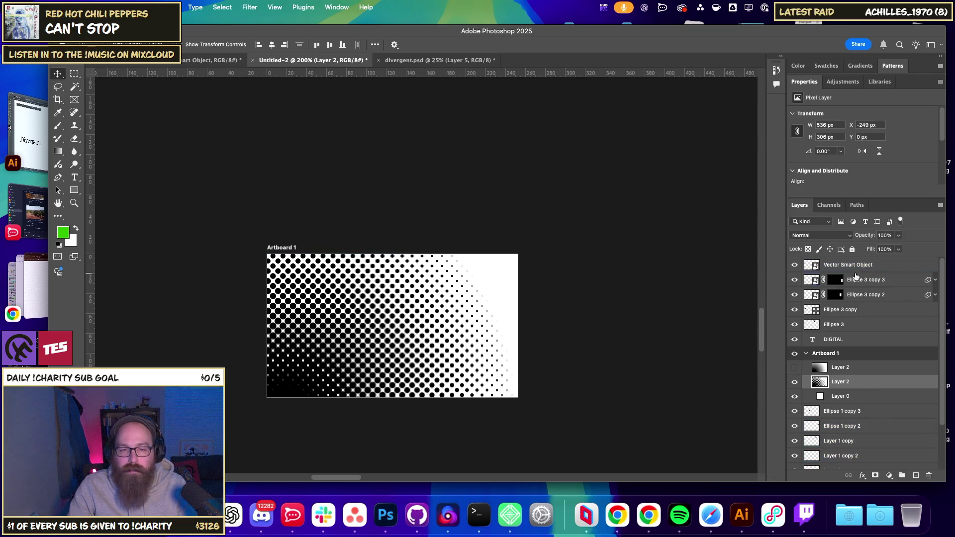
{"action": "mouse_move", "coordinate": [454, 343]}
{"action": "left_mouse_down"}
{"action": "mouse_move", "coordinate": [415, 337]}
{"action": "mouse_move", "coordinate": [439, 343]}
{"action": "left_mouse_up"}
{"action": "mouse_move", "coordinate": [539, 354]}
{"action": "left_mouse_down"}
{"action": "mouse_move", "coordinate": [478, 373]}
{"action": "mouse_move", "coordinate": [468, 396]}
{"action": "mouse_move", "coordinate": [461, 387]}
{"action": "mouse_move", "coordinate": [577, 382]}
{"action": "left_mouse_up"}
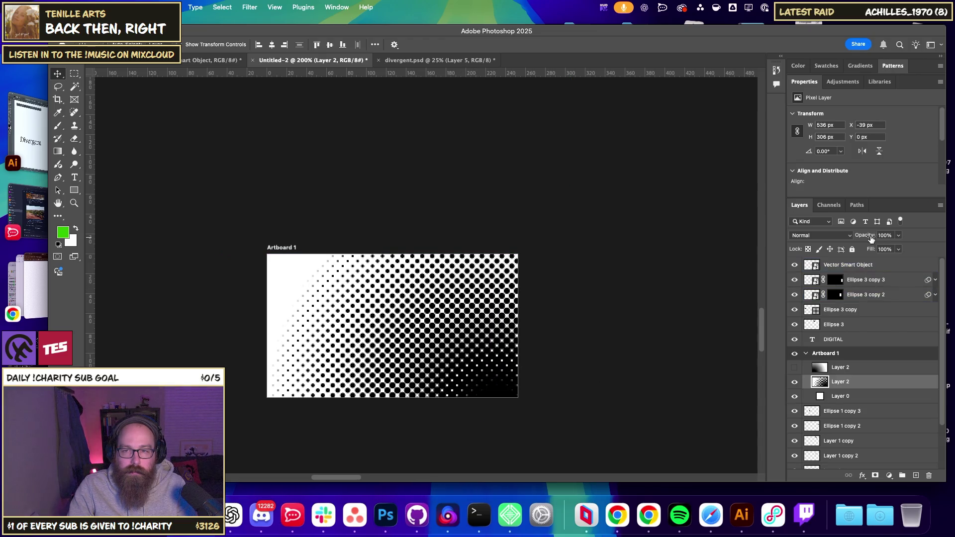
{"action": "left_click_drag", "start_coordinate": [870, 235], "coordinate": [860, 239]}
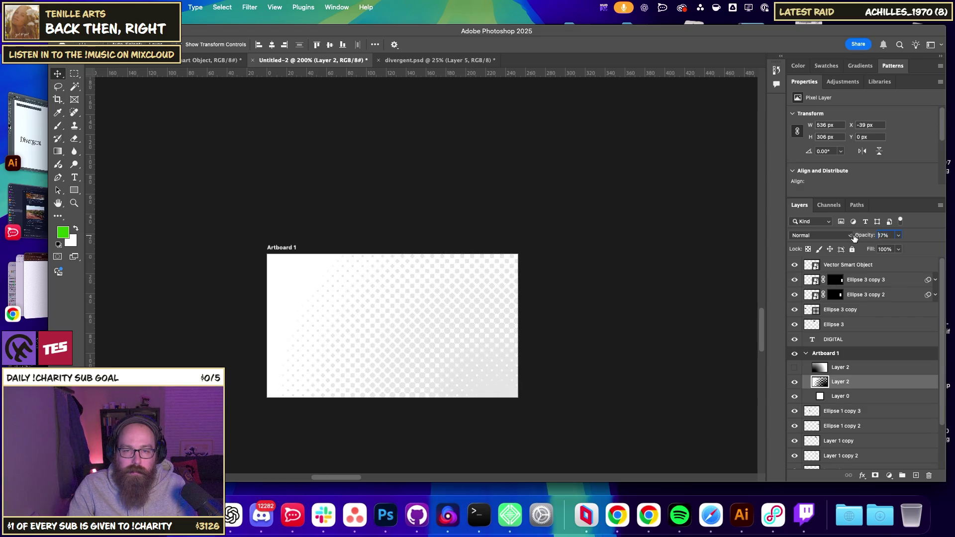
{"action": "scroll", "coordinate": [341, 166], "scroll_direction": "up", "scroll_amount": 5}
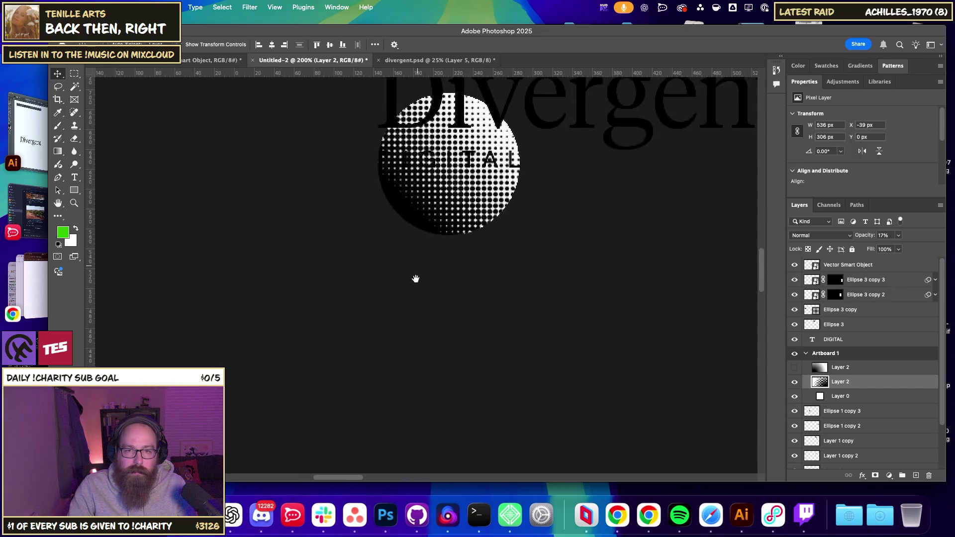
{"action": "scroll", "coordinate": [415, 277], "scroll_direction": "up", "scroll_amount": 5}
{"action": "key", "text": "super+minus"}
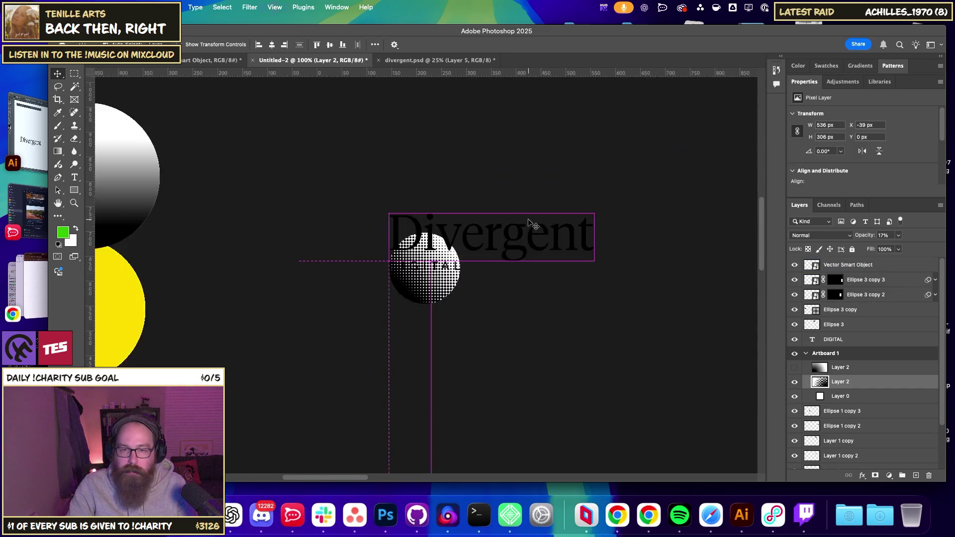
Undo a stray paste and select the Divergent Vector Smart Object layer.
{"action": "key", "text": "super+minus"}
{"action": "key", "text": "super+minus"}
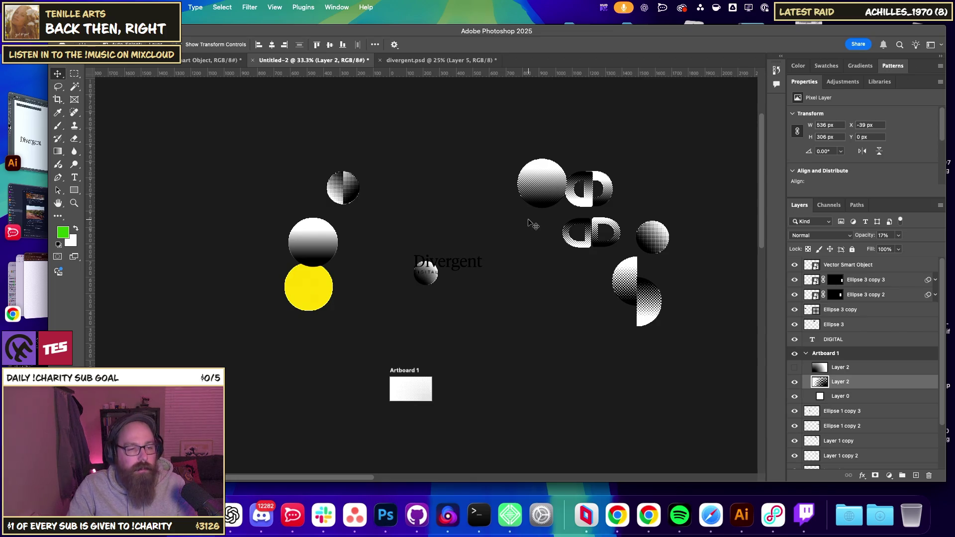
{"action": "key", "text": "super+equal"}
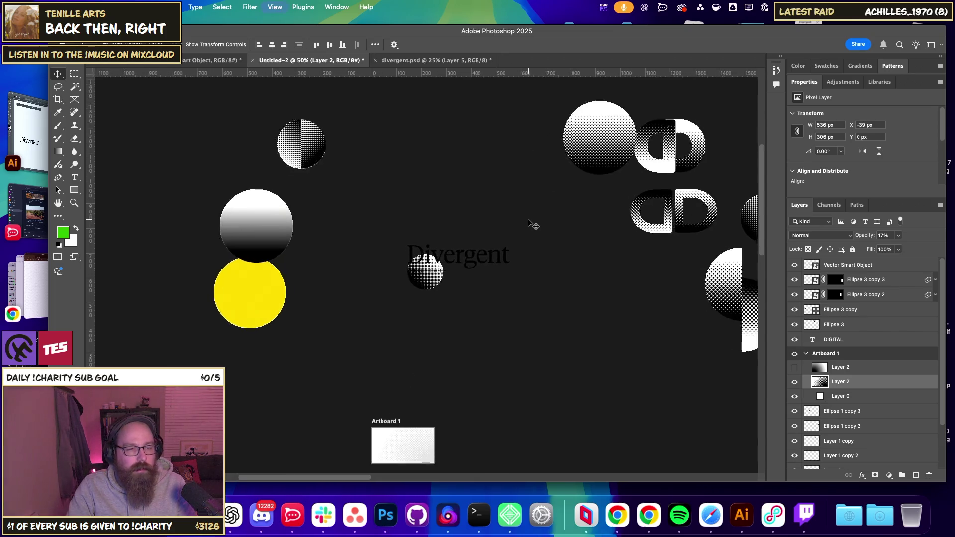
{"action": "key", "text": "super+equal"}
{"action": "key", "text": "super+equal"}
{"action": "key", "text": "super+equal"}
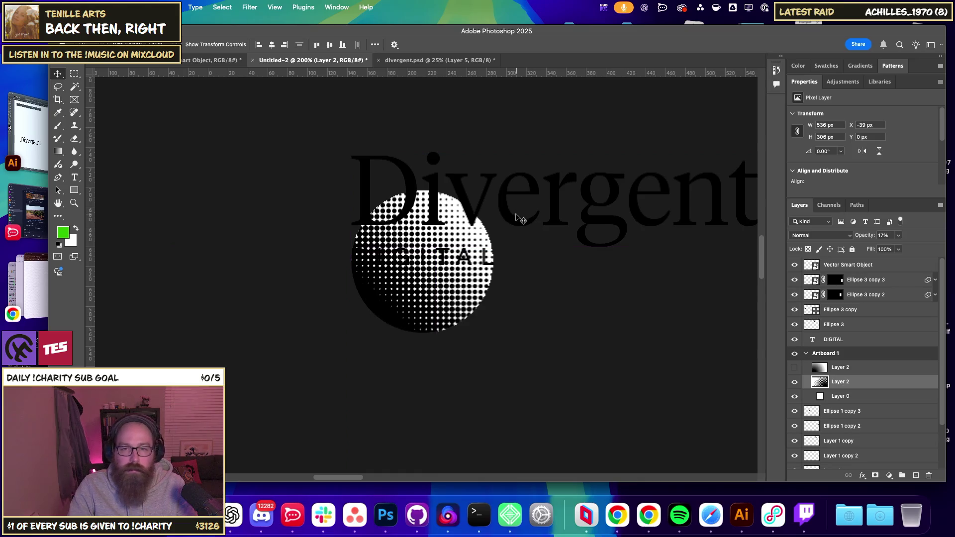
{"action": "left_click_drag", "start_coordinate": [446, 352], "coordinate": [403, 300]}
{"action": "key", "text": "super+v"}
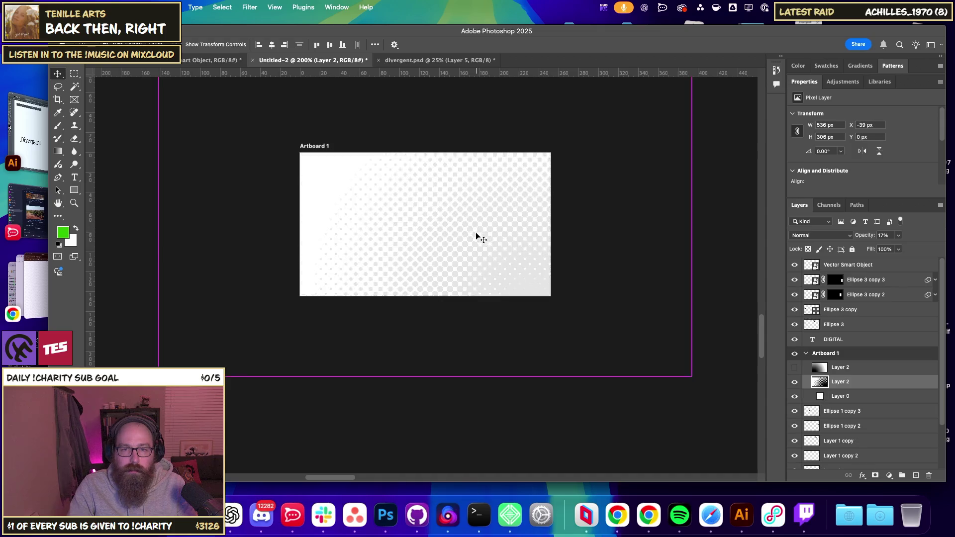
{"action": "key", "text": "super+z"}
{"action": "scroll", "coordinate": [562, 249], "scroll_direction": "up", "scroll_amount": 5}
{"action": "scroll", "coordinate": [563, 258], "scroll_direction": "up", "scroll_amount": 2}
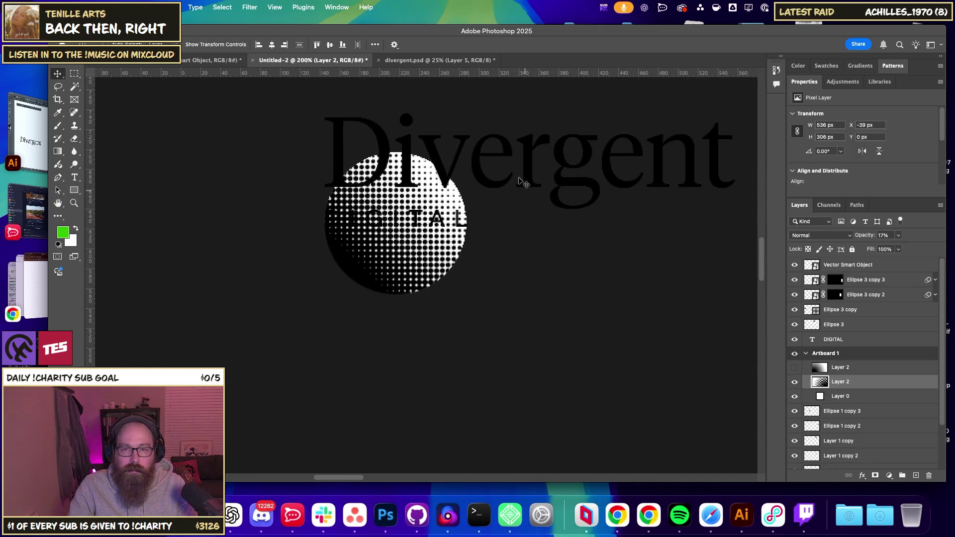
{"action": "right_click", "coordinate": [483, 176]}
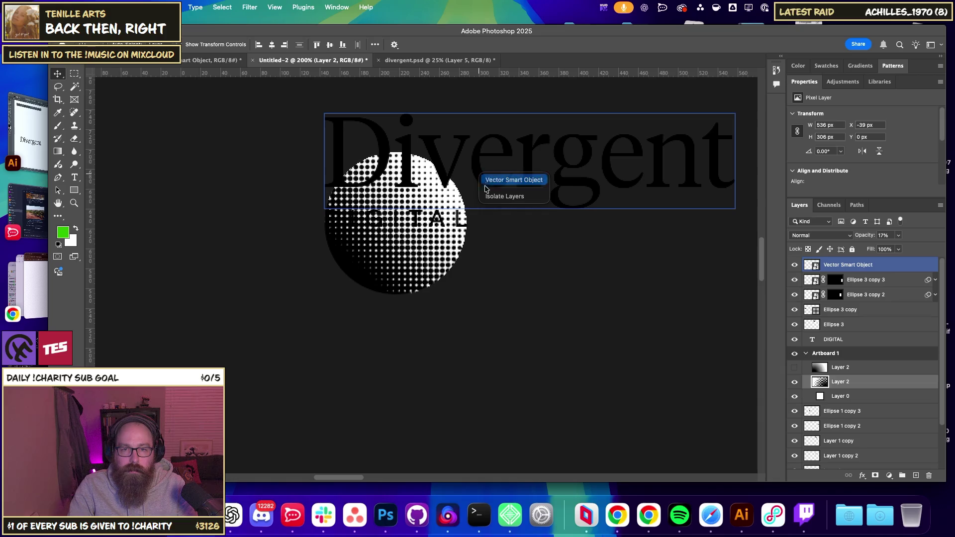
{"action": "left_click", "coordinate": [512, 182]}
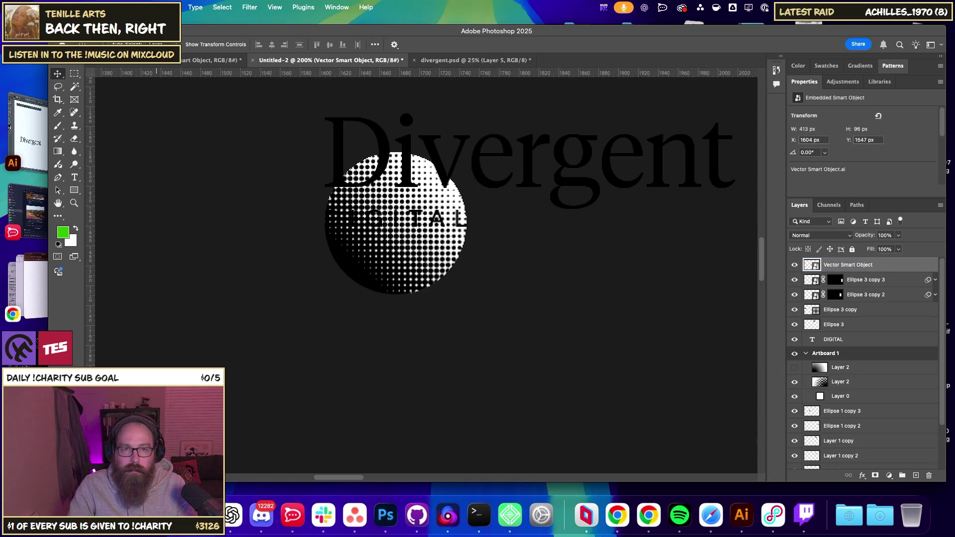
Paste the wordmark into Artboard 1, scaled down and centred, with 1 px nudges.
{"action": "left_click", "coordinate": [305, 330]}
{"action": "scroll", "coordinate": [320, 270], "scroll_direction": "down", "scroll_amount": 10}
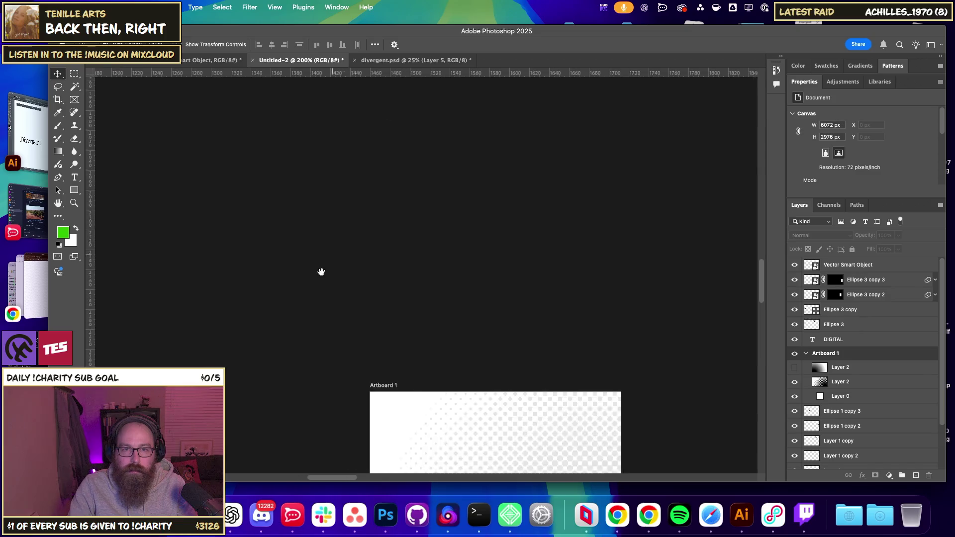
{"action": "scroll", "coordinate": [408, 238], "scroll_direction": "up", "scroll_amount": 5}
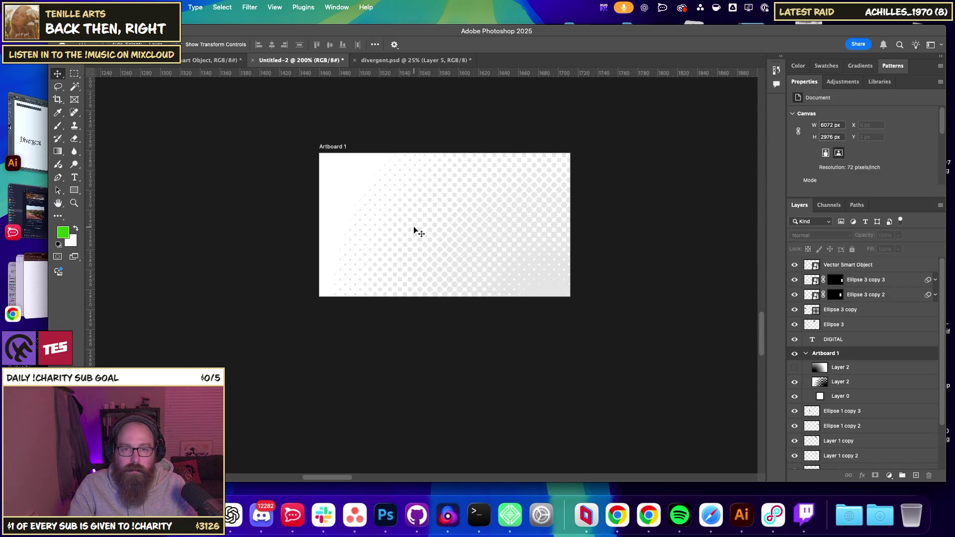
{"action": "key", "text": "super+v"}
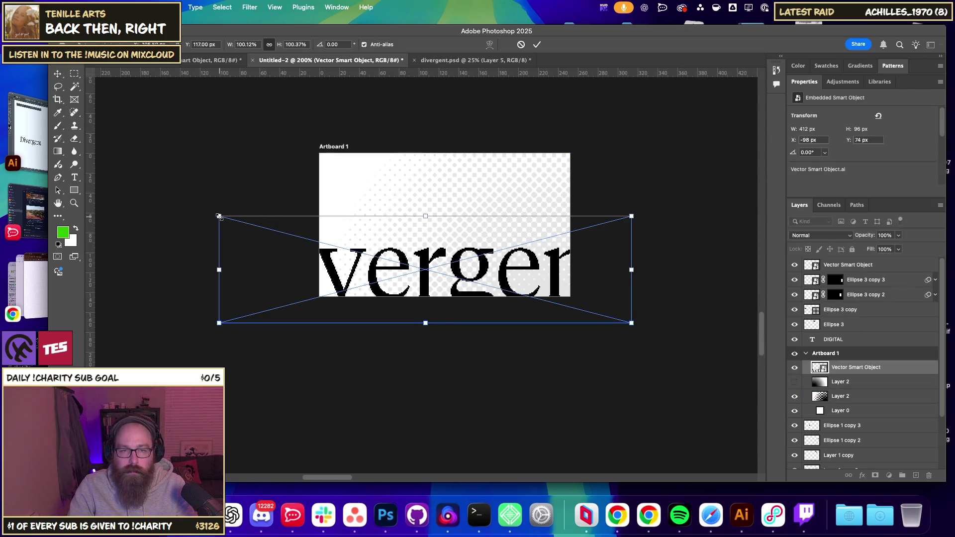
{"action": "left_click_drag", "start_coordinate": [219, 215], "coordinate": [454, 277]}
{"action": "mouse_move", "coordinate": [511, 292]}
{"action": "left_mouse_down"}
{"action": "mouse_move", "coordinate": [444, 225]}
{"action": "mouse_move", "coordinate": [476, 226]}
{"action": "left_mouse_up"}
{"action": "key", "text": "Return"}
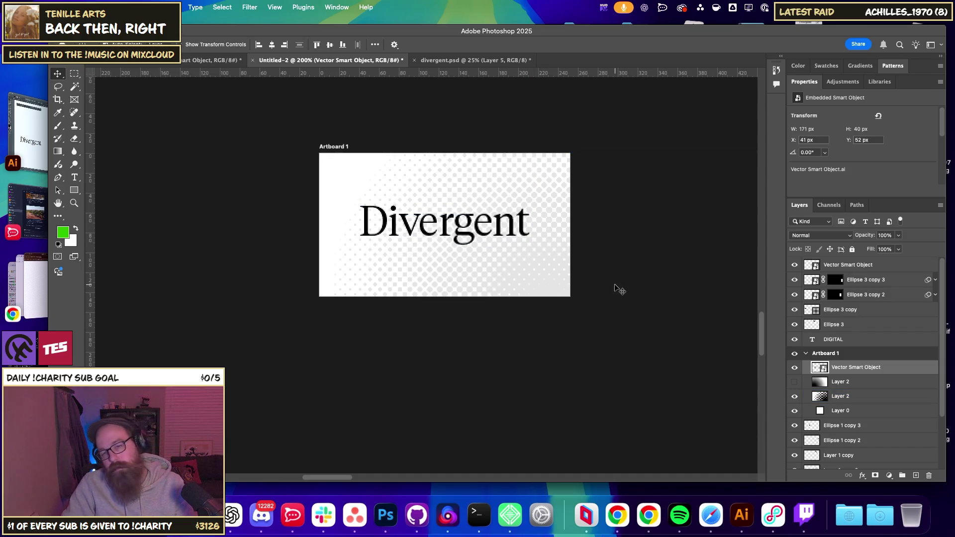
{"action": "key", "text": "Down"}
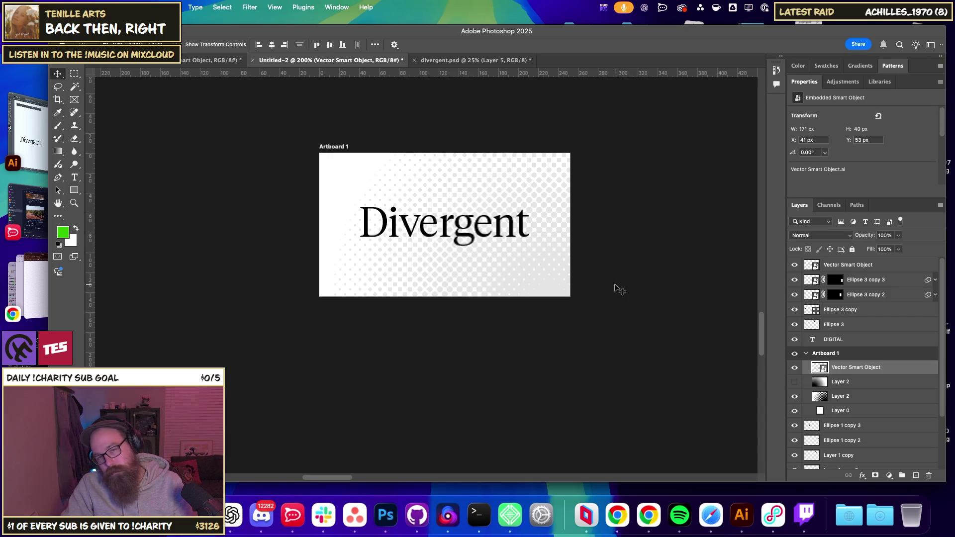
{"action": "key", "text": "Right"}
{"action": "key", "text": "Up"}
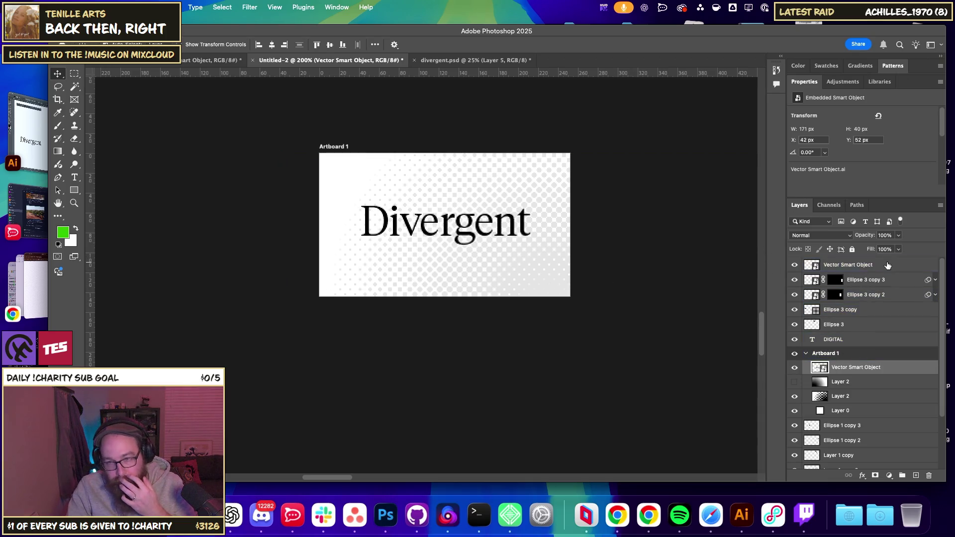
{"action": "double_click", "coordinate": [819, 367]}
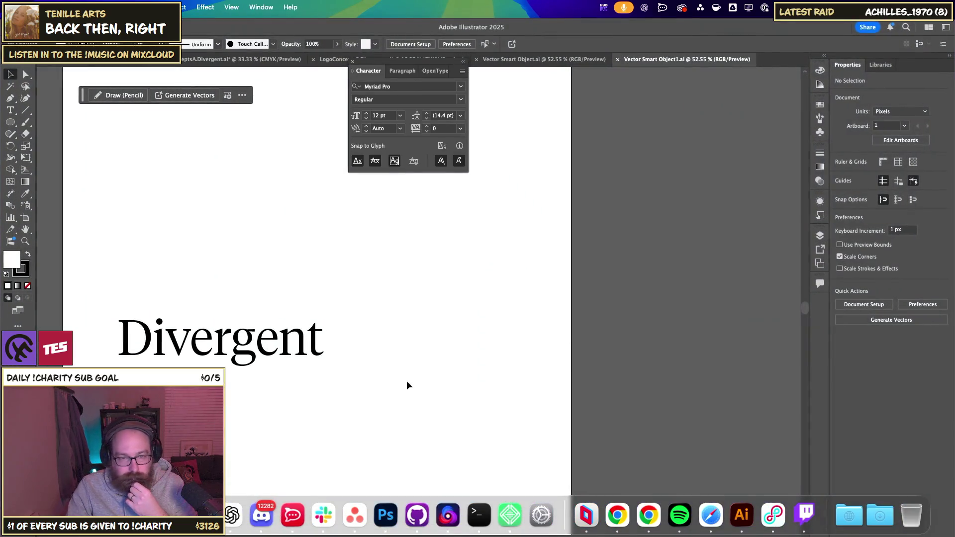
Change the Divergent text to Tiempos Headline Medium and save it back to Photoshop.
{"action": "left_click", "coordinate": [221, 320]}
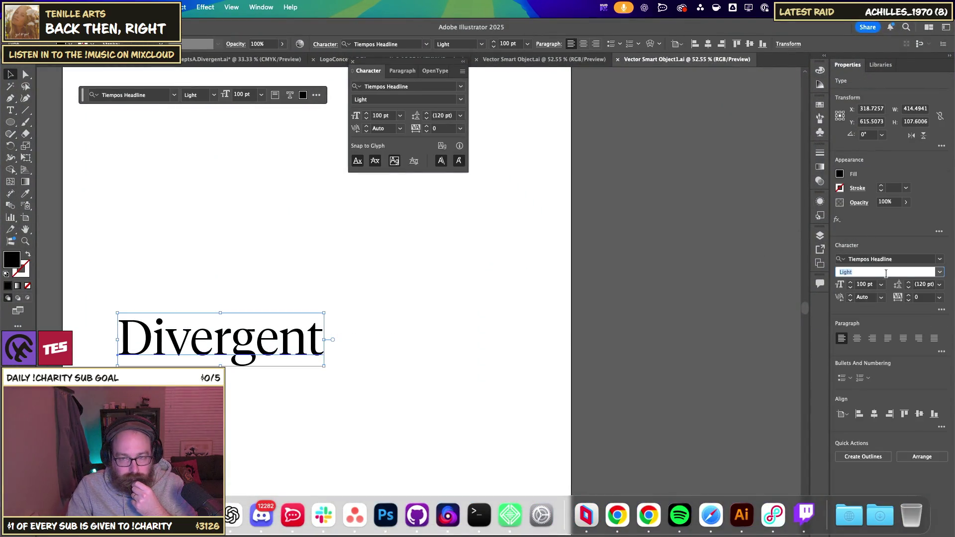
{"action": "left_click", "coordinate": [939, 272]}
{"action": "left_click", "coordinate": [941, 270]}
{"action": "left_click", "coordinate": [939, 260]}
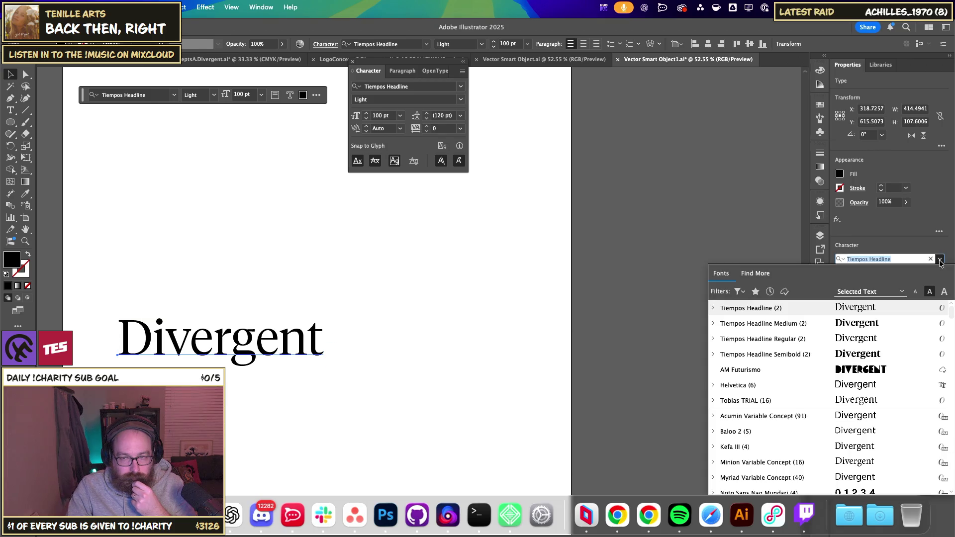
{"action": "key", "text": "Right"}
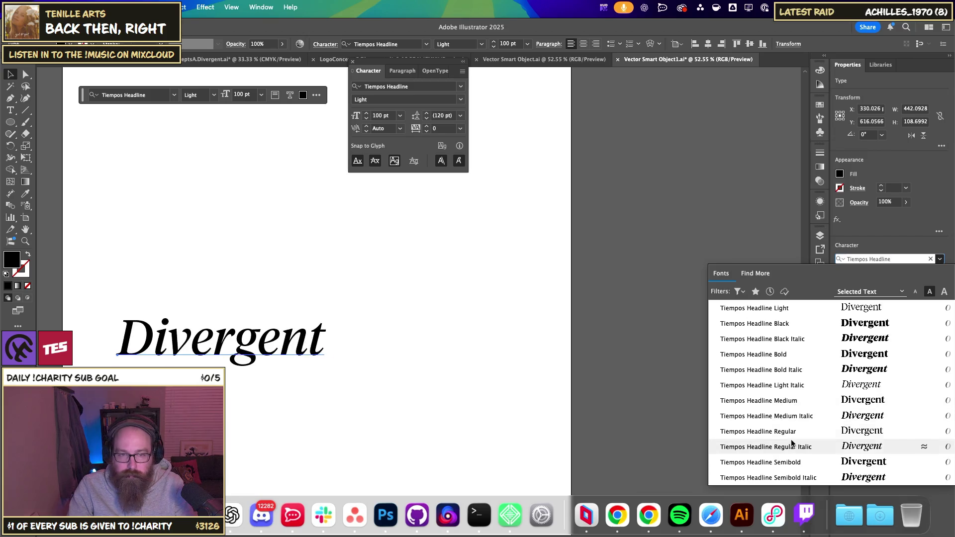
{"action": "left_click", "coordinate": [775, 400]}
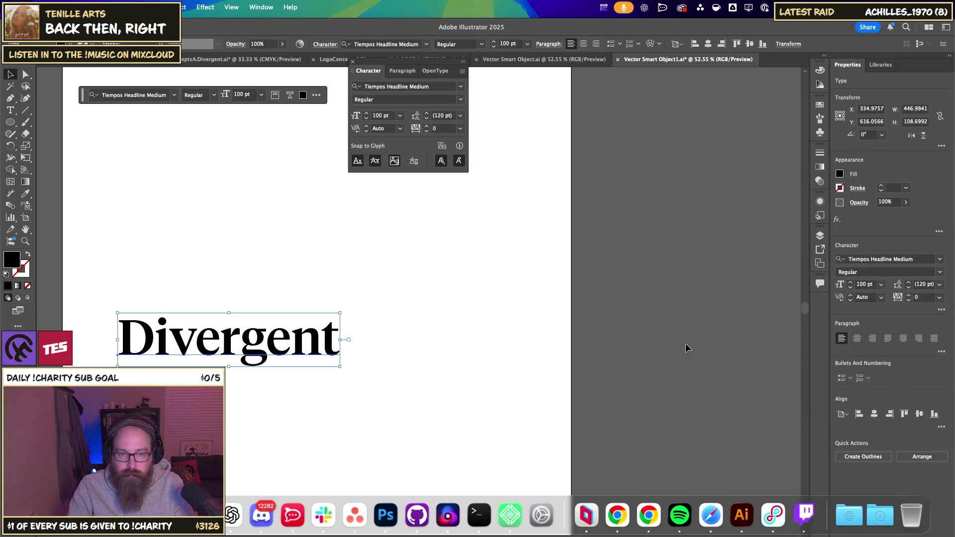
{"action": "left_click", "coordinate": [612, 315]}
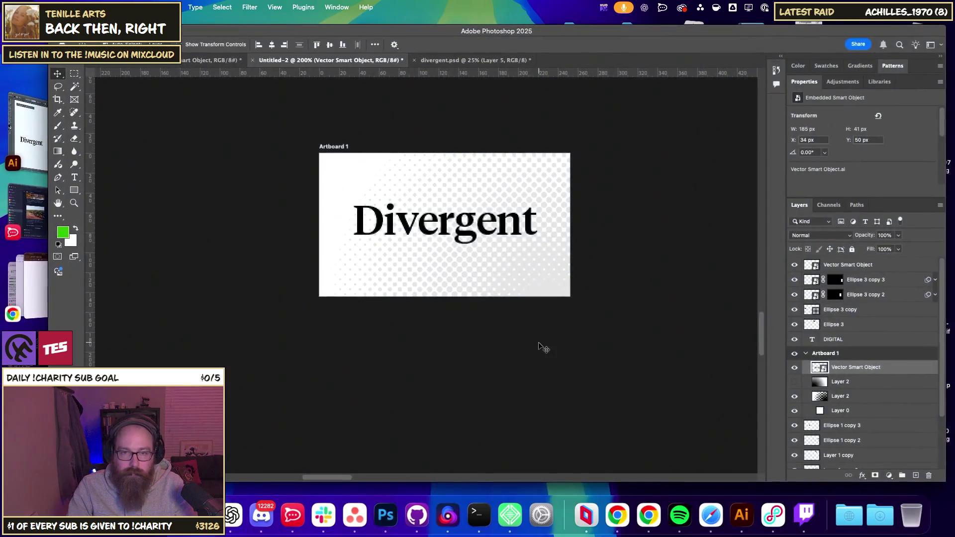
{"action": "left_click", "coordinate": [488, 251]}
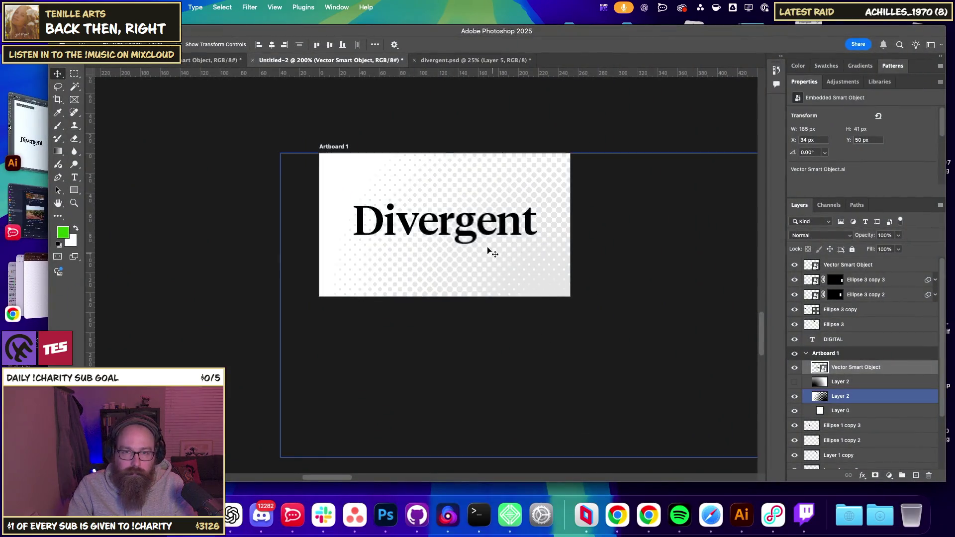
Zoom out to find the large halftone half-circle and select its layer.
{"action": "key", "text": "ctrl+minus"}
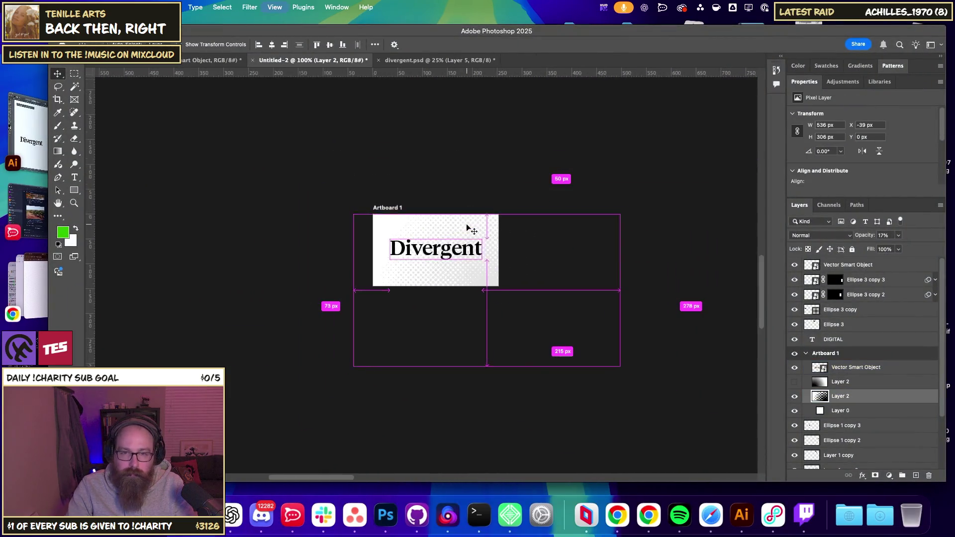
{"action": "key", "text": "ctrl+minus"}
{"action": "left_click_drag", "start_coordinate": [466, 224], "coordinate": [466, 338]}
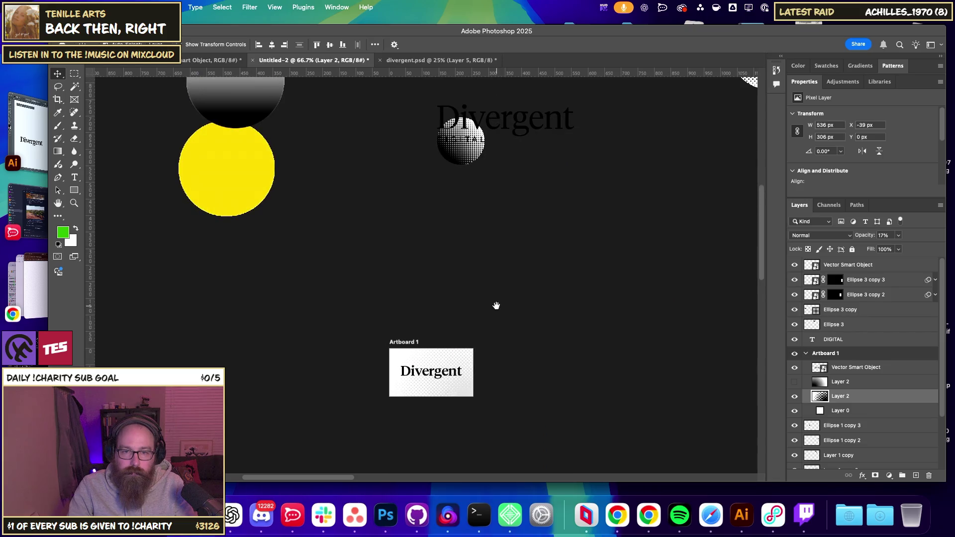
{"action": "left_click", "coordinate": [478, 159]}
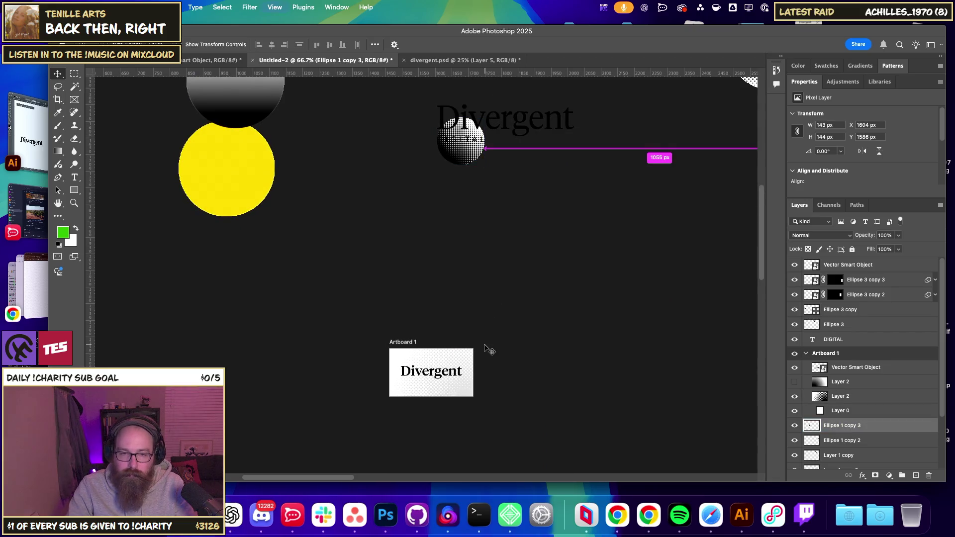
{"action": "key", "text": "ctrl+plus"}
{"action": "key", "text": "ctrl+plus"}
{"action": "key", "text": "ctrl+plus"}
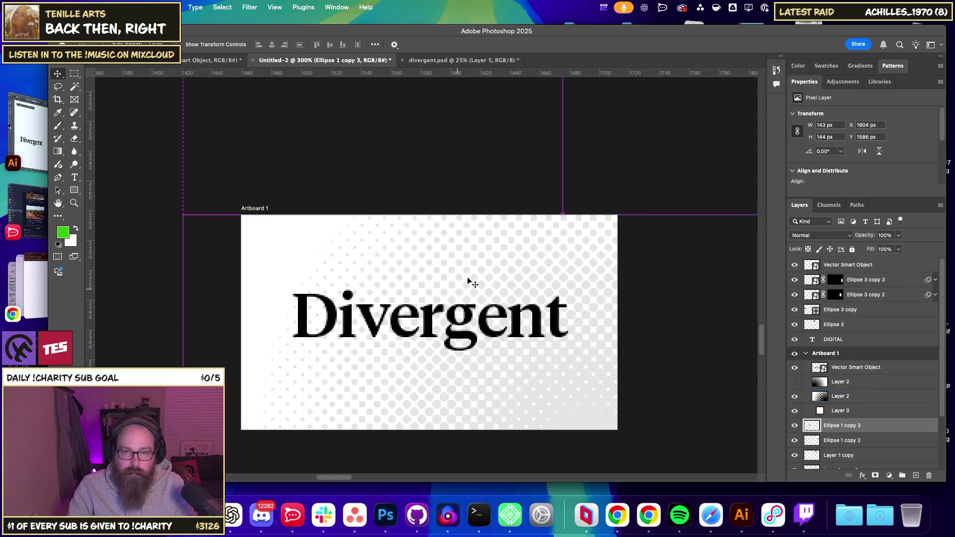
Reposition the Ellipse 1 copy 3 half-circle with Free Transform, then delete it from Artboard 1.
{"action": "key", "text": "ctrl+t"}
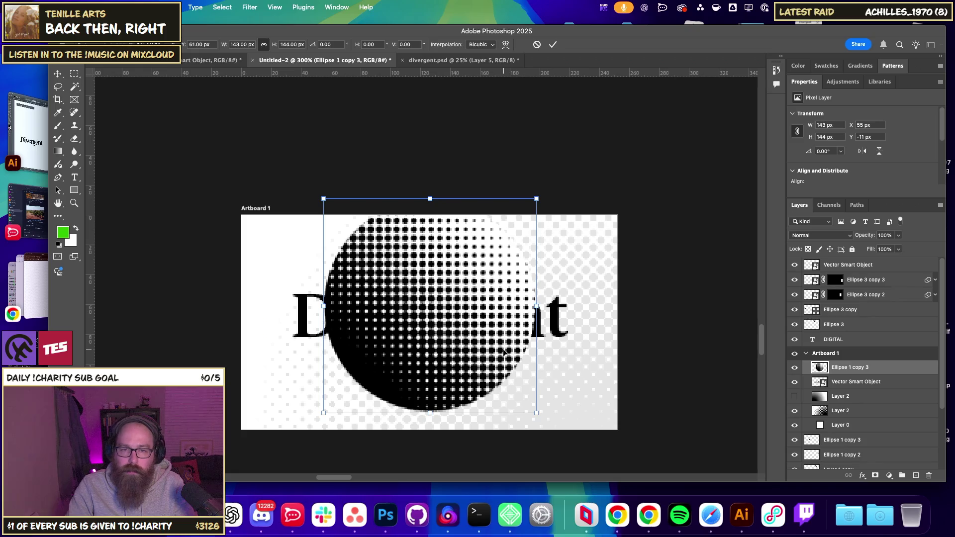
{"action": "left_click_drag", "start_coordinate": [430, 363], "coordinate": [209, 304]}
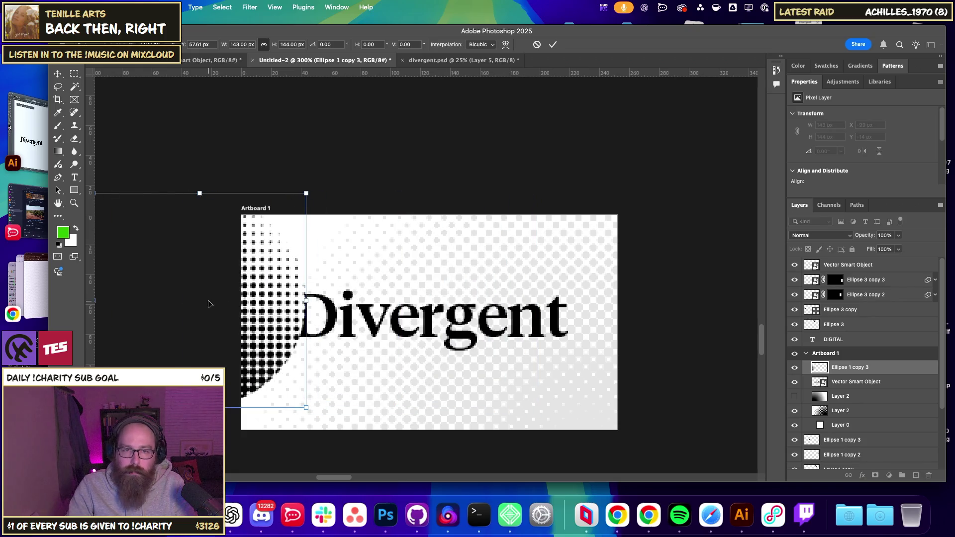
{"action": "key", "text": "XF86AudioLowerVolume"}
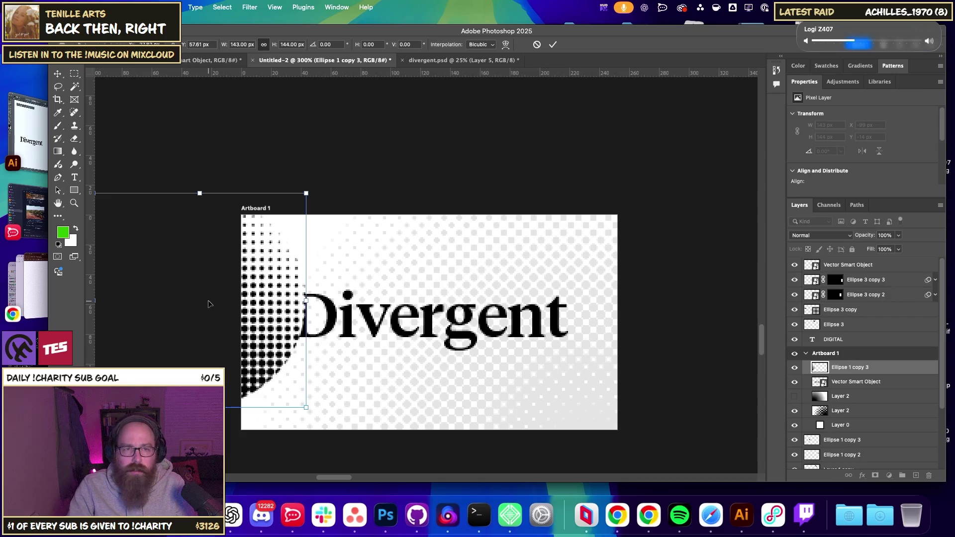
{"action": "left_click_drag", "start_coordinate": [288, 262], "coordinate": [387, 214]}
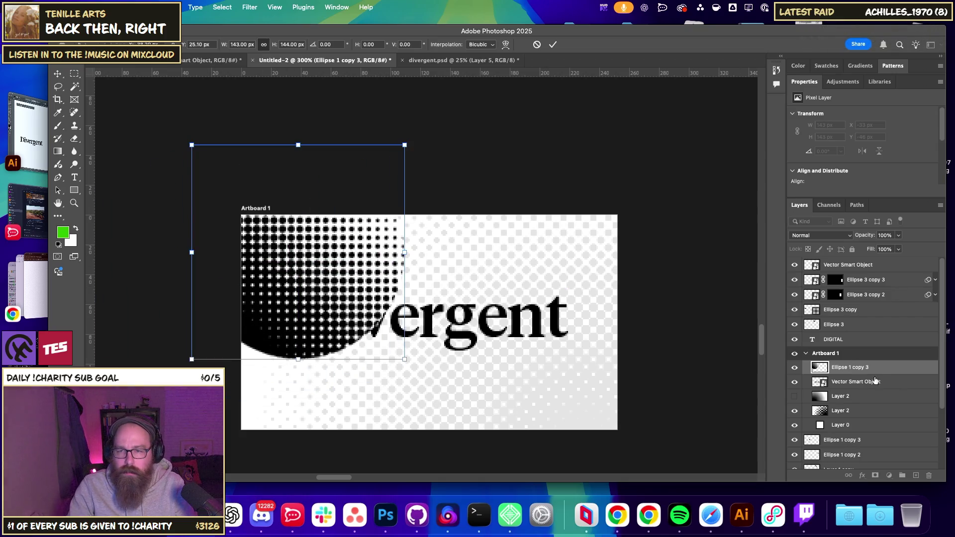
{"action": "key", "text": "Return"}
{"action": "left_click", "coordinate": [928, 476]}
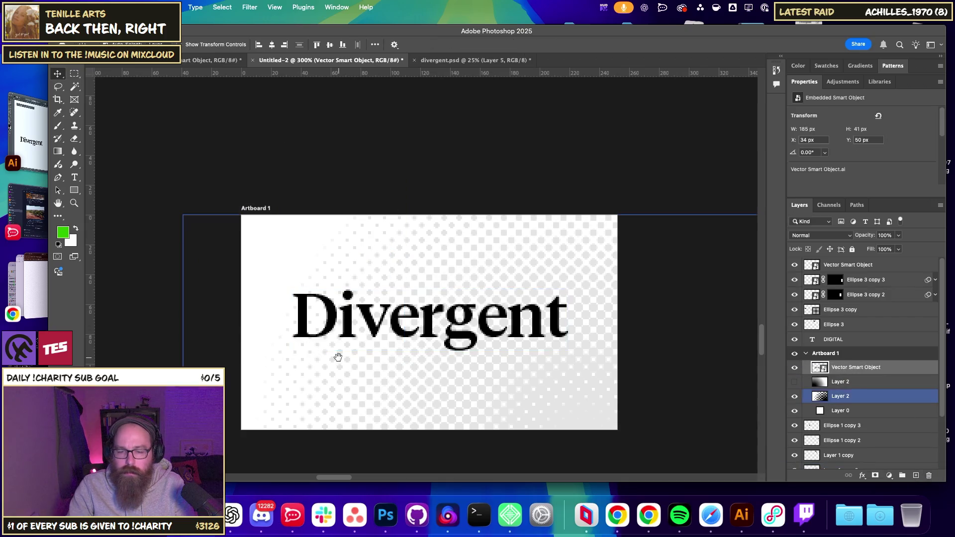
Zoom out to the whole canvas and select Artboard 1.
{"action": "key", "text": "super+minus"}
{"action": "key", "text": "super+minus"}
{"action": "scroll", "coordinate": [484, 292], "scroll_direction": "right", "scroll_amount": 2}
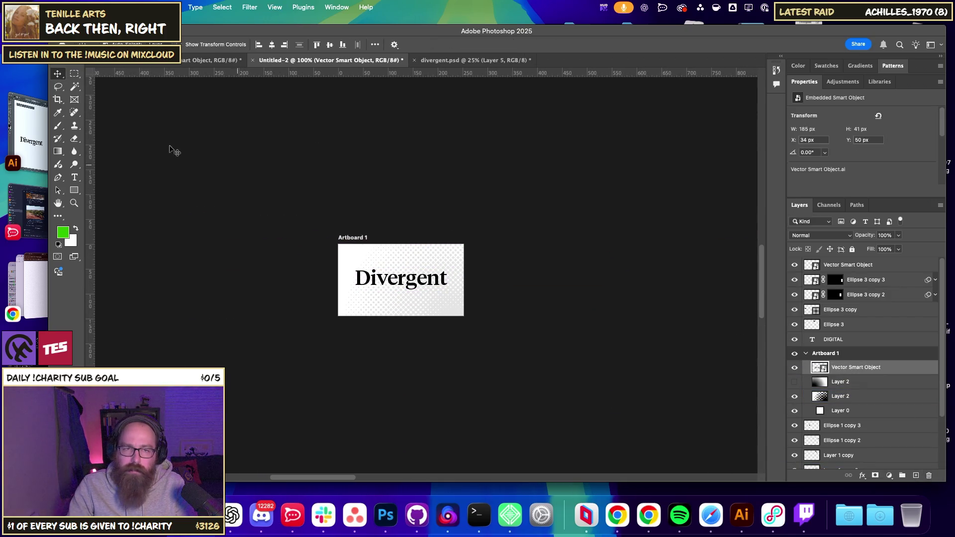
{"action": "left_click", "coordinate": [824, 354]}
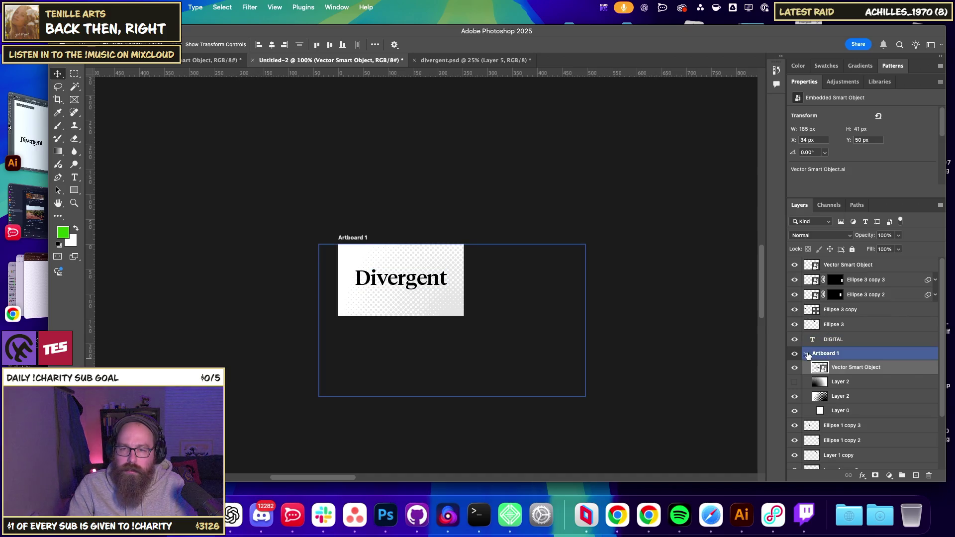
Duplicate Artboard 1 into a second artboard, Artboard 1 copy.
{"action": "left_click", "coordinate": [807, 355]}
{"action": "left_click_drag", "start_coordinate": [840, 354], "coordinate": [915, 476]}
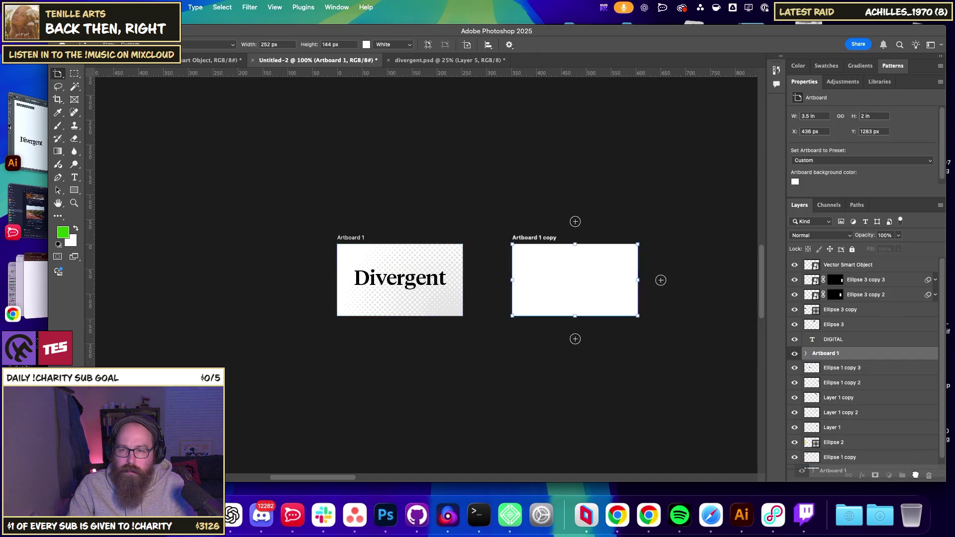
{"action": "scroll", "coordinate": [571, 306], "scroll_direction": "right", "scroll_amount": 3}
{"action": "key", "text": "super+plus"}
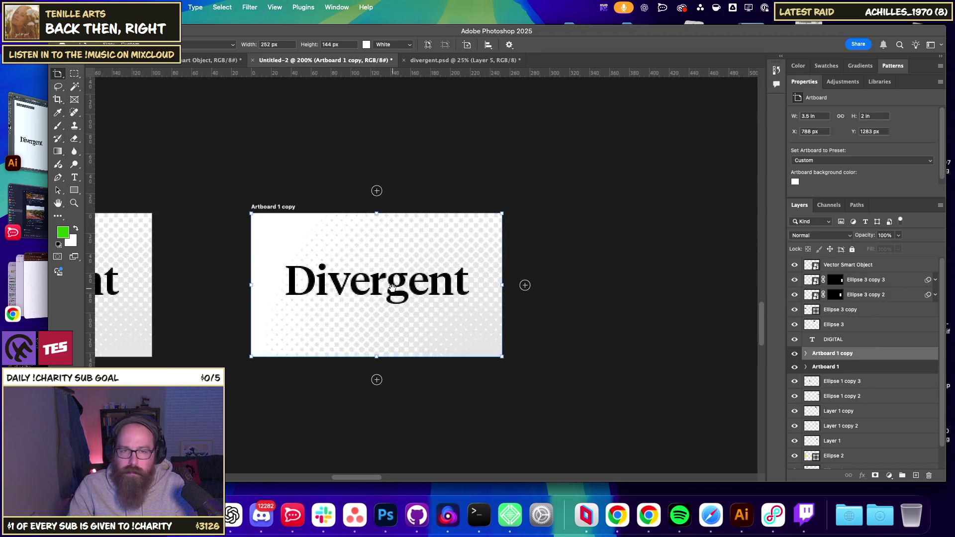
{"action": "scroll", "coordinate": [503, 277], "scroll_direction": "left", "scroll_amount": 3}
Replace the copy's wordmark with the halftone circle scaled to about 83 px, adding Lorem Ipsum text beneath.
{"action": "key", "text": "v"}
{"action": "left_click", "coordinate": [506, 314]}
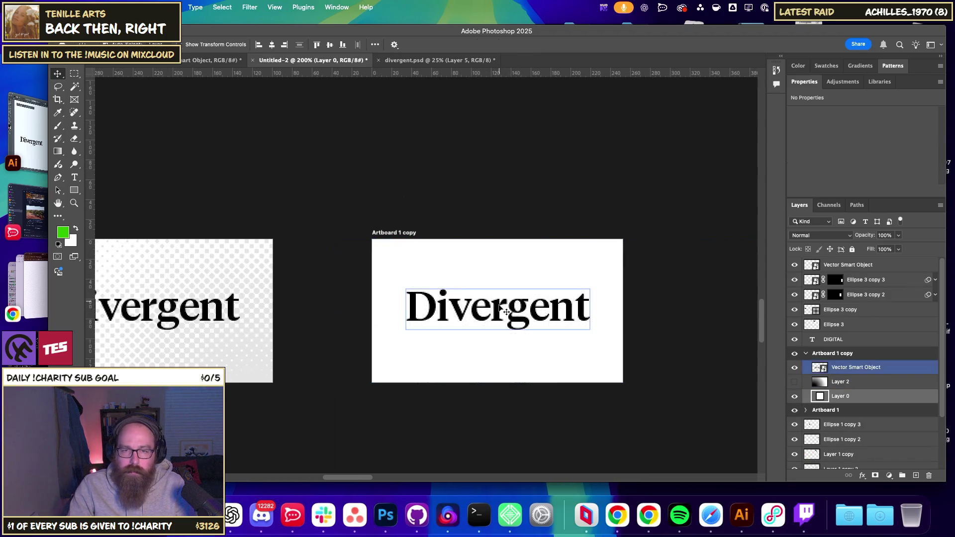
{"action": "key", "text": "BackSpace"}
{"action": "key", "text": "super+v"}
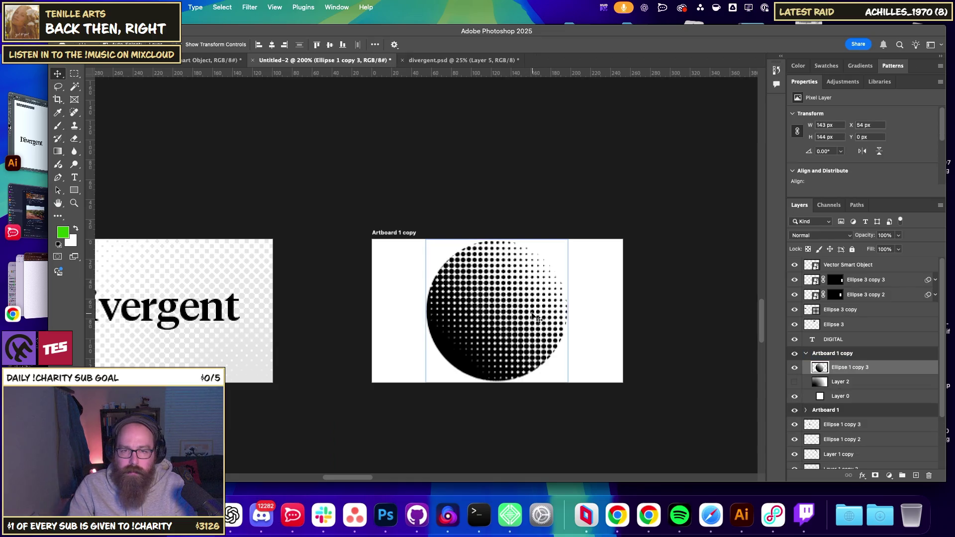
{"action": "key", "text": "super+t"}
{"action": "left_click_drag", "start_coordinate": [569, 384], "coordinate": [539, 362]}
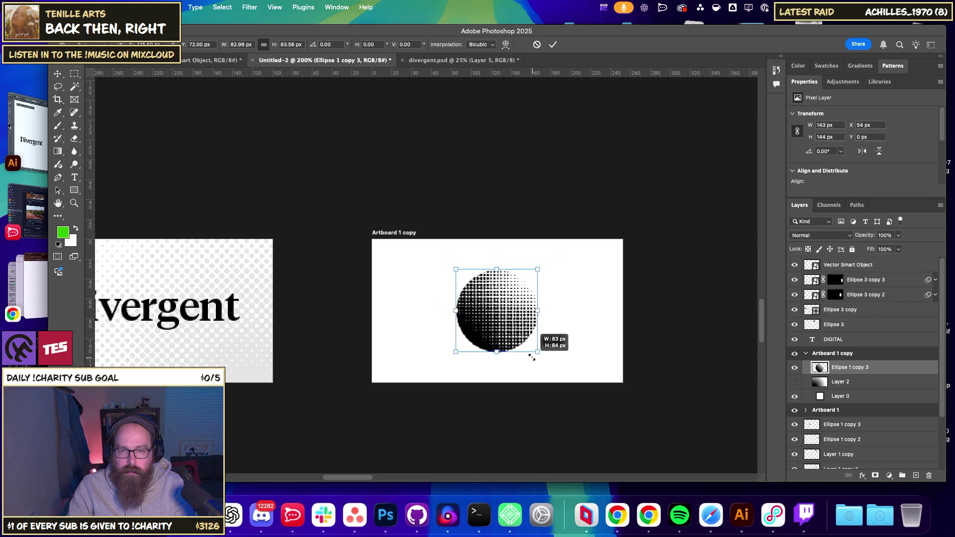
{"action": "mouse_move", "coordinate": [540, 362]}
{"action": "left_mouse_down"}
{"action": "mouse_move", "coordinate": [532, 356]}
{"action": "mouse_move", "coordinate": [632, 346]}
{"action": "left_mouse_up"}
{"action": "key", "text": "Return"}
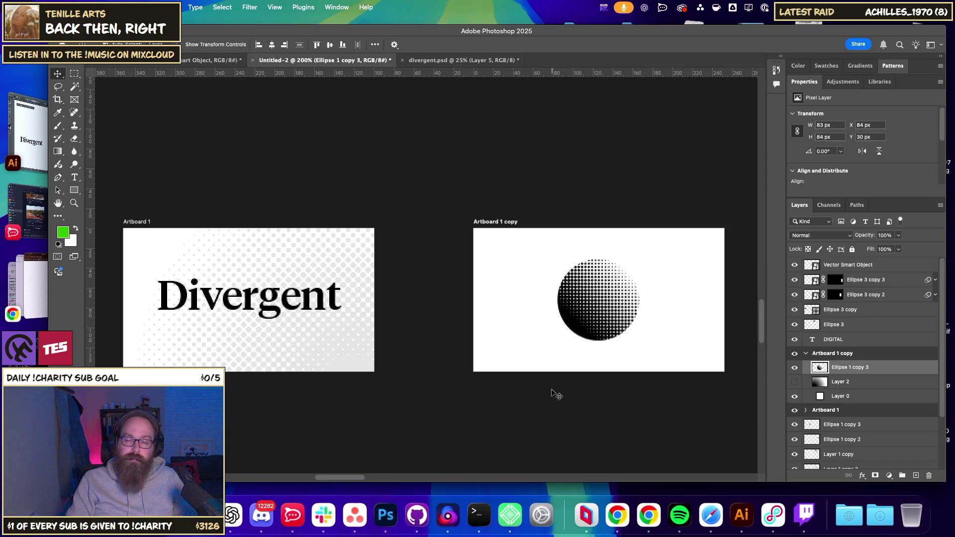
{"action": "left_click", "coordinate": [75, 178]}
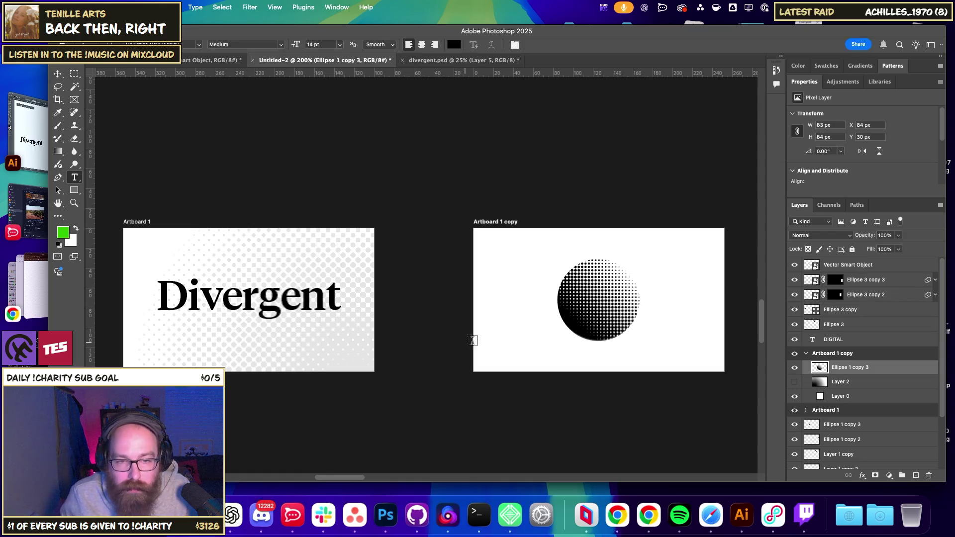
{"action": "left_click", "coordinate": [539, 355]}
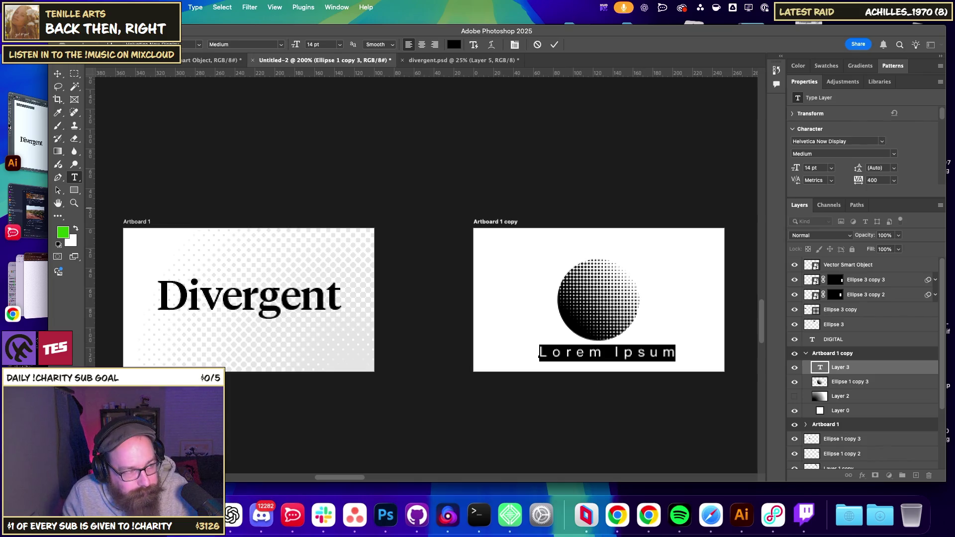
Replace the Lorem Ipsum placeholder with the website tagline 'In a world of marketing noise, clarity diverges.'.
{"action": "key", "text": "Escape"}
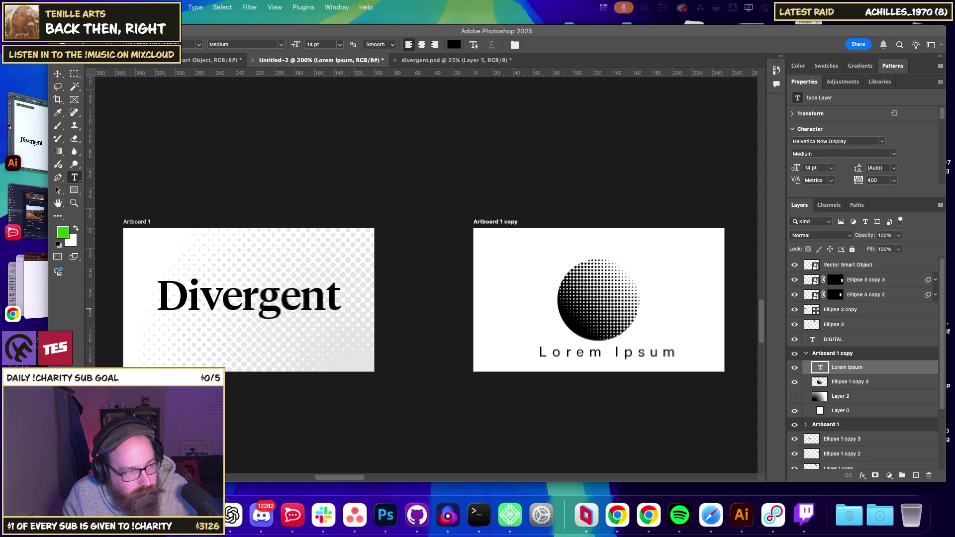
{"action": "key", "text": "super+Tab"}
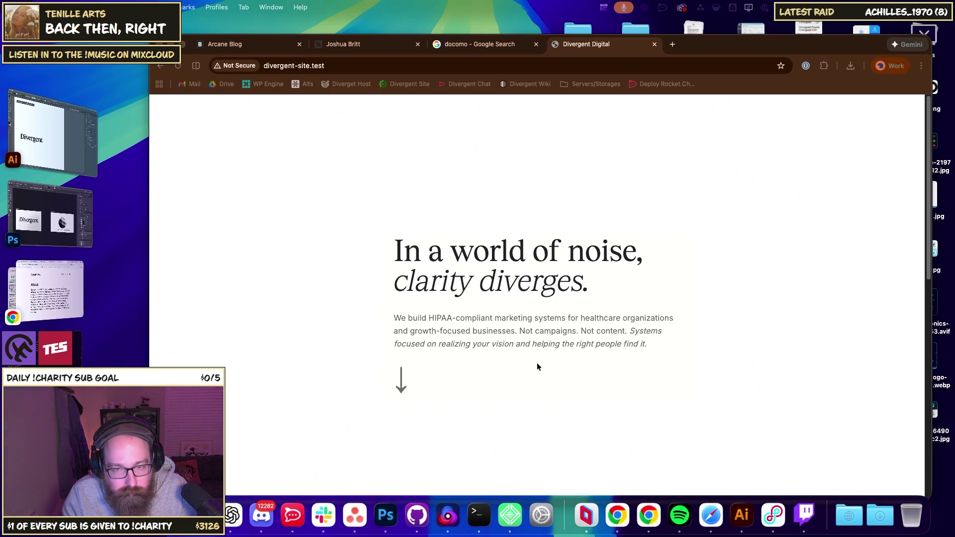
{"action": "key", "text": "super+Tab"}
{"action": "left_click", "coordinate": [49, 208]}
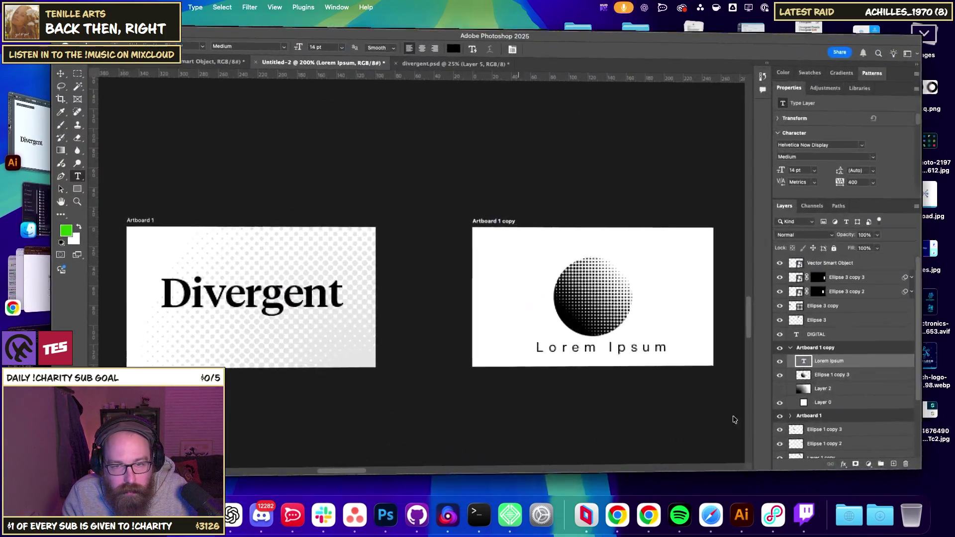
{"action": "double_click", "coordinate": [599, 354]}
{"action": "key", "text": "ctrl+v"}
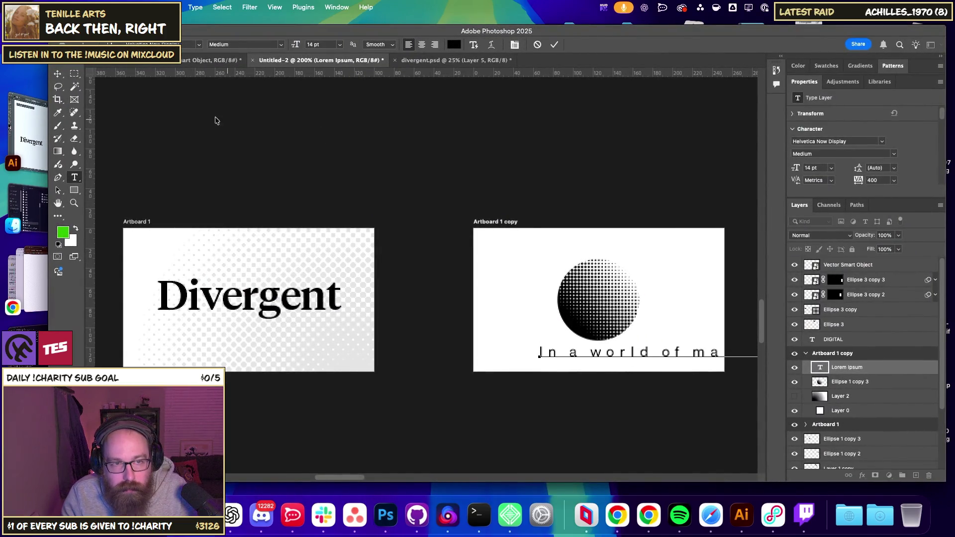
{"action": "key", "text": "Escape"}
Set the tagline to 0 tracking and 10 pt, centred under the circle.
{"action": "key", "text": "v"}
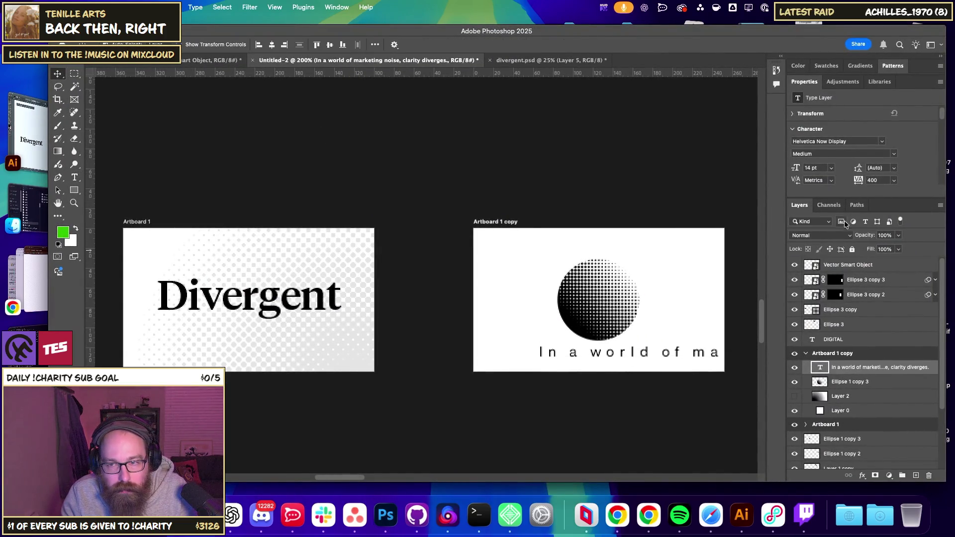
{"action": "left_click", "coordinate": [893, 181]}
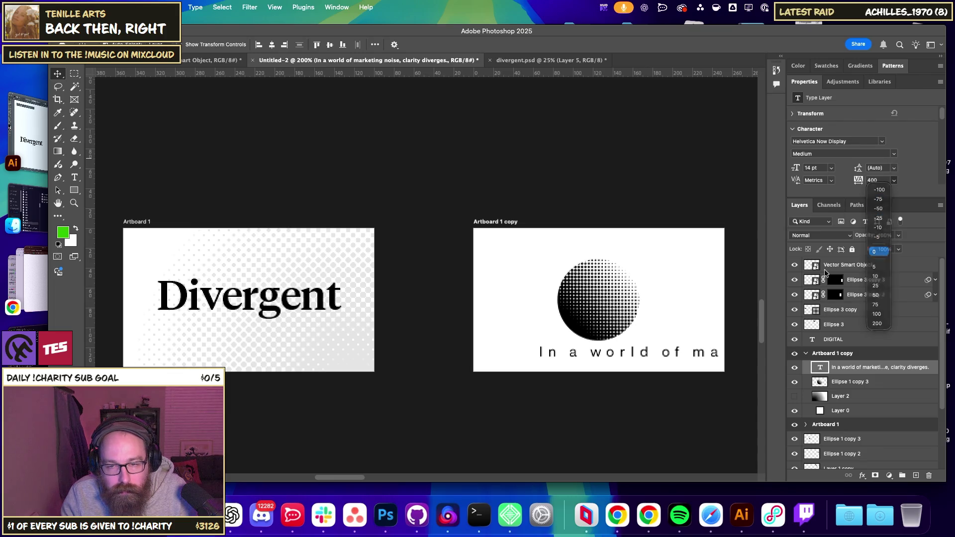
{"action": "left_click", "coordinate": [877, 245]}
{"action": "left_click_drag", "start_coordinate": [661, 354], "coordinate": [600, 354]}
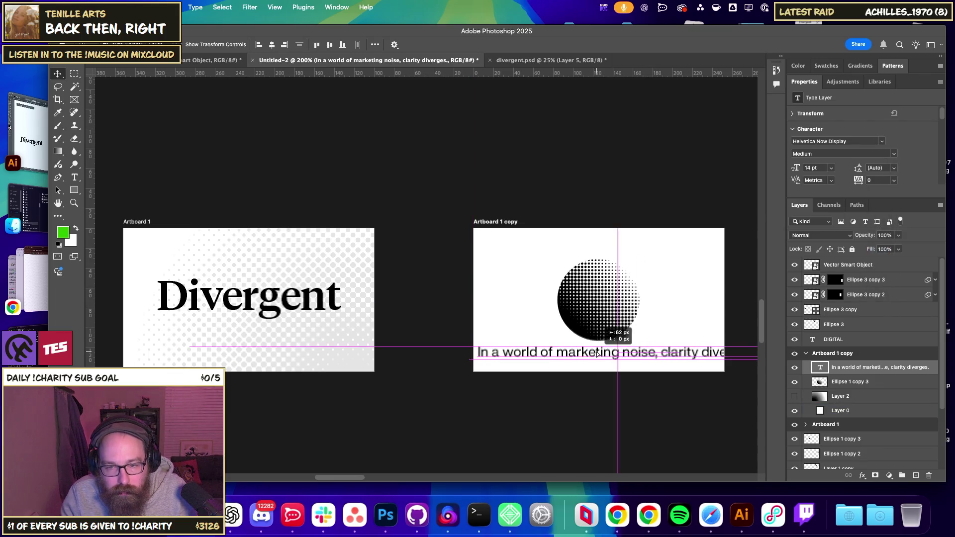
{"action": "left_click", "coordinate": [830, 168]}
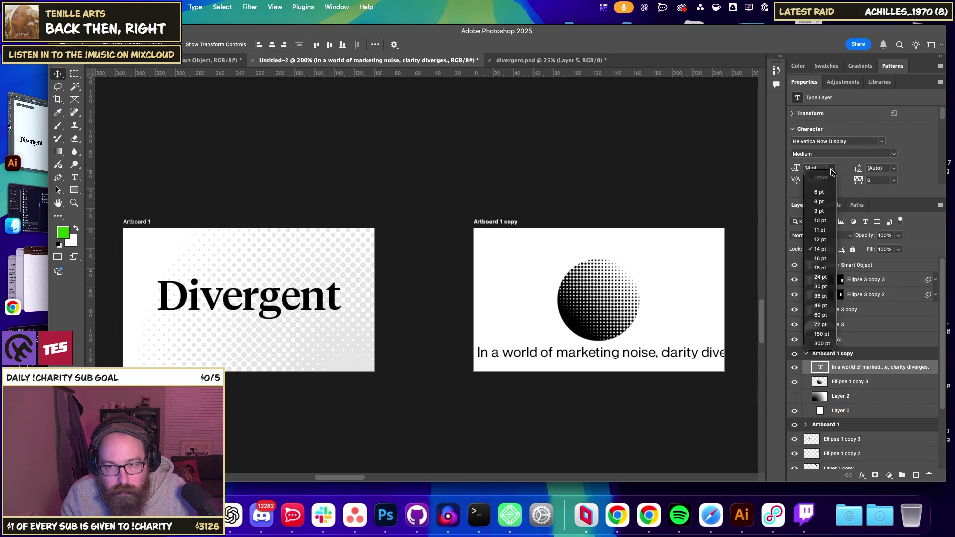
{"action": "left_click", "coordinate": [820, 220]}
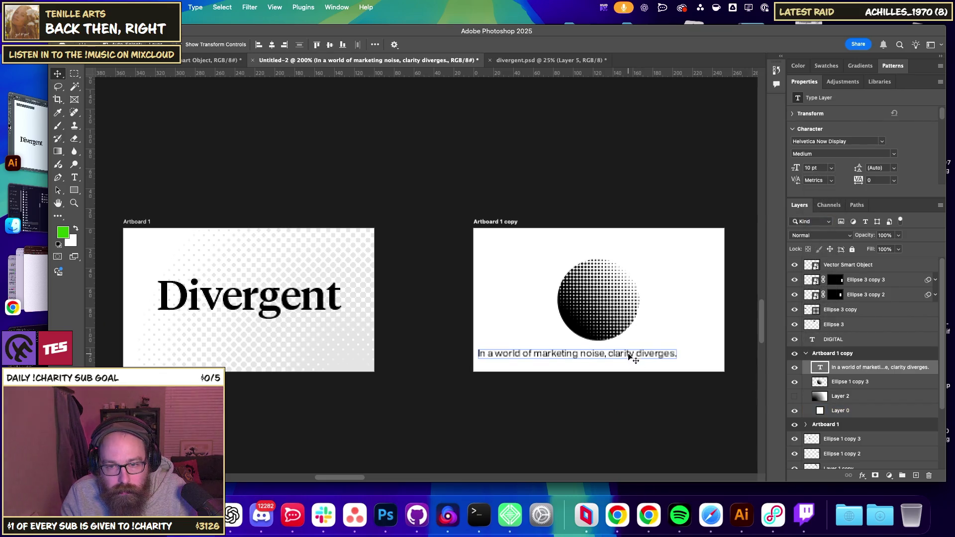
{"action": "mouse_move", "coordinate": [629, 354]}
{"action": "left_mouse_down"}
{"action": "mouse_move", "coordinate": [659, 354]}
{"action": "mouse_move", "coordinate": [650, 354]}
{"action": "left_mouse_up"}
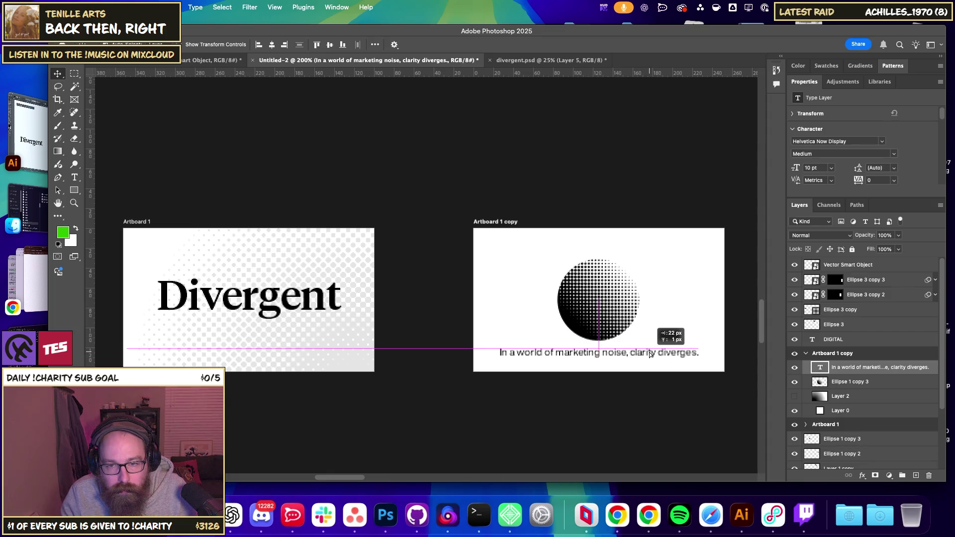
{"action": "left_click", "coordinate": [676, 334]}
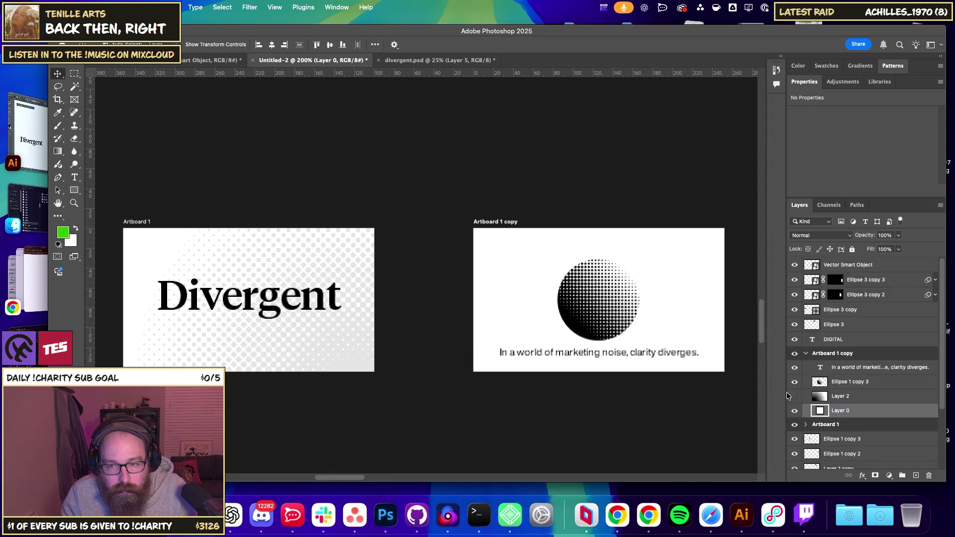
Try deleting the white background layer, undo it, and inspect its fill colour without changes.
{"action": "key", "text": "Delete"}
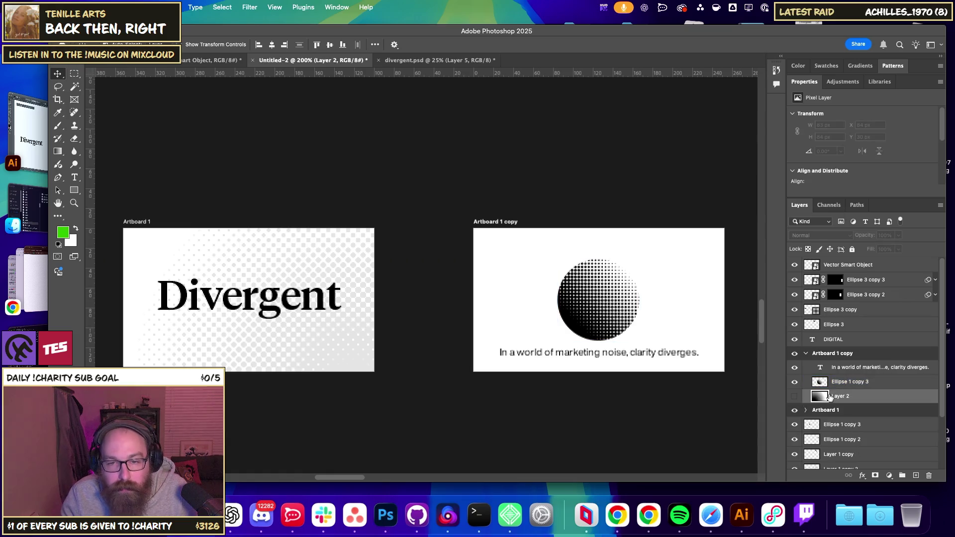
{"action": "key", "text": "ctrl+z"}
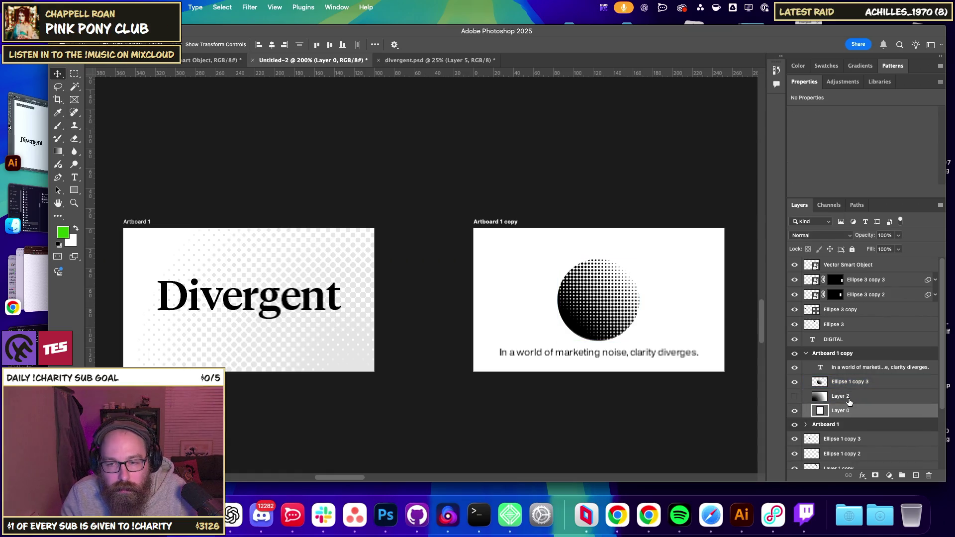
{"action": "key", "text": "Delete"}
{"action": "key", "text": "ctrl+z"}
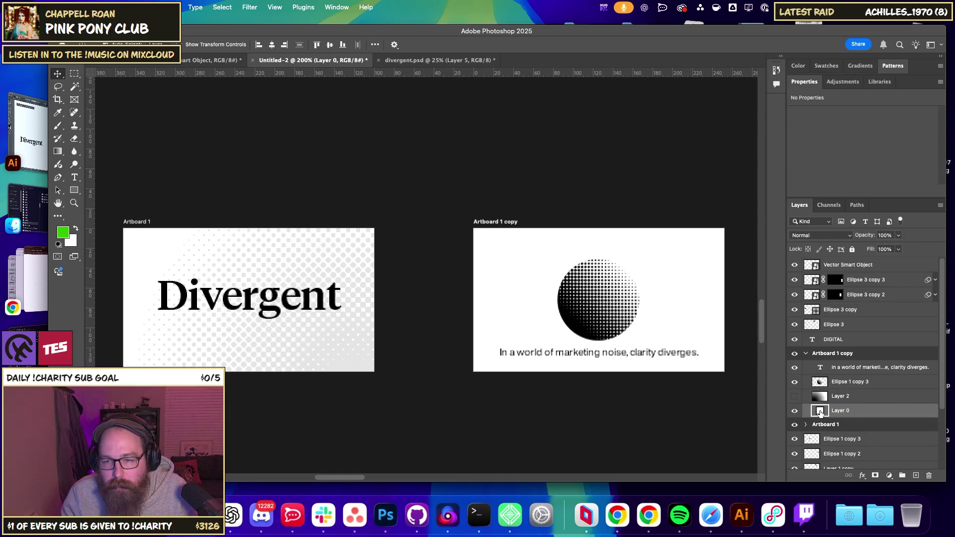
{"action": "double_click", "coordinate": [821, 410]}
{"action": "left_click", "coordinate": [808, 351]}
Hide the white background, delete Layer 2 and Layer 0, then undo to restore them.
{"action": "key", "text": "super+minus"}
{"action": "key", "text": "super+minus"}
{"action": "key", "text": "super+minus"}
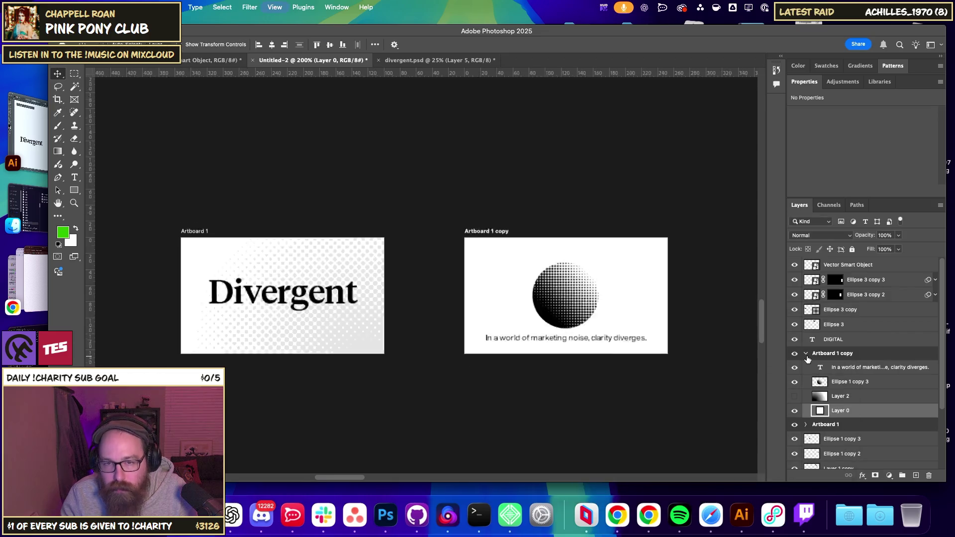
{"action": "left_click_drag", "start_coordinate": [602, 247], "coordinate": [595, 407]}
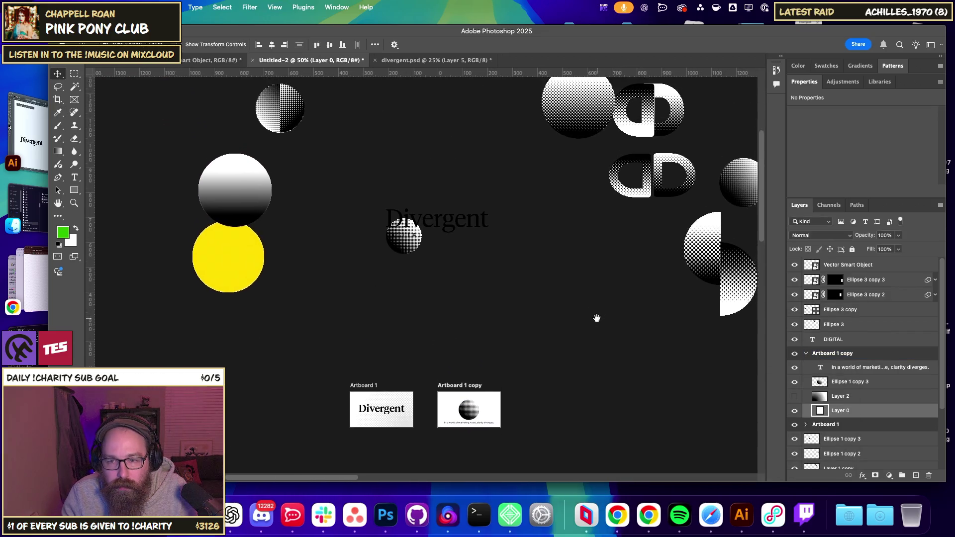
{"action": "left_click", "coordinate": [794, 411]}
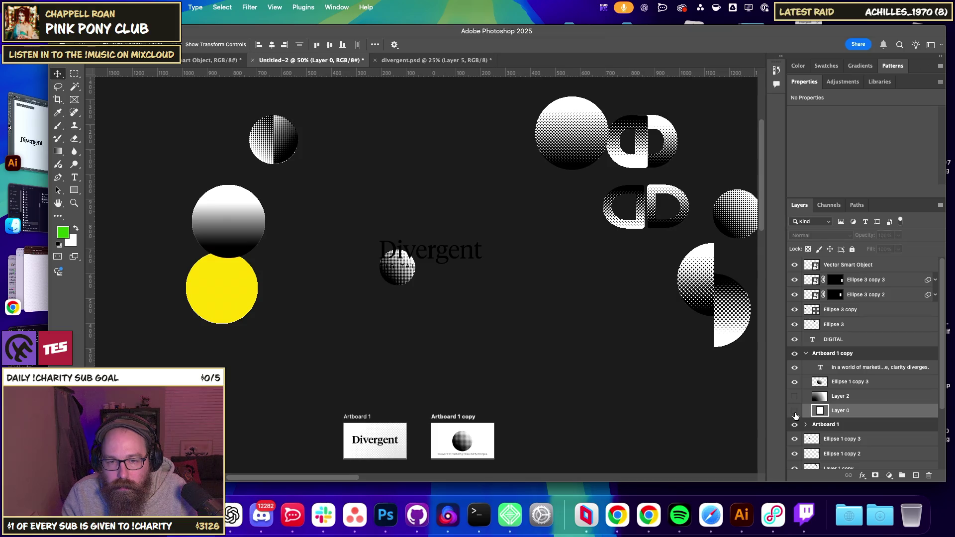
{"action": "left_click", "coordinate": [928, 474]}
{"action": "left_click", "coordinate": [858, 416]}
{"action": "key", "text": "ctrl+z"}
{"action": "key", "text": "ctrl+z"}
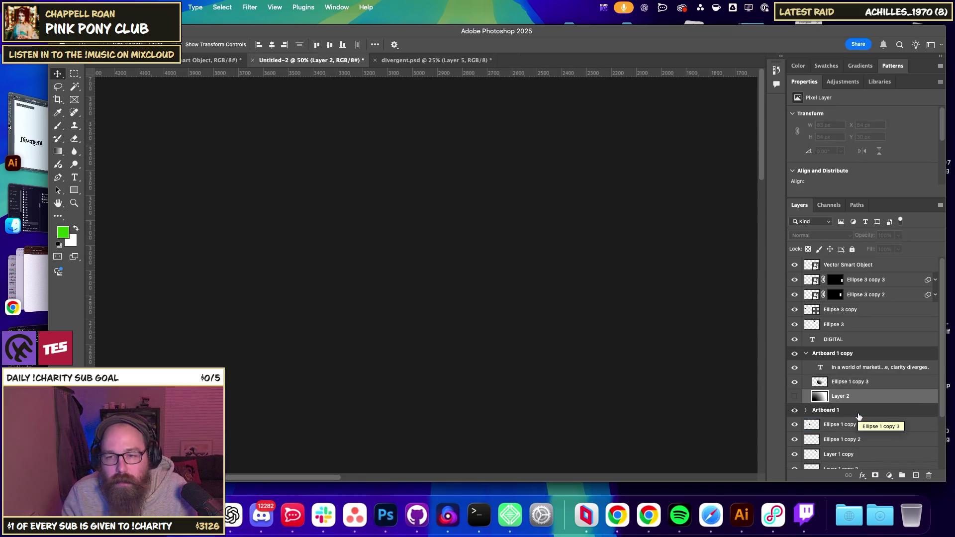
Pan and zoom to frame Artboard 1 with its Divergent wordmark.
{"action": "scroll", "coordinate": [535, 334], "scroll_direction": "down", "scroll_amount": 3}
{"action": "scroll", "coordinate": [567, 290], "scroll_direction": "up", "scroll_amount": 3}
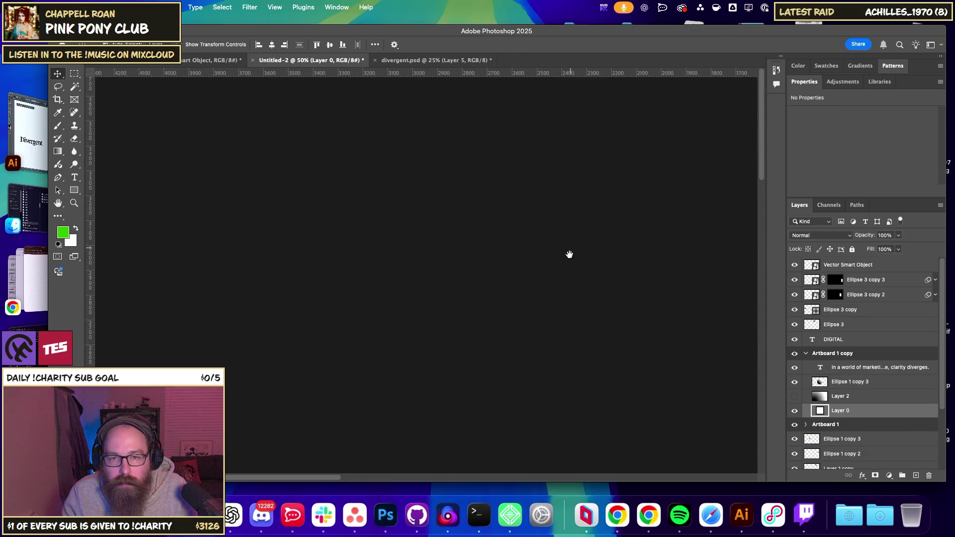
{"action": "scroll", "coordinate": [568, 254], "scroll_direction": "right", "scroll_amount": 3}
{"action": "scroll", "coordinate": [513, 330], "scroll_direction": "right", "scroll_amount": 3}
{"action": "scroll", "coordinate": [466, 286], "scroll_direction": "down", "scroll_amount": 5}
{"action": "scroll", "coordinate": [373, 239], "scroll_direction": "right", "scroll_amount": 3}
{"action": "scroll", "coordinate": [416, 209], "scroll_direction": "down", "scroll_amount": 5}
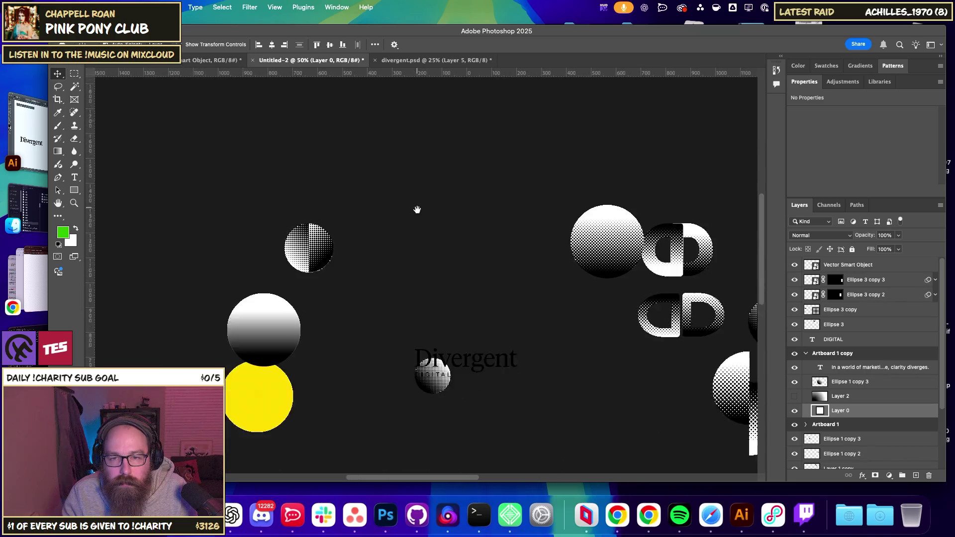
{"action": "scroll", "coordinate": [469, 291], "scroll_direction": "down", "scroll_amount": 3}
{"action": "scroll", "coordinate": [451, 271], "scroll_direction": "down", "scroll_amount": 2}
{"action": "scroll", "coordinate": [473, 245], "scroll_direction": "up", "scroll_amount": 3}
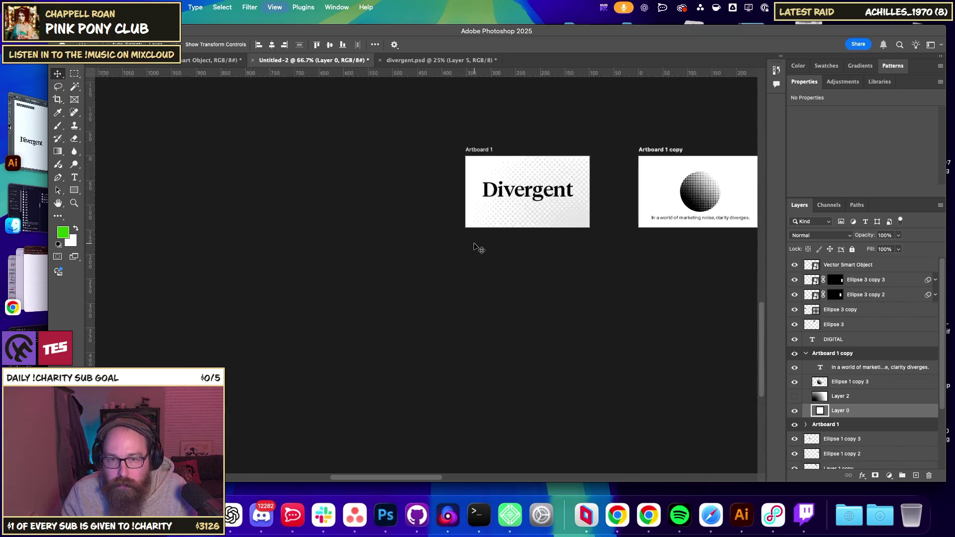
{"action": "scroll", "coordinate": [477, 247], "scroll_direction": "up", "scroll_amount": 3}
{"action": "scroll", "coordinate": [474, 241], "scroll_direction": "up", "scroll_amount": 3}
{"action": "scroll", "coordinate": [437, 291], "scroll_direction": "up", "scroll_amount": 3}
{"action": "scroll", "coordinate": [437, 290], "scroll_direction": "right", "scroll_amount": 3}
{"action": "scroll", "coordinate": [358, 304], "scroll_direction": "right", "scroll_amount": 3}
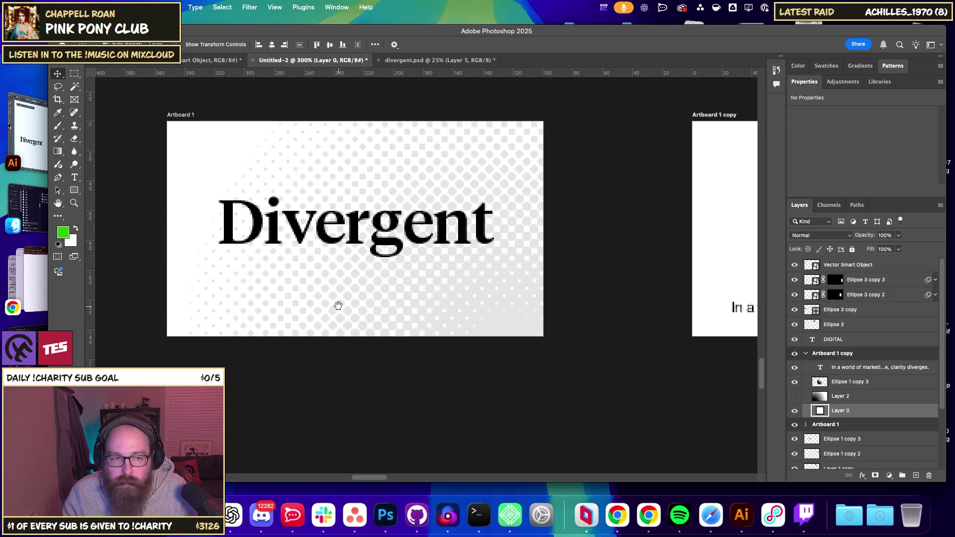
{"action": "scroll", "coordinate": [337, 303], "scroll_direction": "up", "scroll_amount": 1}
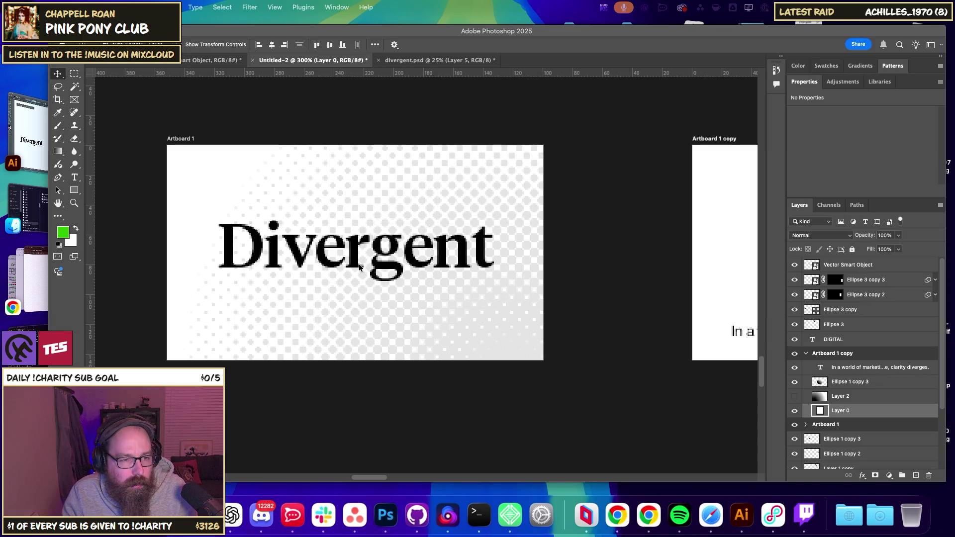
{"action": "right_click", "coordinate": [356, 266]}
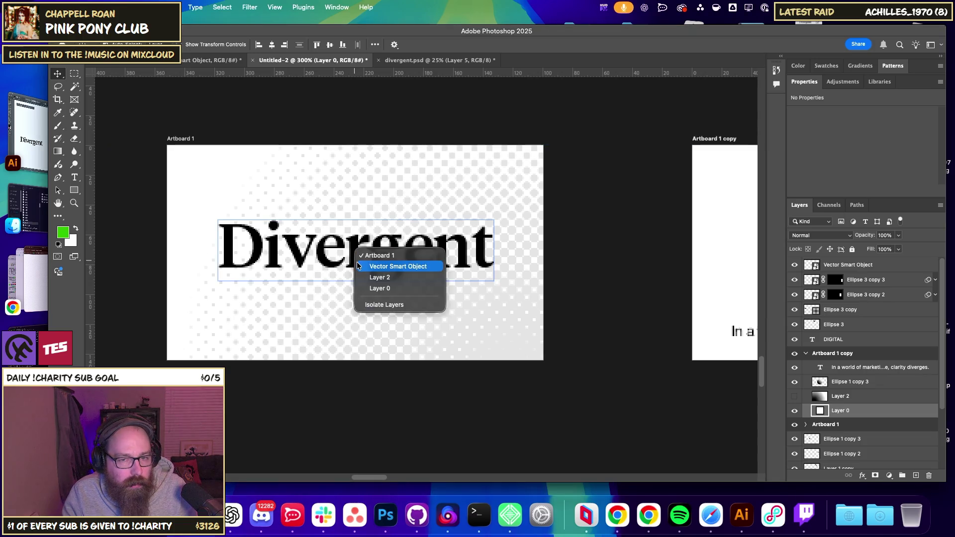
Scale the Divergent wordmark smart object down with Free Transform.
{"action": "key", "text": "Escape"}
{"action": "key", "text": "ctrl+v"}
{"action": "left_click_drag", "start_coordinate": [494, 281], "coordinate": [316, 275]}
{"action": "key", "text": "Return"}
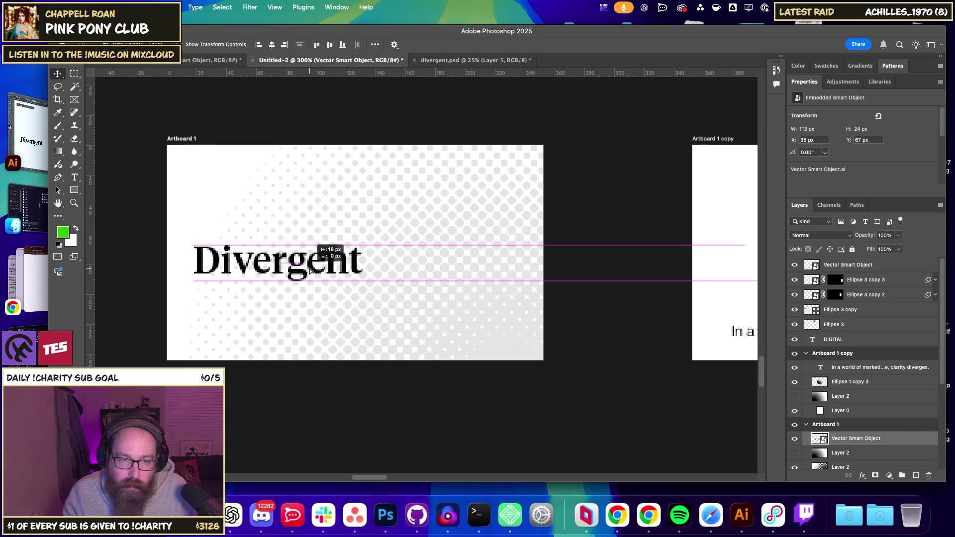
Add a text line below the wordmark with the person's full name.
{"action": "left_click", "coordinate": [74, 180]}
{"action": "left_click", "coordinate": [233, 322]}
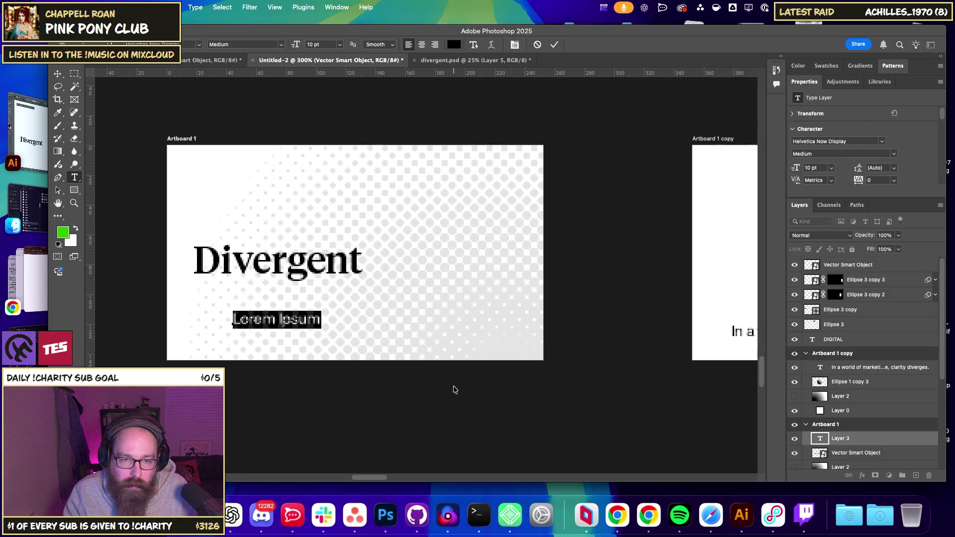
{"action": "type", "text": "An"}
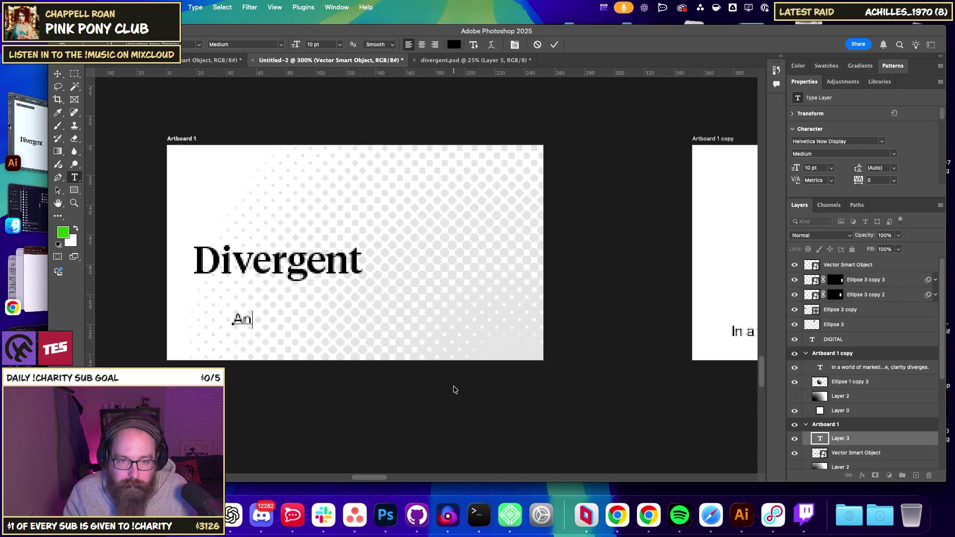
{"action": "type", "text": "JoshuaBrod"}
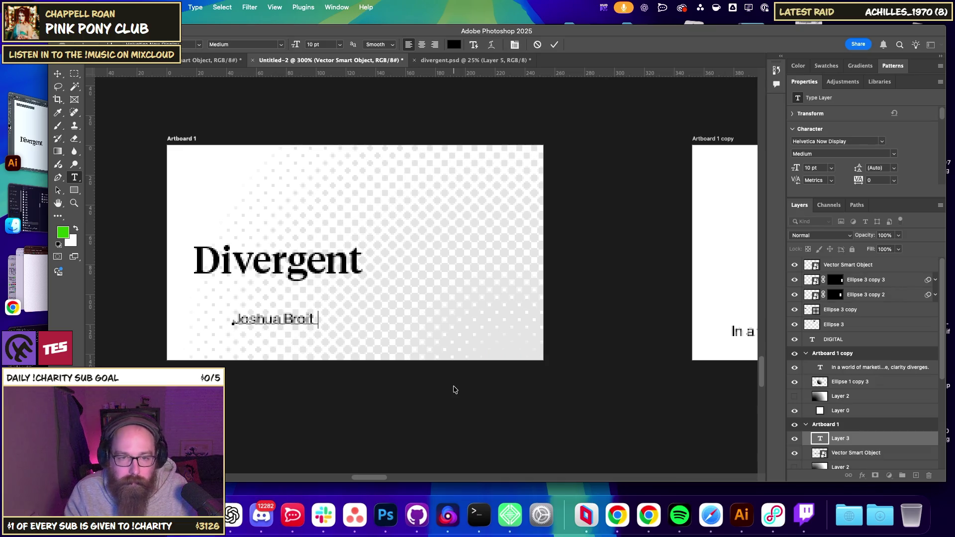
{"action": "key", "text": "BackSpace"}
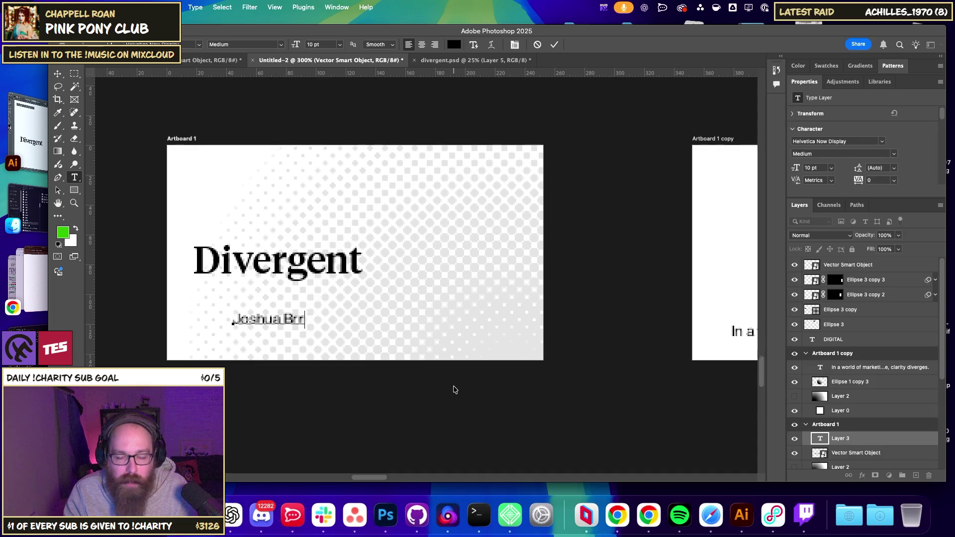
{"action": "type", "text": "itt"}
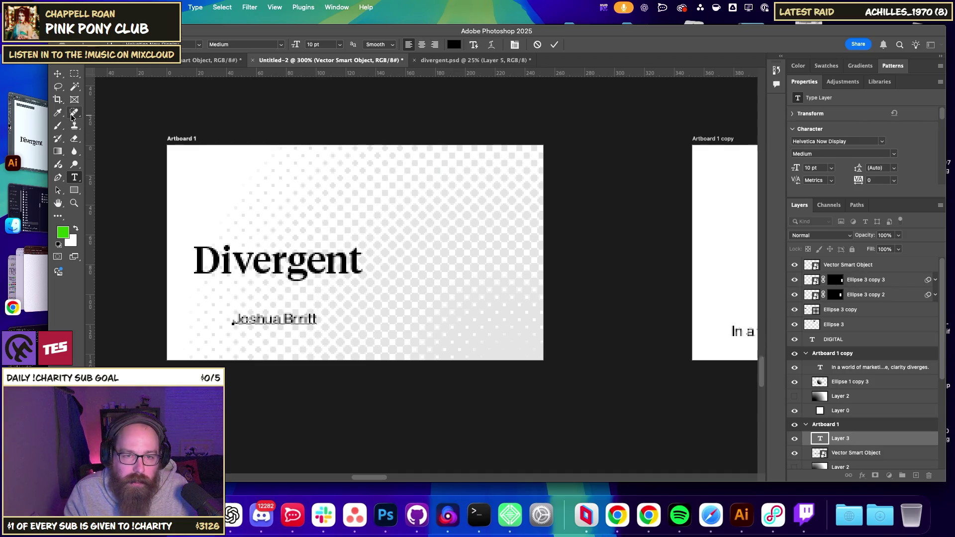
{"action": "key", "text": "BackSpace"}
{"action": "type", "text": "i"}
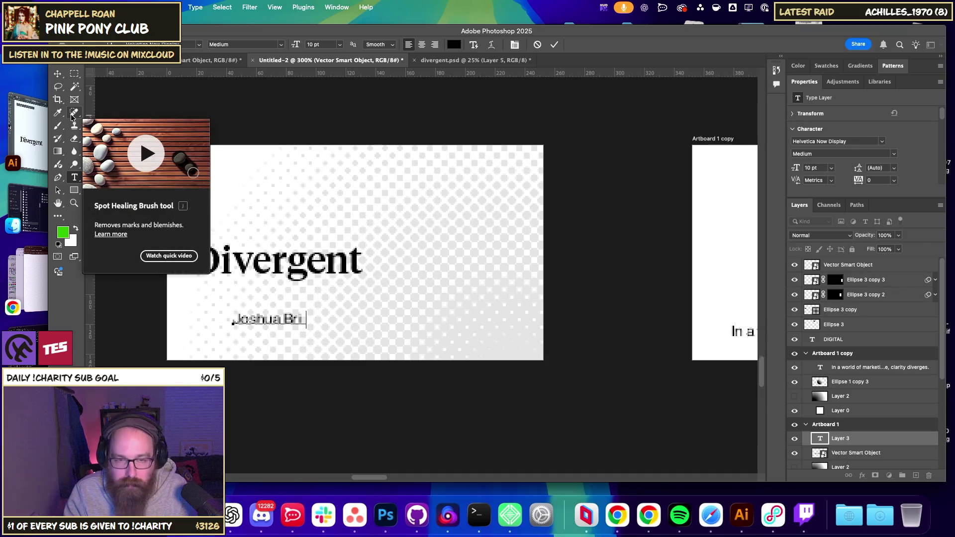
{"action": "type", "text": "tt"}
{"action": "left_click", "coordinate": [58, 74]}
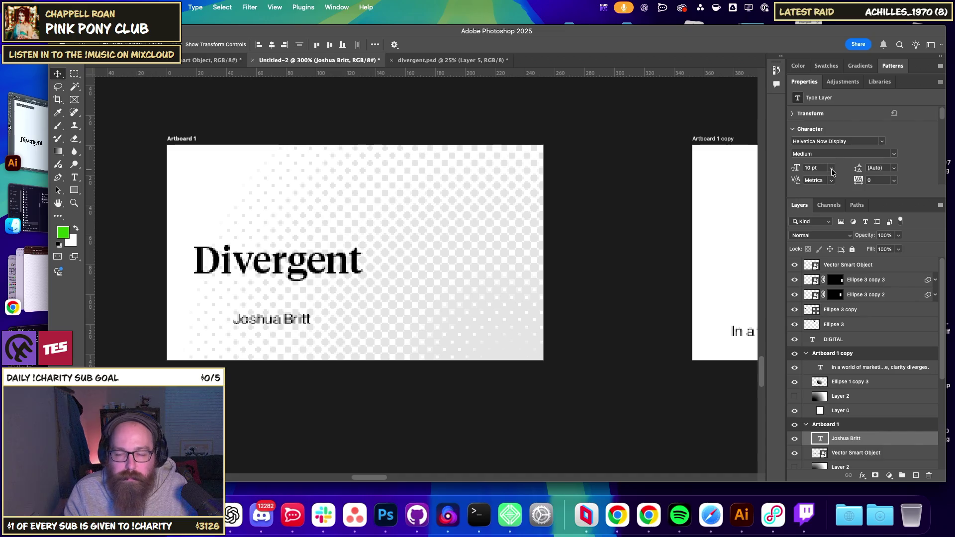
Set the name text to 16 pt and position it under the wordmark.
{"action": "left_click", "coordinate": [831, 170]}
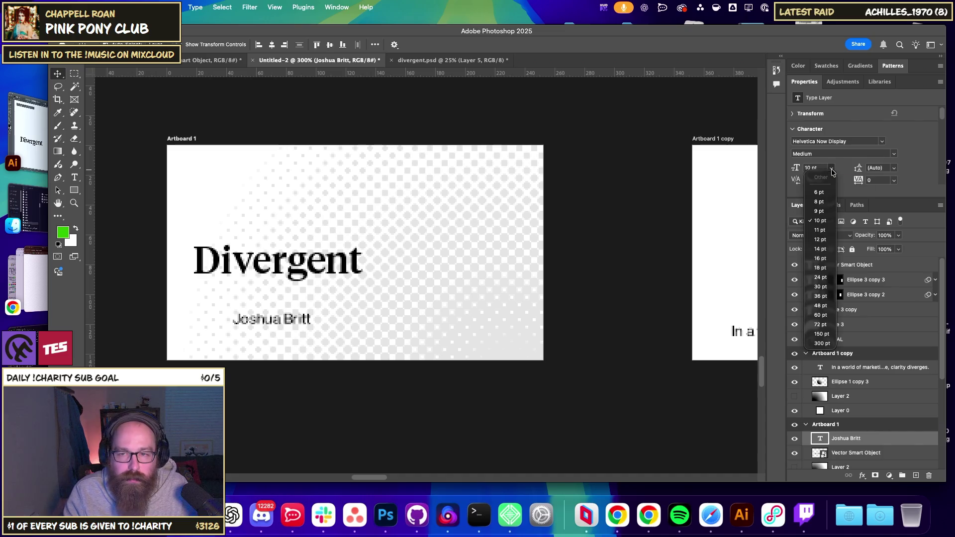
{"action": "left_click", "coordinate": [821, 240]}
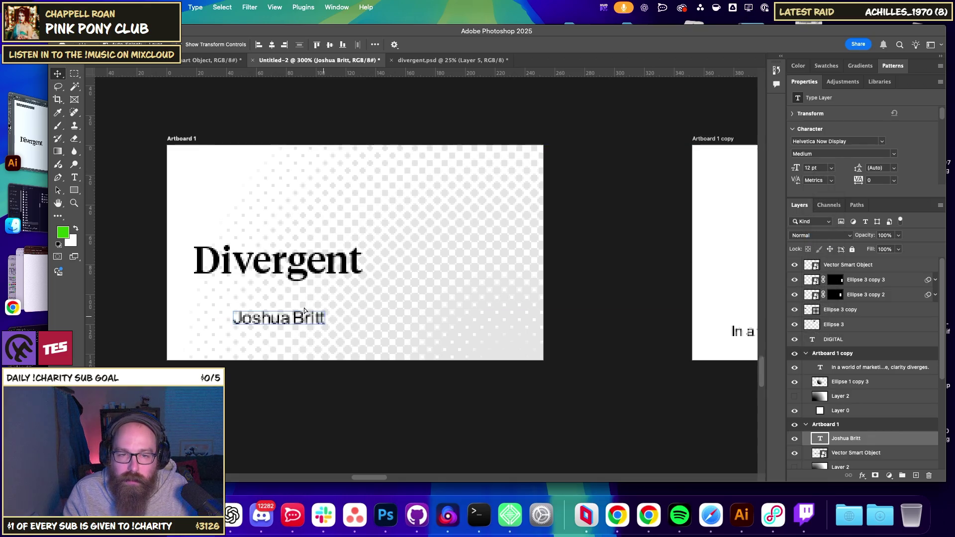
{"action": "left_click_drag", "start_coordinate": [304, 311], "coordinate": [265, 302]}
{"action": "left_click", "coordinate": [830, 168]}
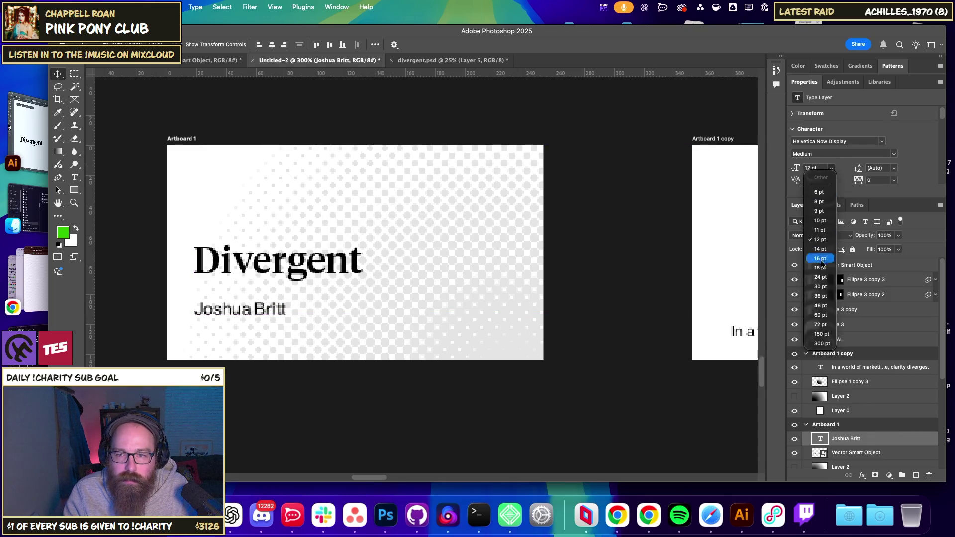
{"action": "left_click", "coordinate": [821, 253]}
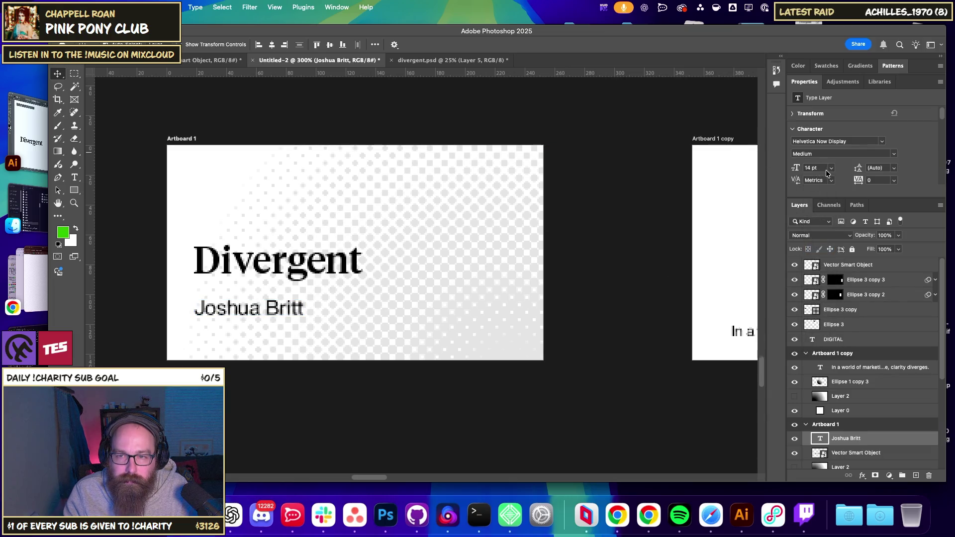
{"action": "left_click", "coordinate": [830, 167]}
{"action": "left_click", "coordinate": [821, 258]}
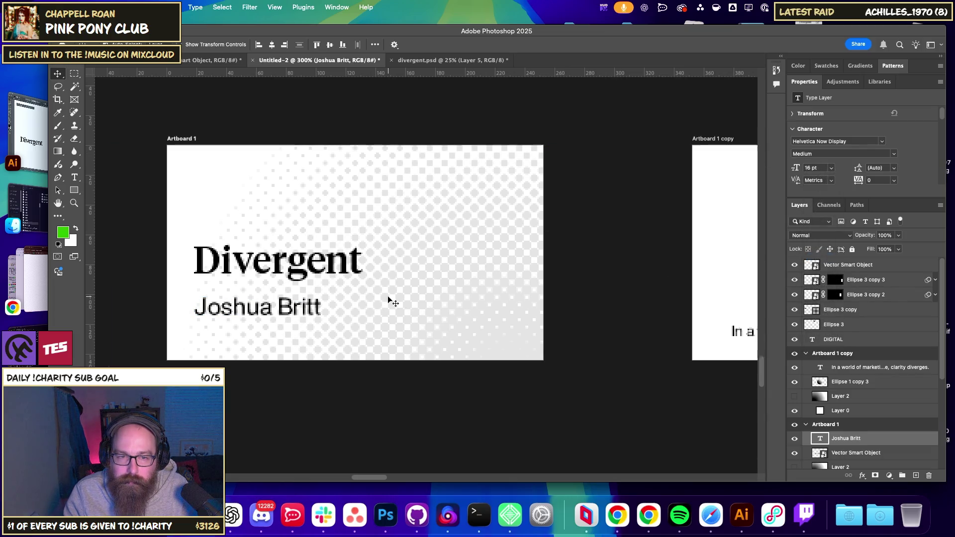
{"action": "left_click", "coordinate": [314, 275]}
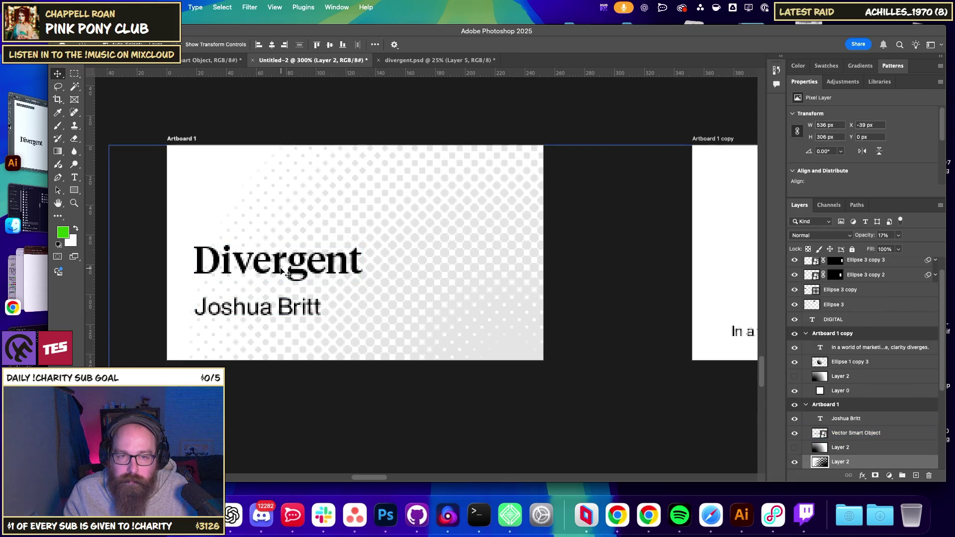
Move the Divergent wordmark to the card's upper right and raise the name slightly.
{"action": "right_click", "coordinate": [276, 252]}
{"action": "left_click", "coordinate": [297, 269]}
{"action": "left_click_drag", "start_coordinate": [246, 270], "coordinate": [405, 197]}
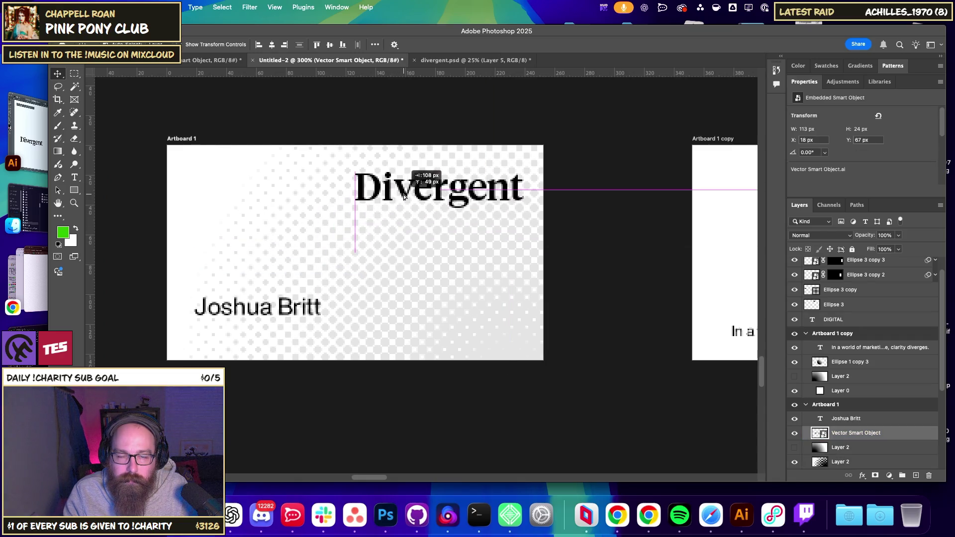
{"action": "scroll", "coordinate": [557, 245], "scroll_direction": "up", "scroll_amount": 2}
{"action": "scroll", "coordinate": [557, 245], "scroll_direction": "left", "scroll_amount": 1}
{"action": "left_click", "coordinate": [276, 349]}
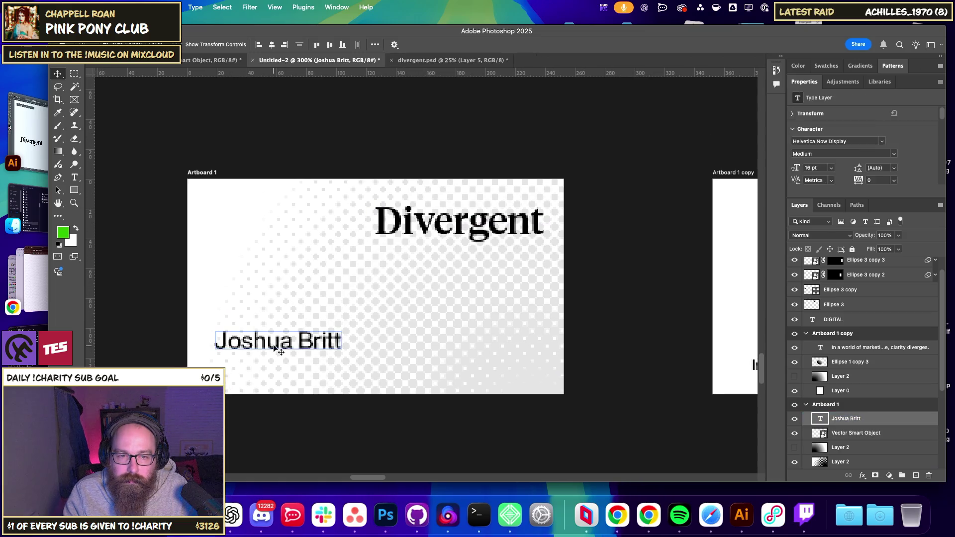
{"action": "left_click_drag", "start_coordinate": [277, 348], "coordinate": [277, 332]}
Zoom out to both artboards and nudge the name slightly lower.
{"action": "key", "text": "super+minus"}
{"action": "key", "text": "super+minus"}
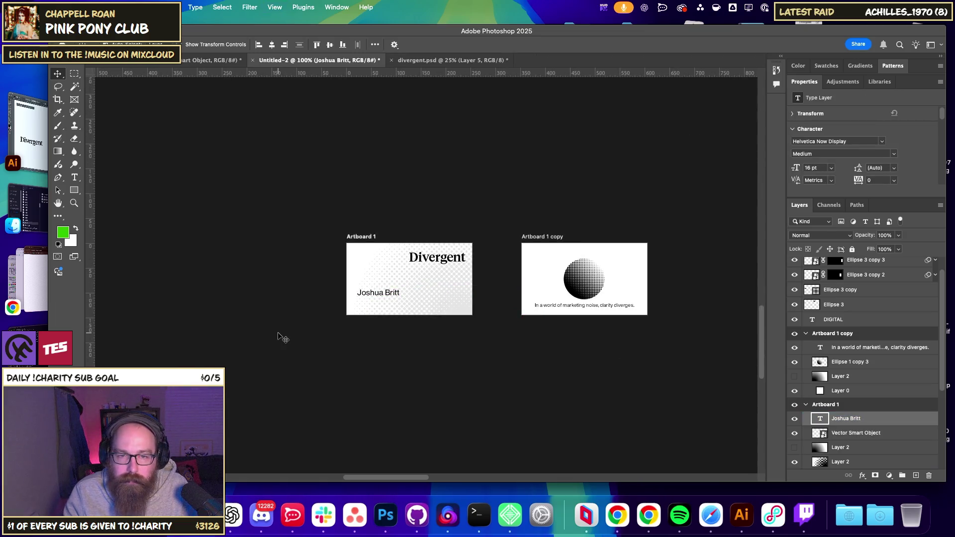
{"action": "scroll", "coordinate": [483, 348], "scroll_direction": "up", "scroll_amount": 2}
{"action": "scroll", "coordinate": [448, 356], "scroll_direction": "right", "scroll_amount": 3}
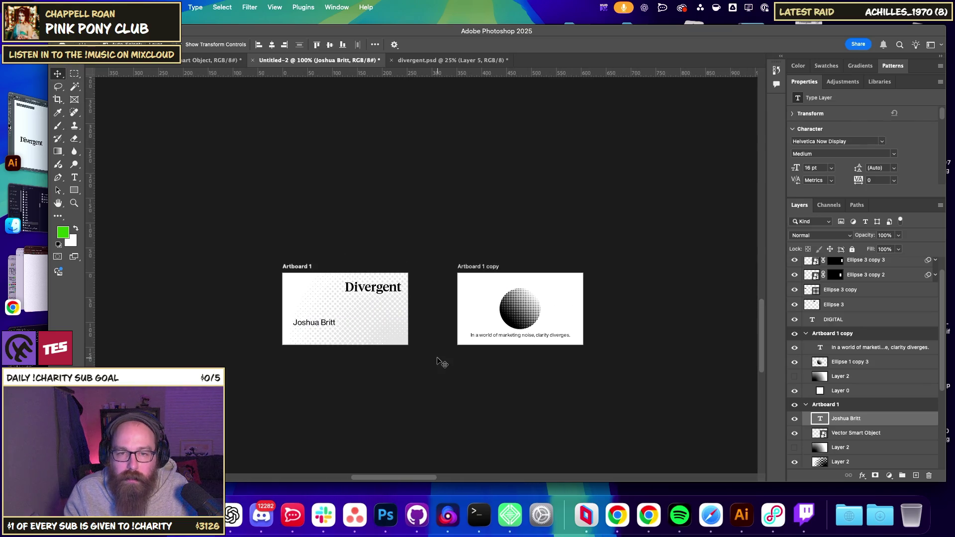
{"action": "left_click_drag", "start_coordinate": [299, 324], "coordinate": [300, 326]}
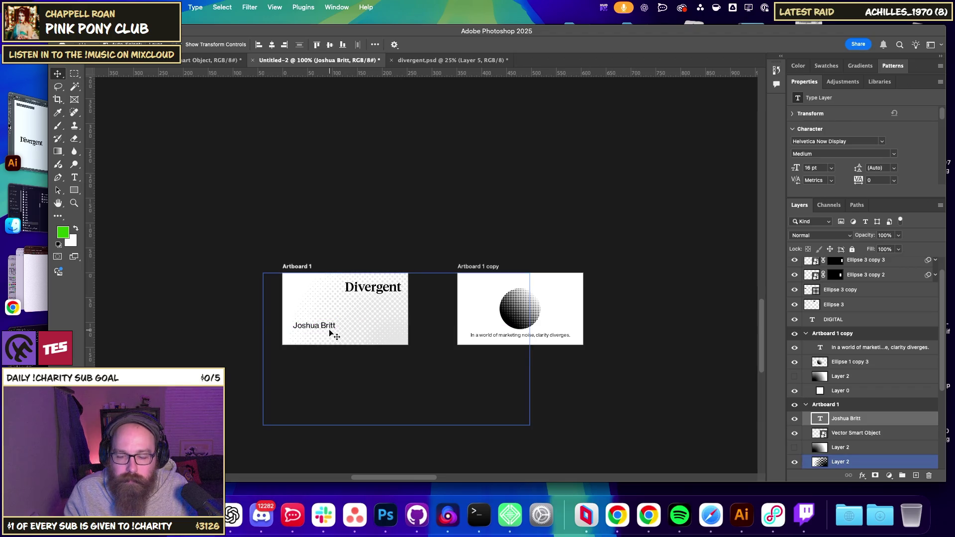
{"action": "key", "text": "ctrl+plus"}
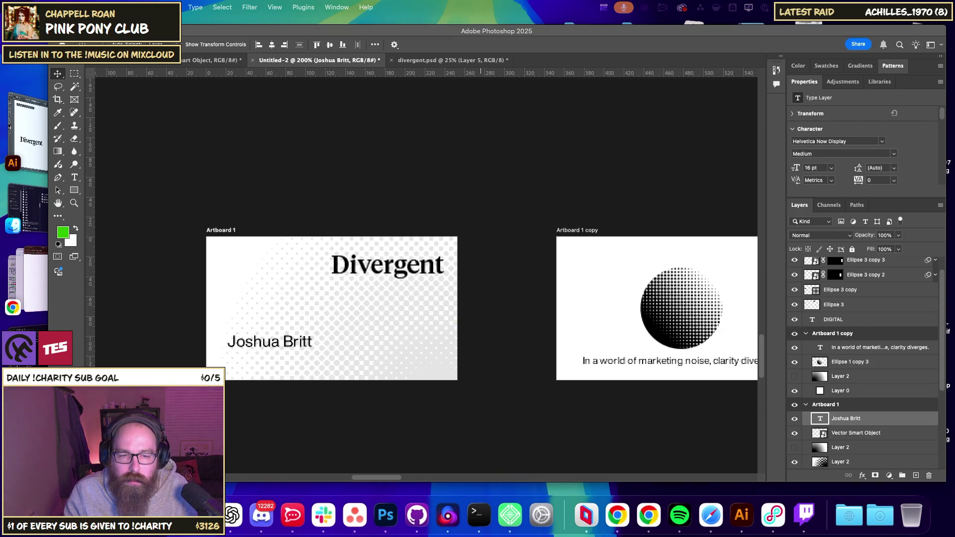
Switch to Chrome showing the Divergent Digital homepage tagline.
{"action": "key", "text": "super+Tab"}
{"action": "right_click", "coordinate": [458, 319]}
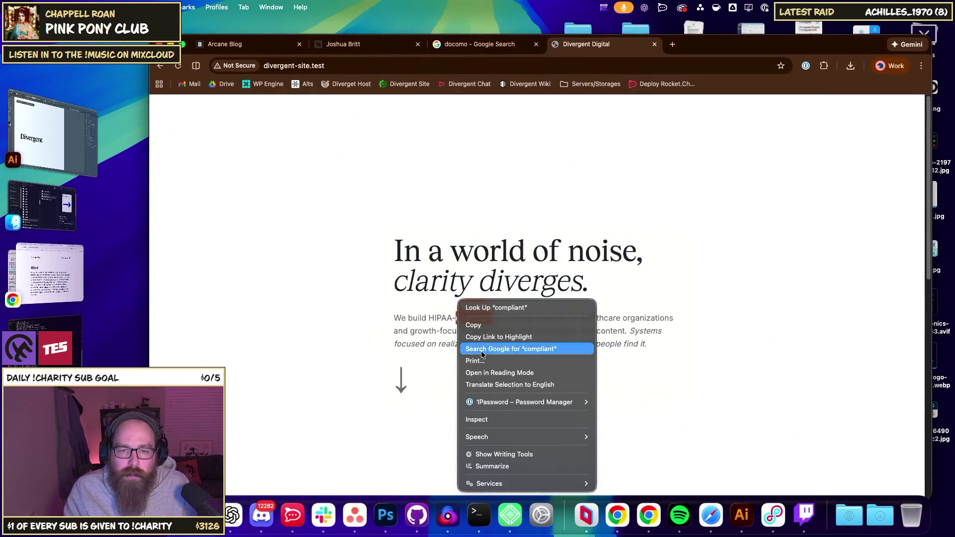
{"action": "key", "text": "Escape"}
{"action": "key", "text": "super+shift+4"}
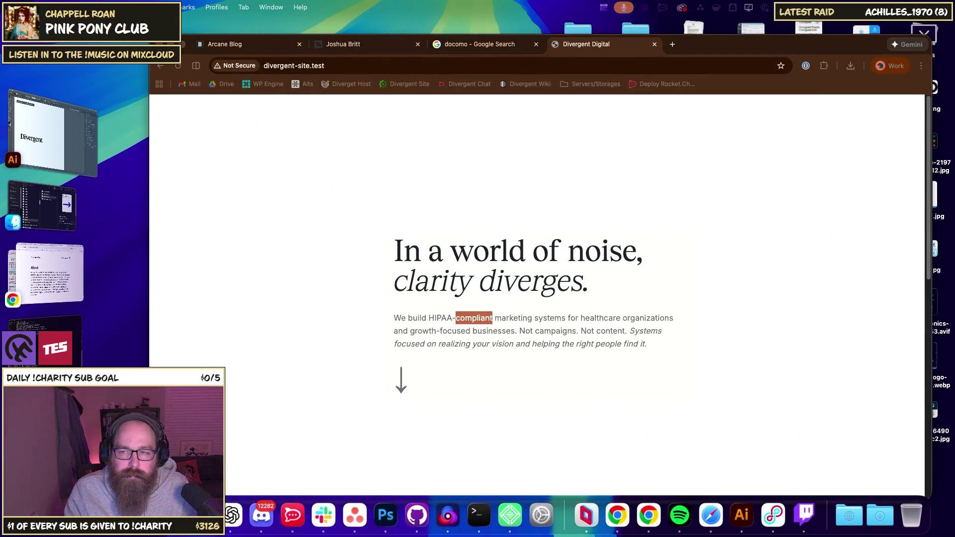
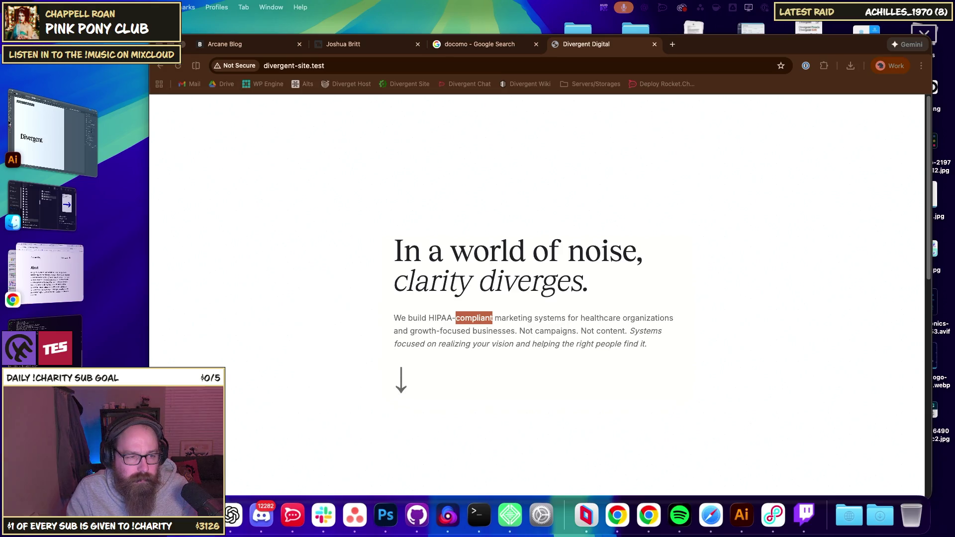
Switch from Chrome's Divergent site preview to Photoshop's Divergent artboards.
{"action": "key", "text": "super+Tab"}
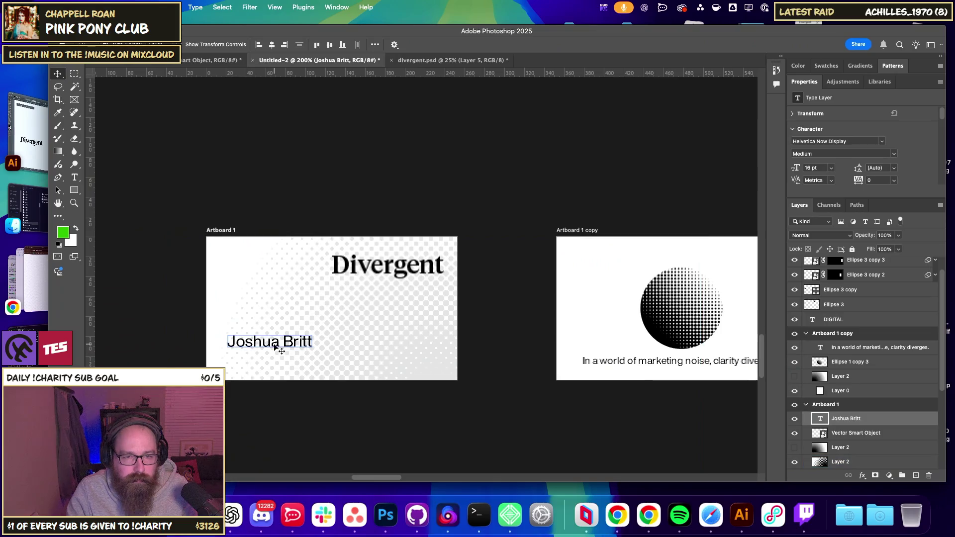
Duplicate the name text up and to the right, try the Inter font, then cancel.
{"action": "left_click_drag", "start_coordinate": [276, 343], "coordinate": [366, 323]}
{"action": "double_click", "coordinate": [366, 323]}
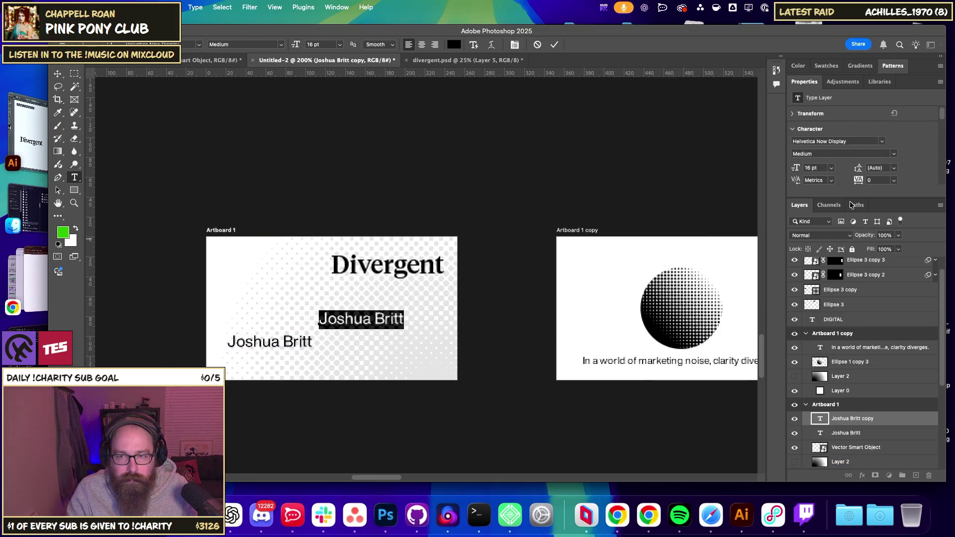
{"action": "left_click", "coordinate": [810, 144]}
{"action": "type", "text": "Inter"}
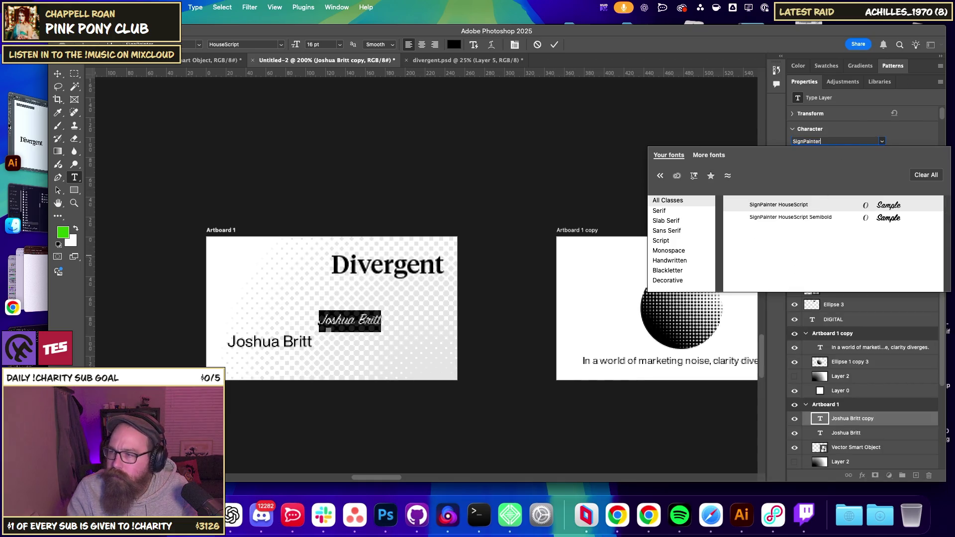
{"action": "key", "text": "Escape"}
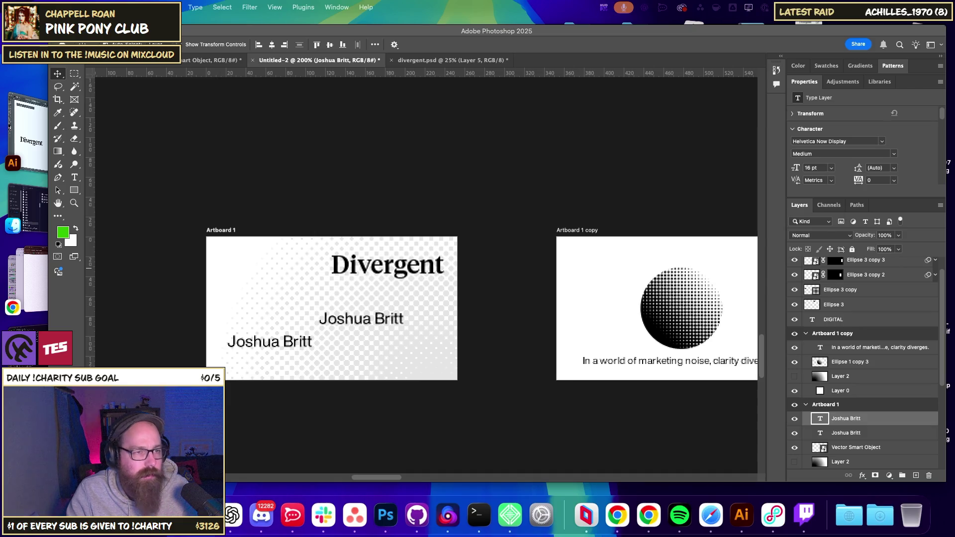
Unzip Inter.zip in Downloads and open the extracted Inter folder.
{"action": "left_click", "coordinate": [690, 19]}
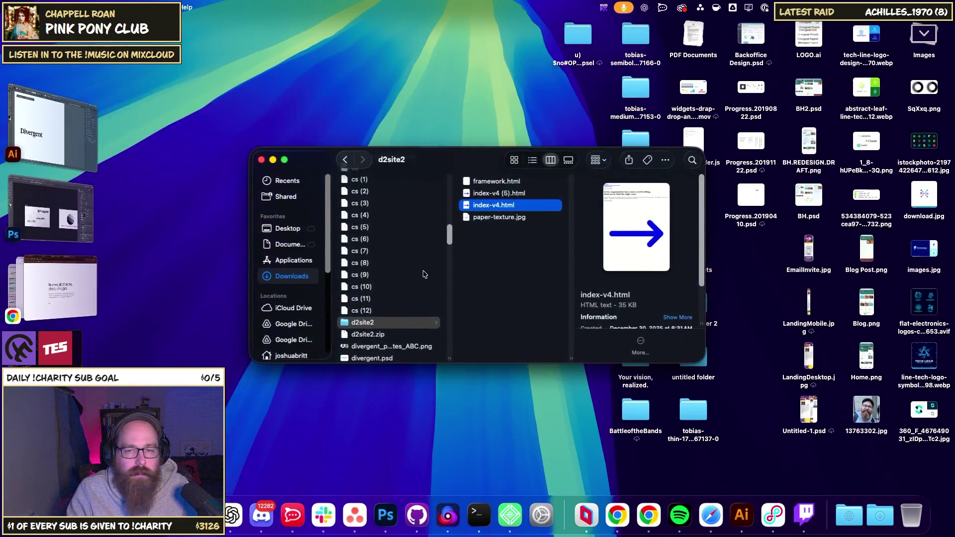
{"action": "scroll", "coordinate": [385, 303], "scroll_direction": "up", "scroll_amount": 5}
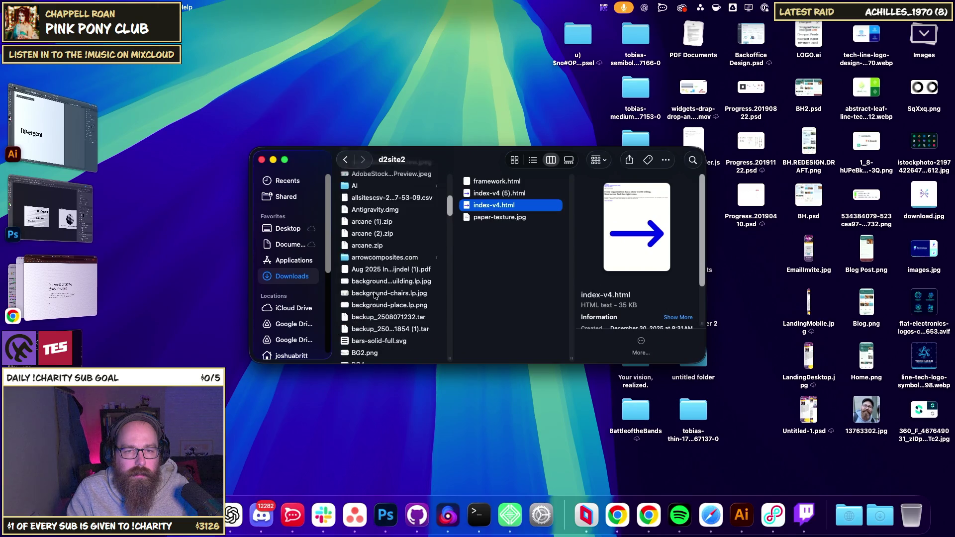
{"action": "scroll", "coordinate": [373, 297], "scroll_direction": "up", "scroll_amount": 5}
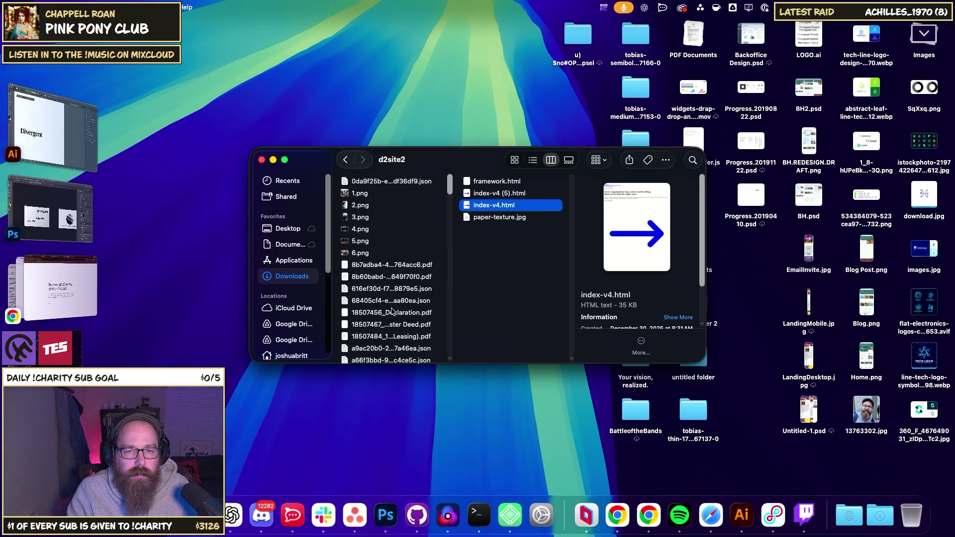
{"action": "left_click", "coordinate": [296, 278]}
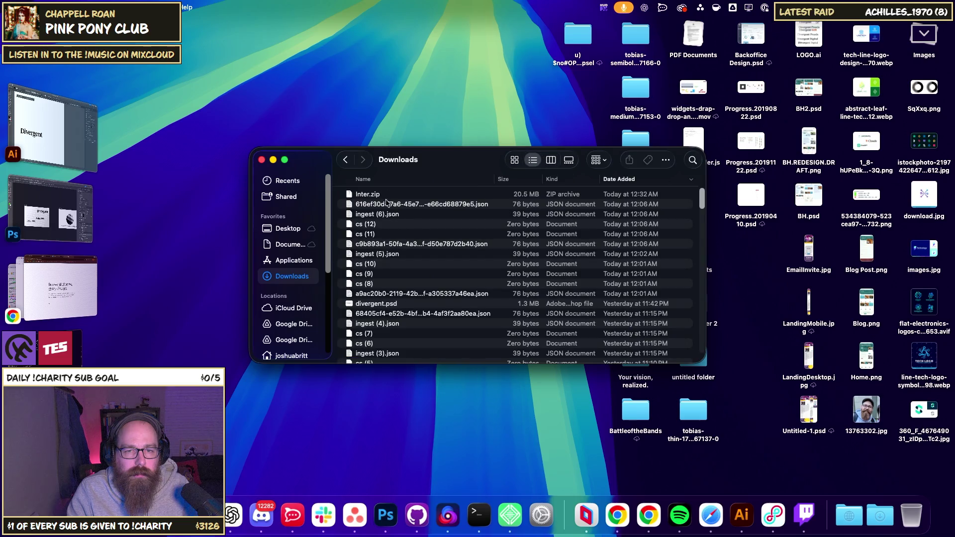
{"action": "double_click", "coordinate": [378, 194]}
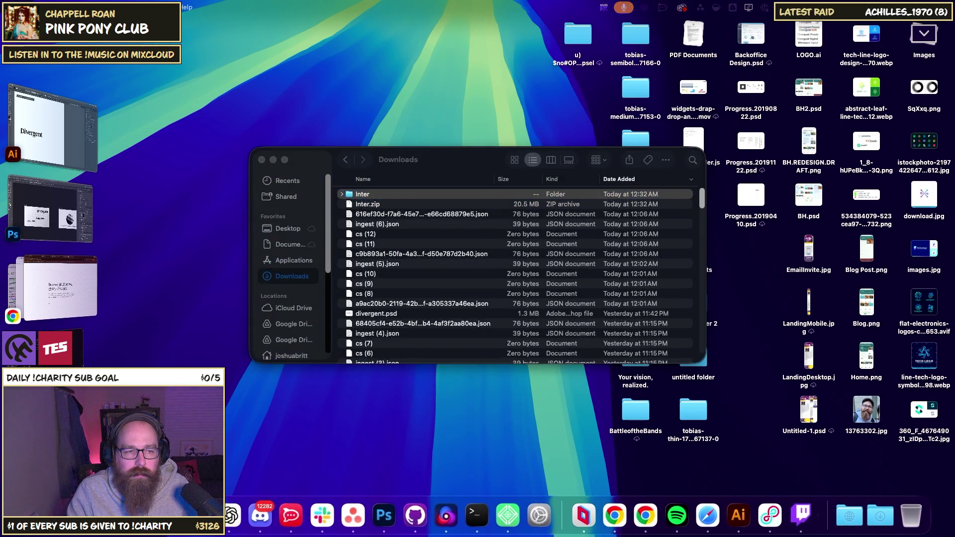
{"action": "double_click", "coordinate": [359, 195]}
Launch Font Book and open the static Inter_28pt font files from the folder.
{"action": "key", "text": "super+space"}
{"action": "type", "text": "font"}
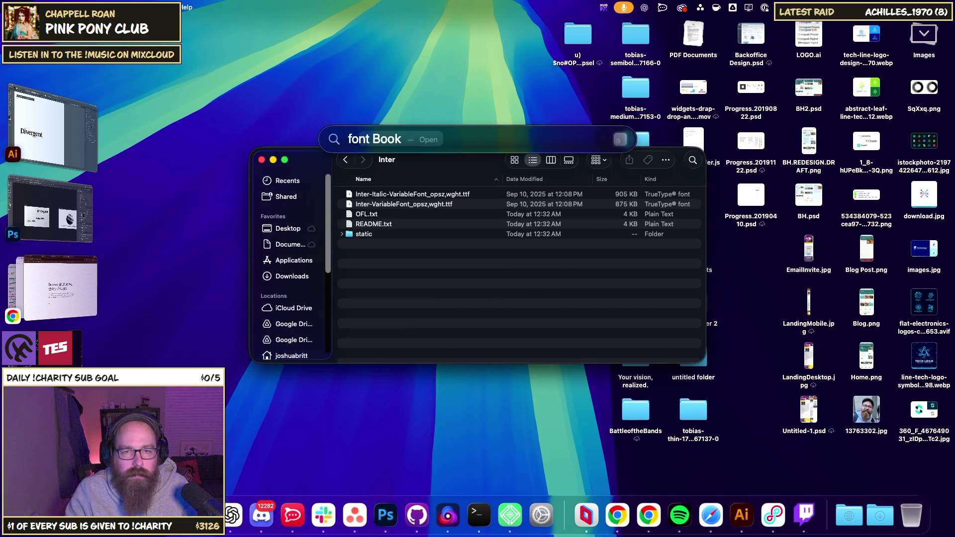
{"action": "key", "text": "Return"}
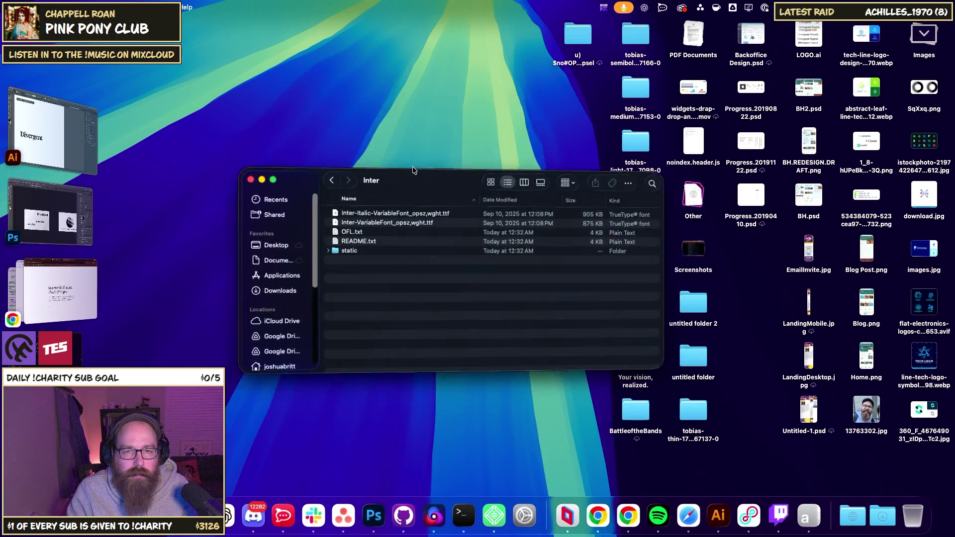
{"action": "left_click", "coordinate": [342, 234]}
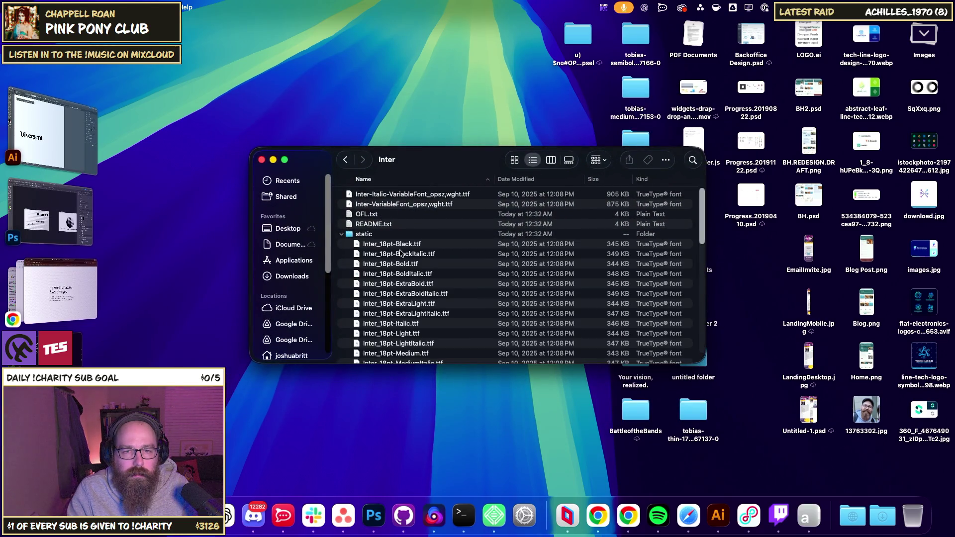
{"action": "left_click", "coordinate": [401, 245]}
{"action": "scroll", "coordinate": [403, 265], "scroll_direction": "down", "scroll_amount": 15}
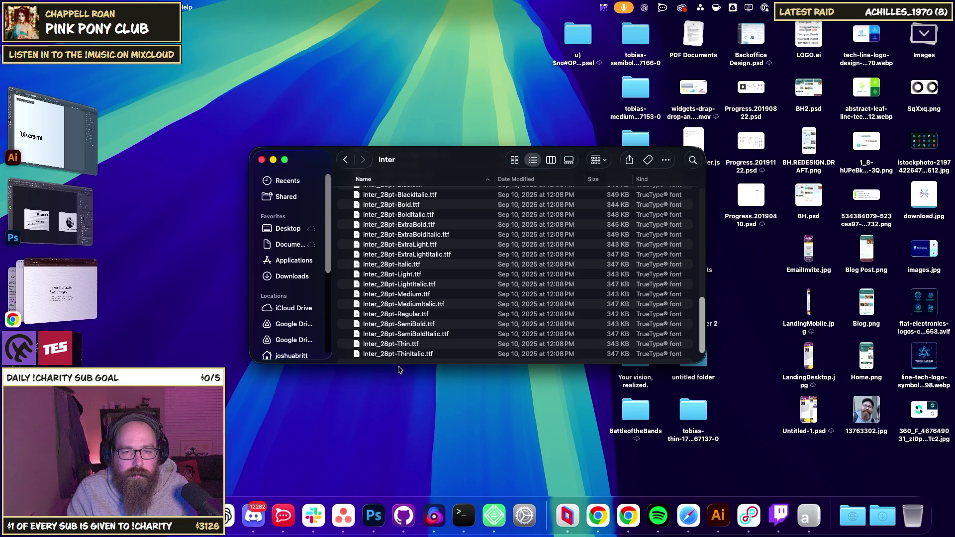
{"action": "left_click", "coordinate": [400, 356], "text": "shift"}
{"action": "double_click", "coordinate": [365, 335]}
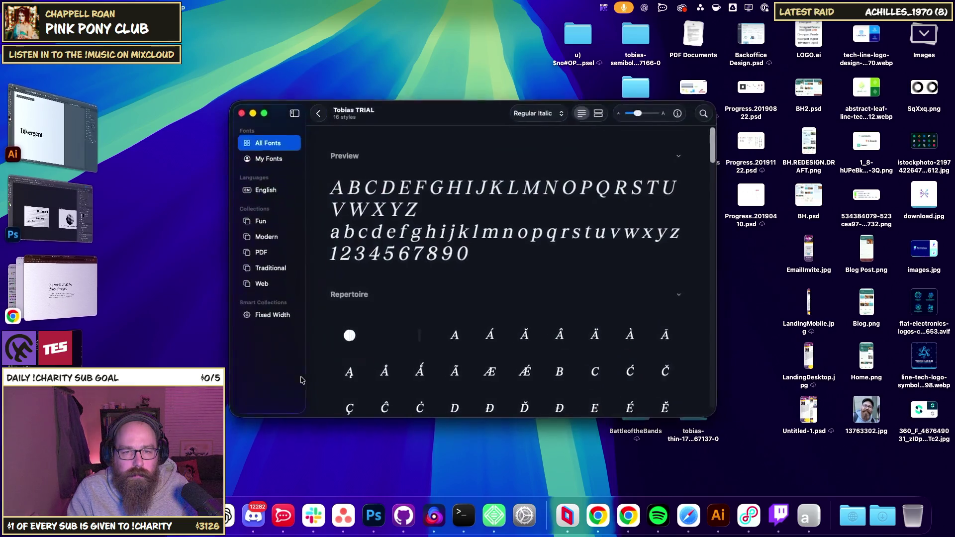
Install the selected Inter fonts in Font Book and confirm 18pt, 24pt and 28pt under My Fonts.
{"action": "left_click_drag", "start_coordinate": [447, 159], "coordinate": [634, 151]}
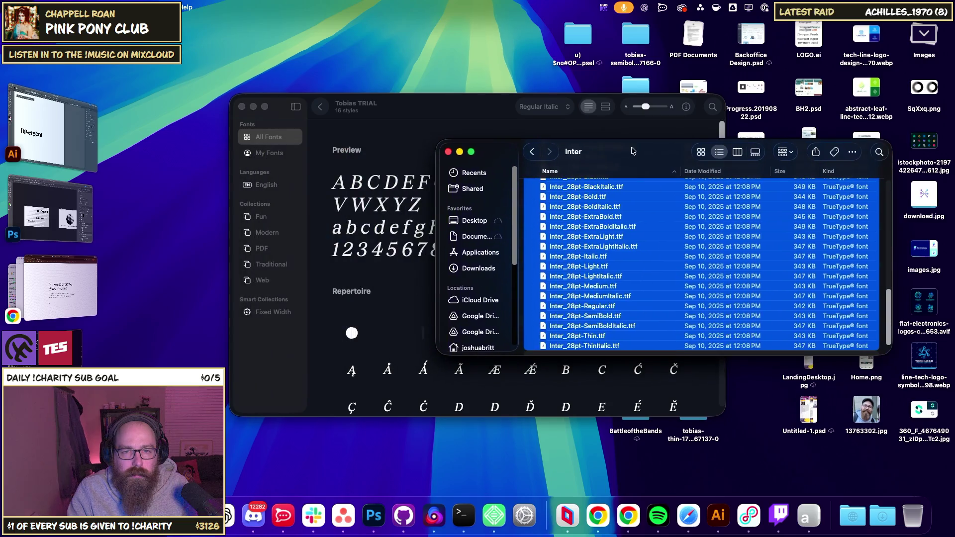
{"action": "left_click_drag", "start_coordinate": [582, 216], "coordinate": [262, 155]}
{"action": "left_click", "coordinate": [422, 317]}
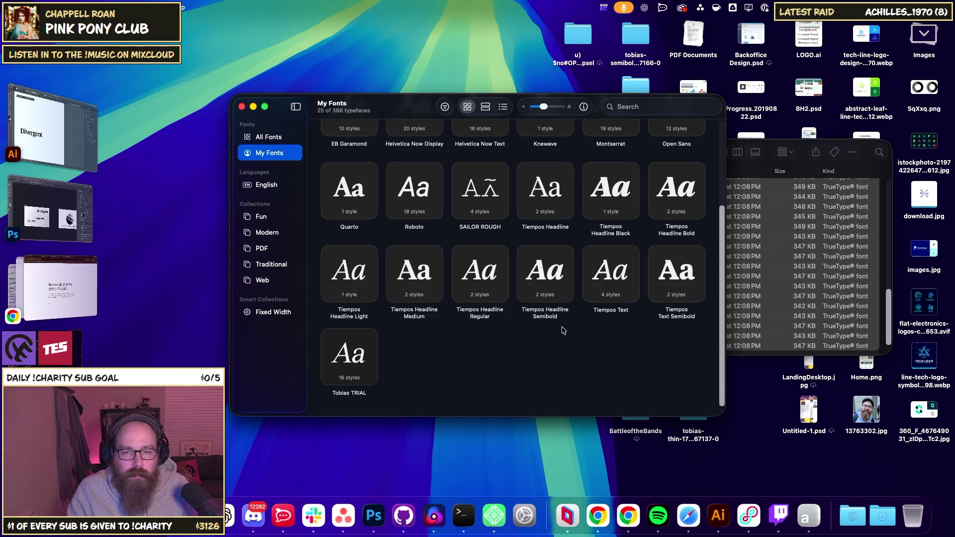
{"action": "scroll", "coordinate": [519, 332], "scroll_direction": "down", "scroll_amount": 2}
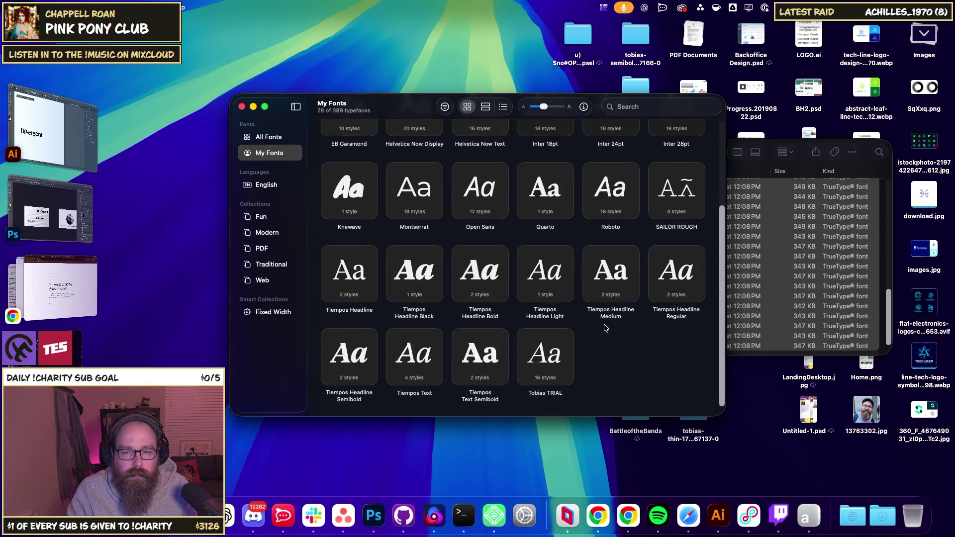
{"action": "scroll", "coordinate": [606, 328], "scroll_direction": "up", "scroll_amount": 3}
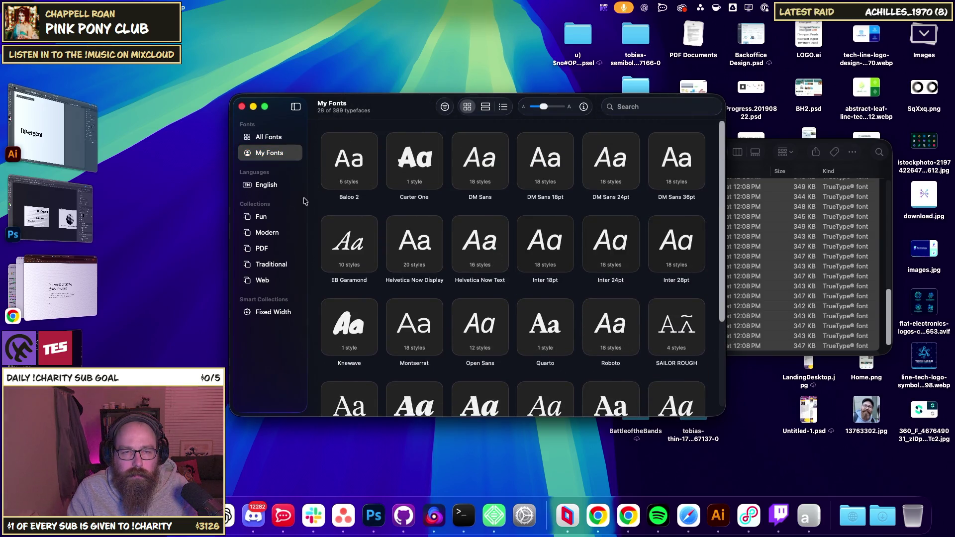
Close Font Book and the Inter folder window.
{"action": "left_click", "coordinate": [241, 106]}
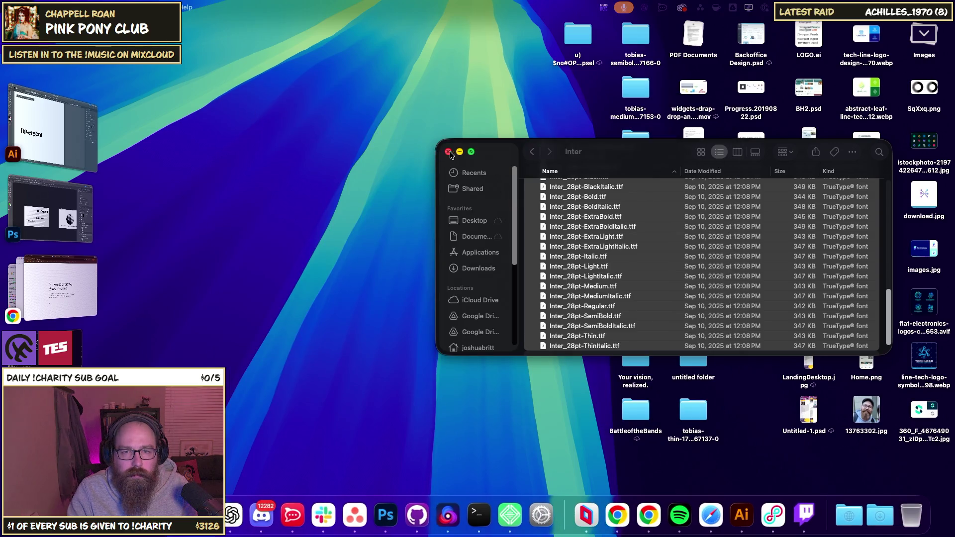
{"action": "left_click", "coordinate": [453, 156]}
{"action": "left_click", "coordinate": [448, 152]}
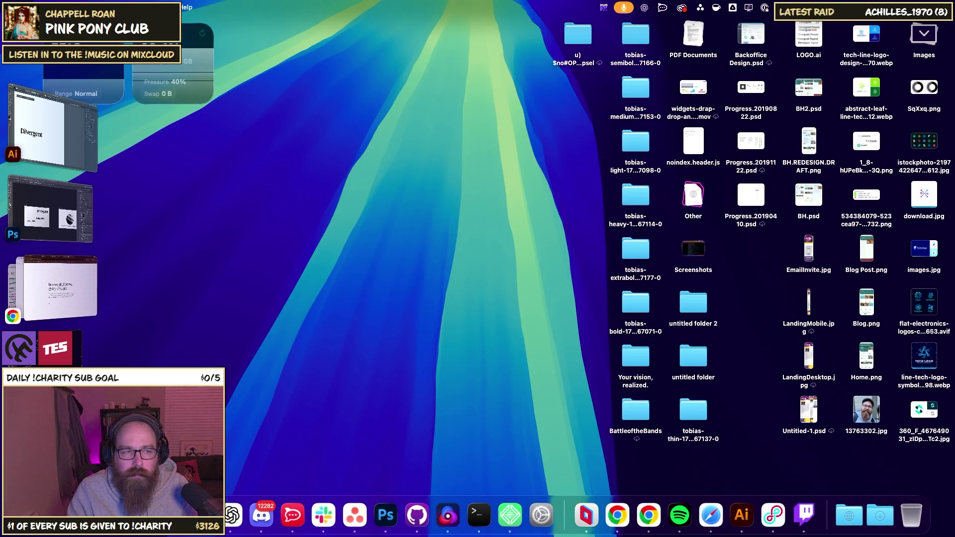
Back in Photoshop, select the copied name text and nudge it slightly up-right.
{"action": "left_click", "coordinate": [258, 339]}
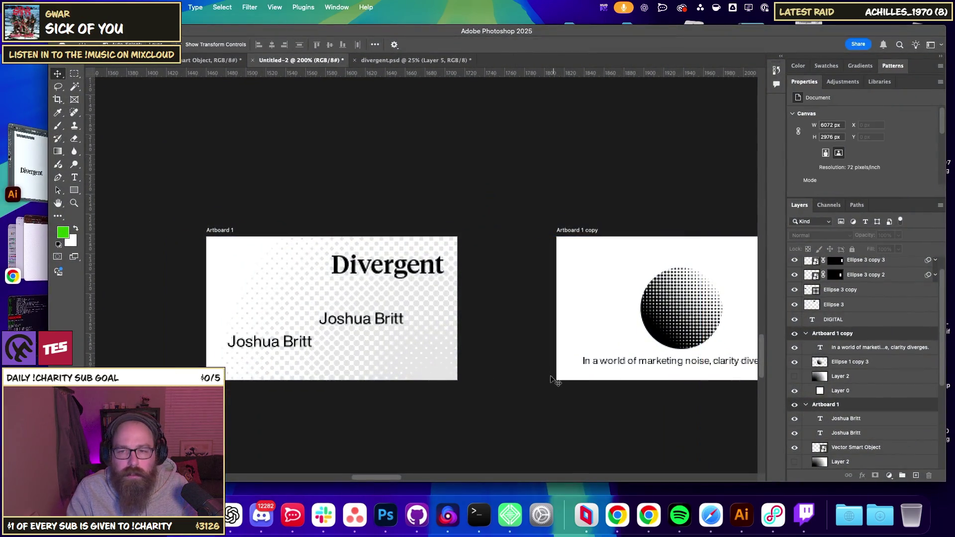
{"action": "left_click", "coordinate": [347, 305]}
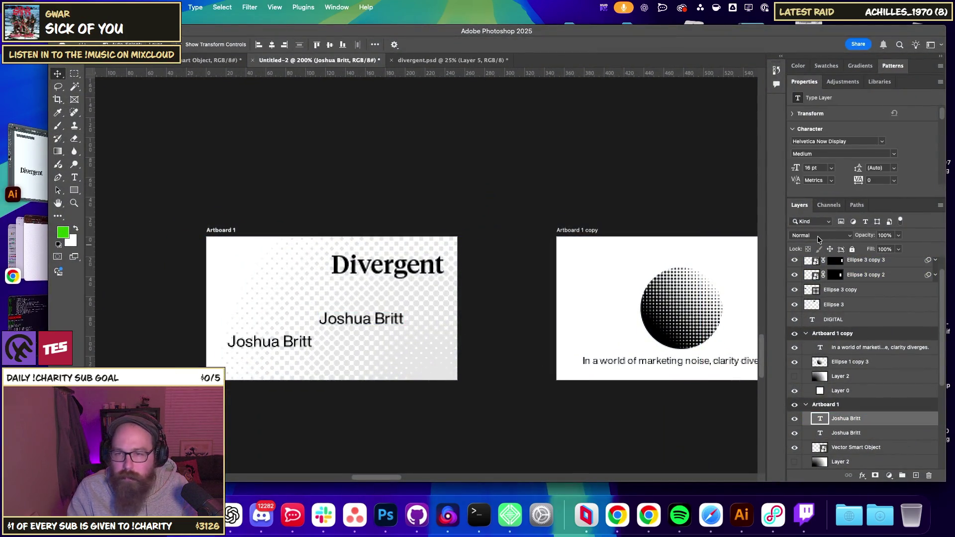
{"action": "left_click", "coordinate": [819, 234]}
{"action": "left_click", "coordinate": [818, 235]}
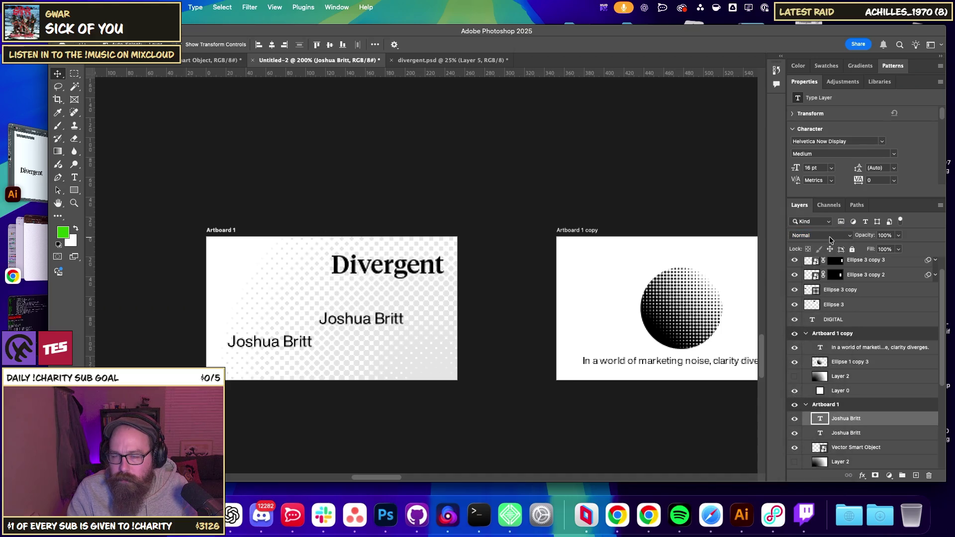
{"action": "left_click_drag", "start_coordinate": [351, 326], "coordinate": [369, 321]}
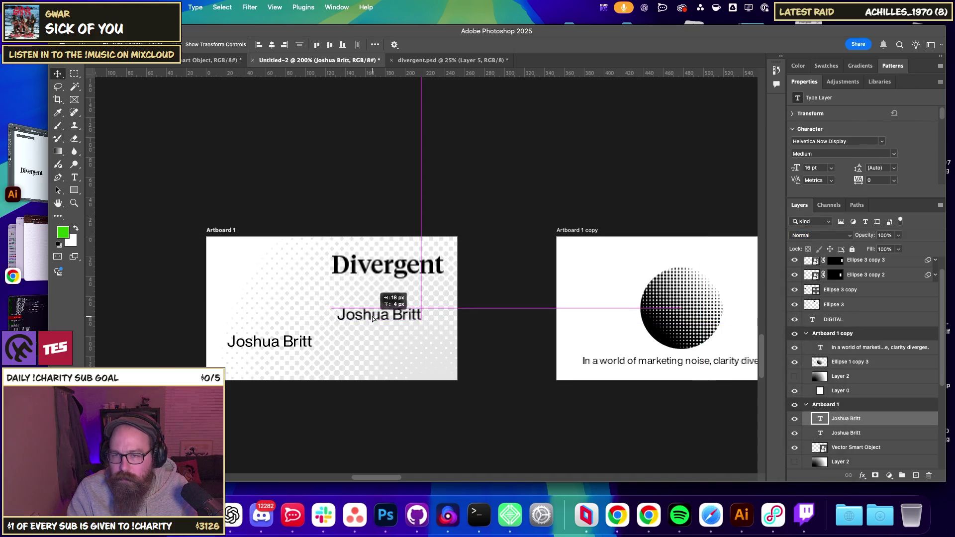
Set the copied name in Inter 18pt SemiBold and move it beneath the original.
{"action": "left_click", "coordinate": [883, 142]}
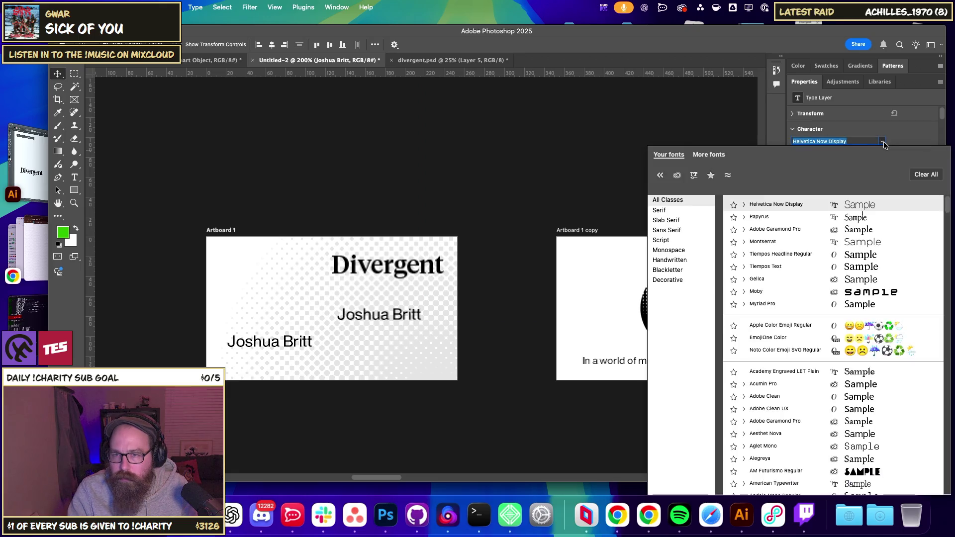
{"action": "type", "text": "Inter 18pt"}
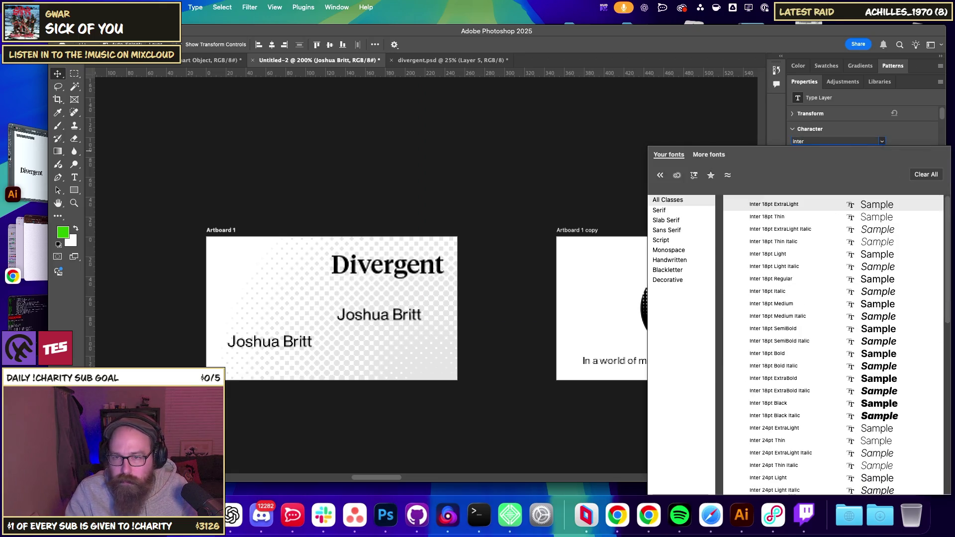
{"action": "left_click", "coordinate": [827, 329]}
{"action": "mouse_move", "coordinate": [388, 317]}
{"action": "left_mouse_down"}
{"action": "mouse_move", "coordinate": [310, 361]}
{"action": "mouse_move", "coordinate": [274, 356]}
{"action": "left_mouse_up"}
{"action": "key", "text": "super+equal"}
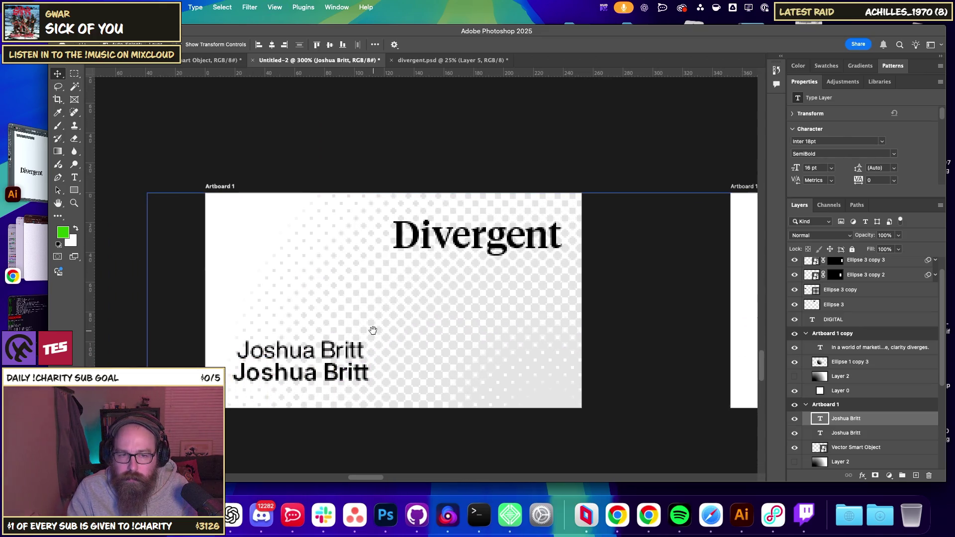
{"action": "left_click_drag", "start_coordinate": [372, 329], "coordinate": [382, 326]}
{"action": "key", "text": "super+minus"}
{"action": "key", "text": "super+minus"}
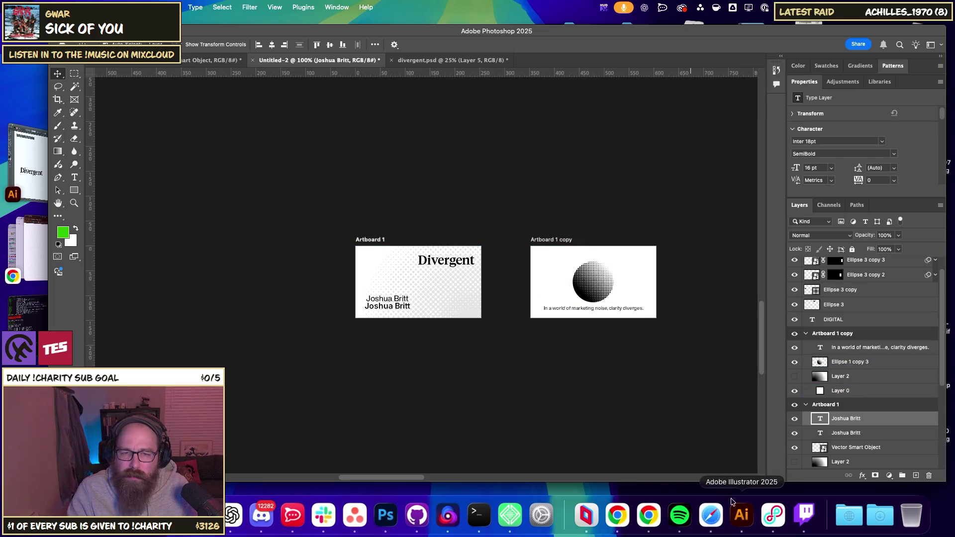
Delete the original regular-weight name, move the remaining name up, and duplicate it below.
{"action": "left_click", "coordinate": [391, 303]}
{"action": "key", "text": "BackSpace"}
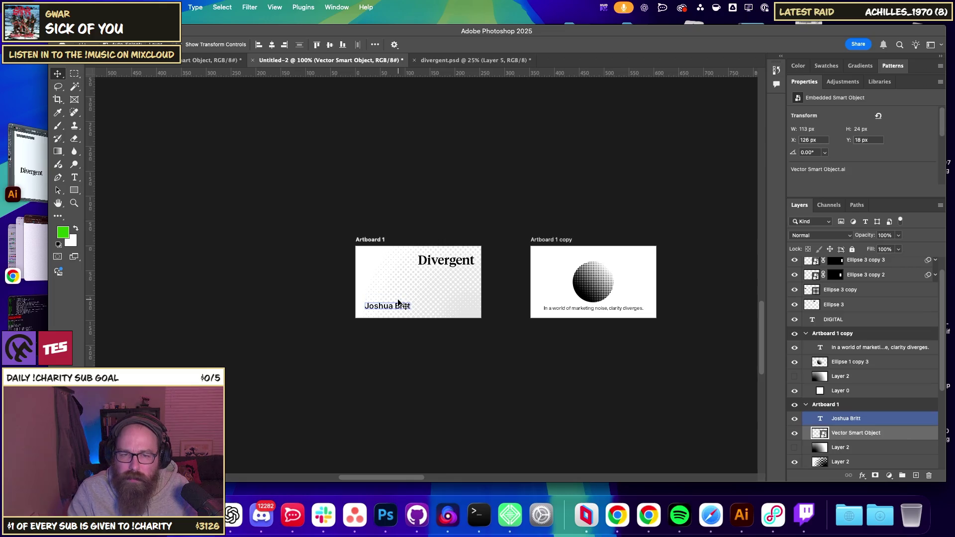
{"action": "left_click_drag", "start_coordinate": [380, 313], "coordinate": [380, 300]}
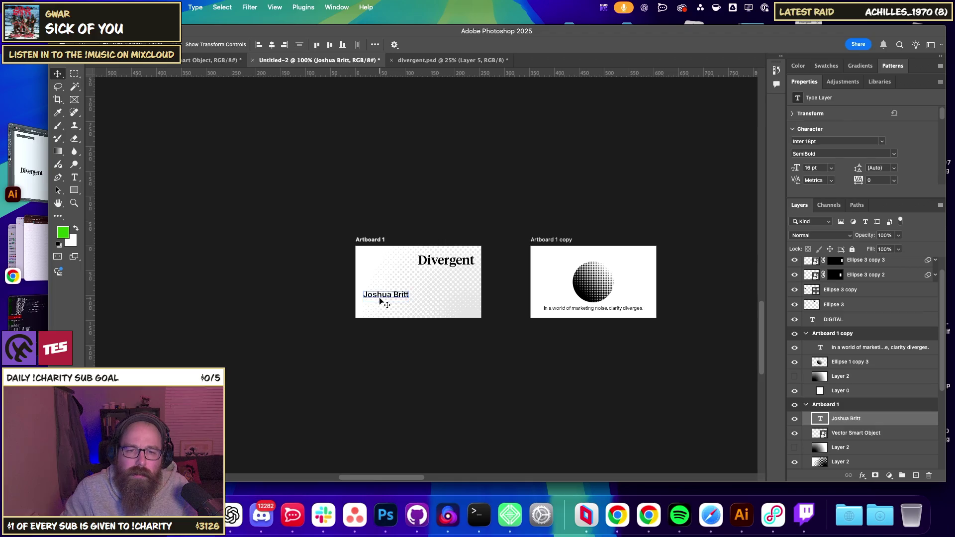
{"action": "key", "text": "alt+shift+Down"}
{"action": "key", "text": "alt+shift+Down"}
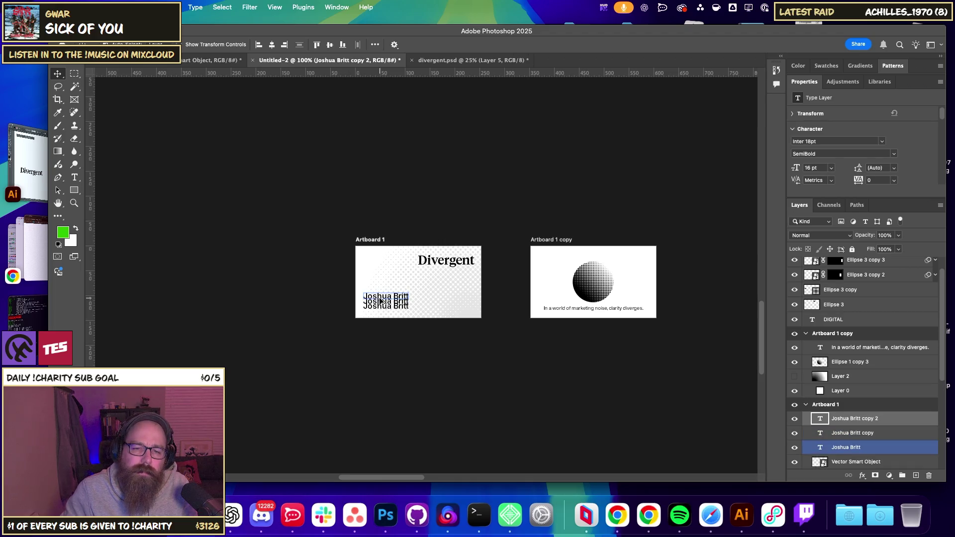
{"action": "key", "text": "ctrl+z"}
{"action": "key", "text": "shift+Down"}
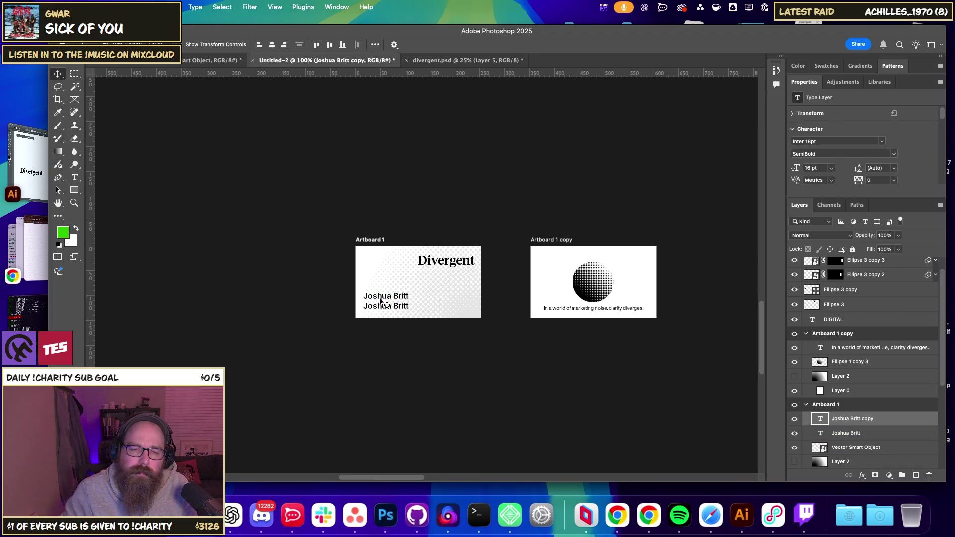
{"action": "key", "text": "Up"}
{"action": "key", "text": "Up"}
{"action": "key", "text": "Up"}
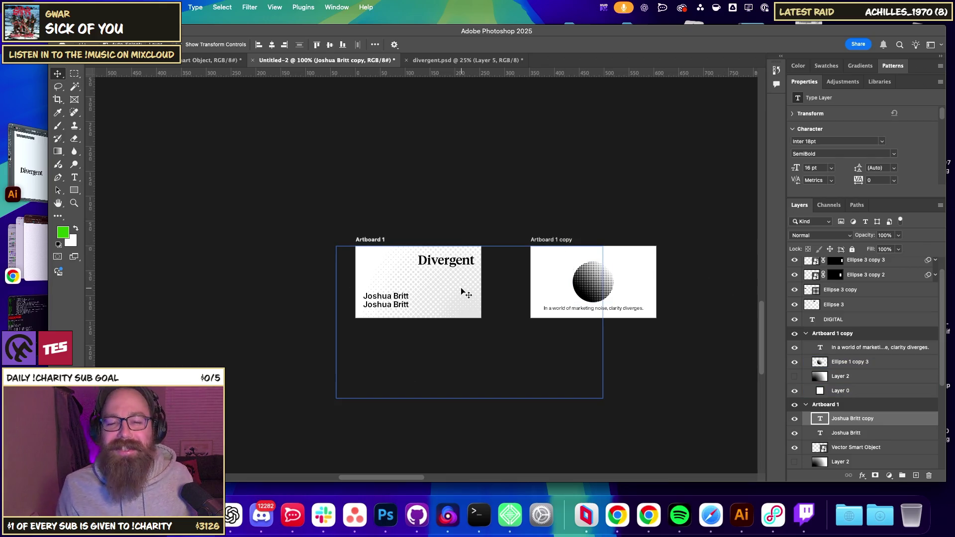
Set the lower copied line to Light weight.
{"action": "key", "text": "ctrl+plus"}
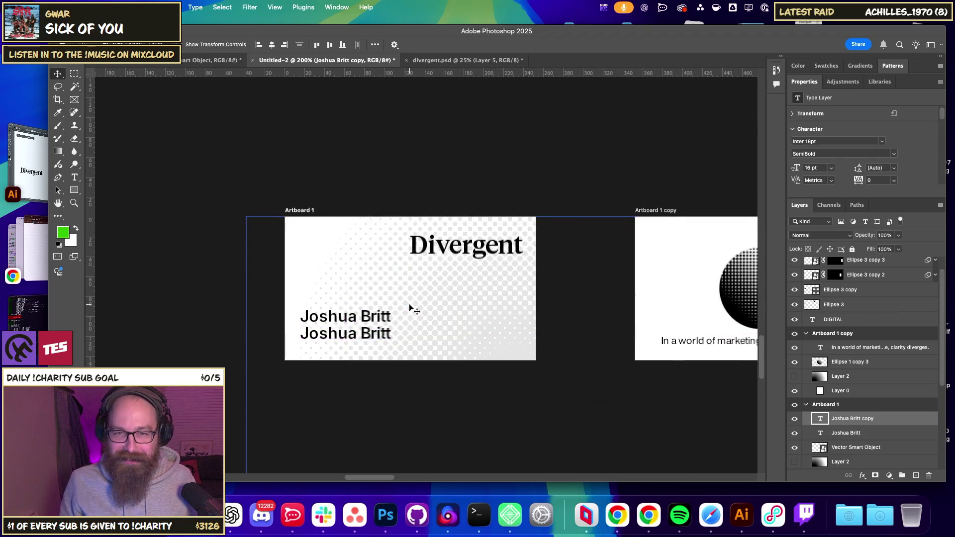
{"action": "right_click", "coordinate": [339, 330]}
{"action": "left_click", "coordinate": [351, 341]}
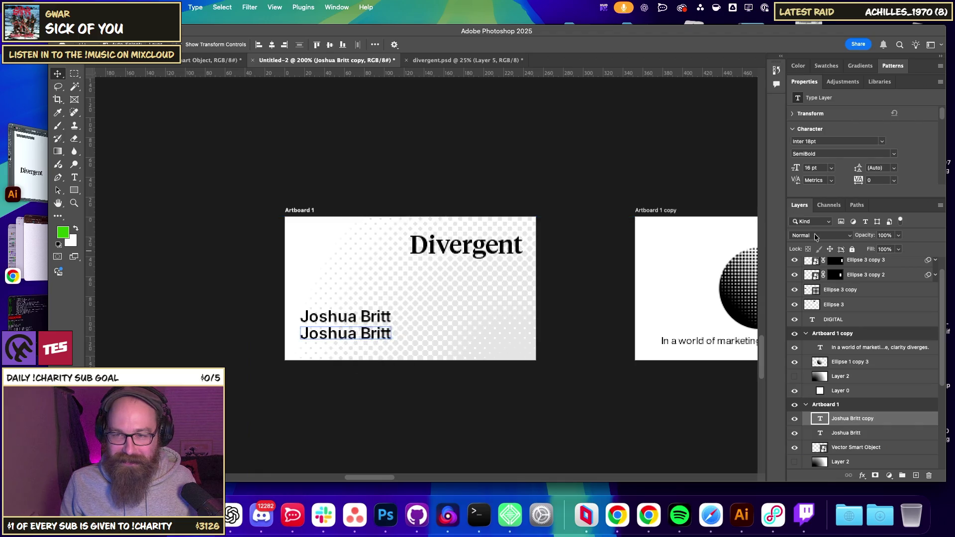
{"action": "left_click", "coordinate": [893, 153]}
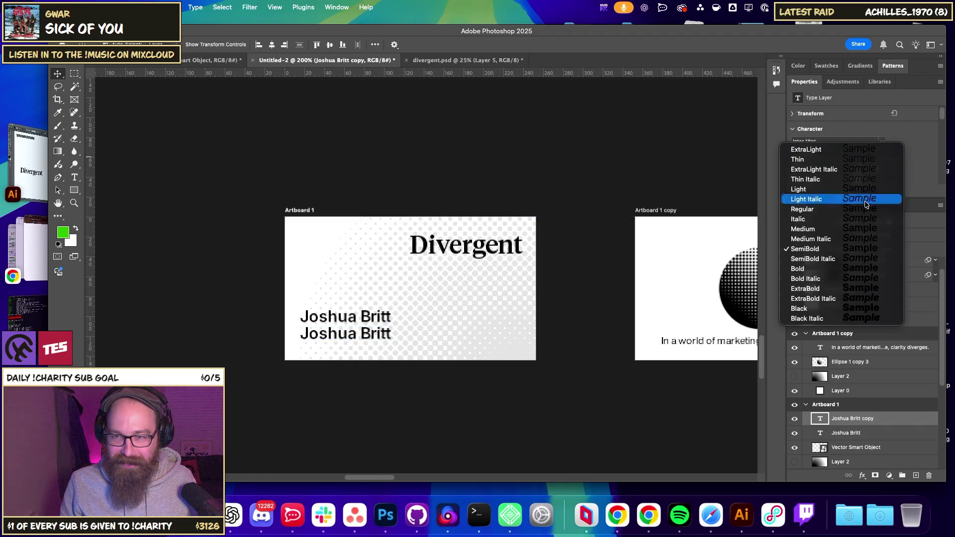
{"action": "left_click", "coordinate": [853, 189]}
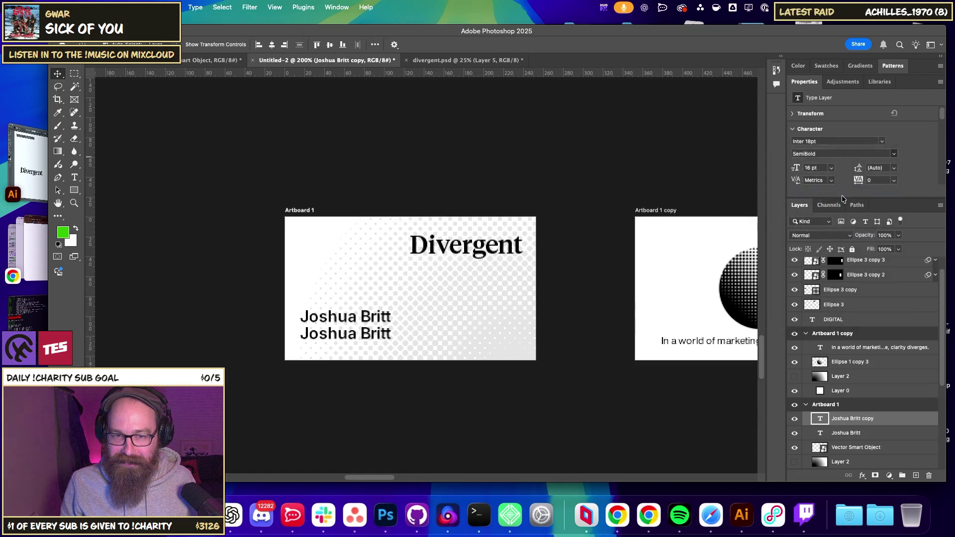
Retype the copied line as 'Senior Designer & Developer' and commit it.
{"action": "double_click", "coordinate": [362, 332]}
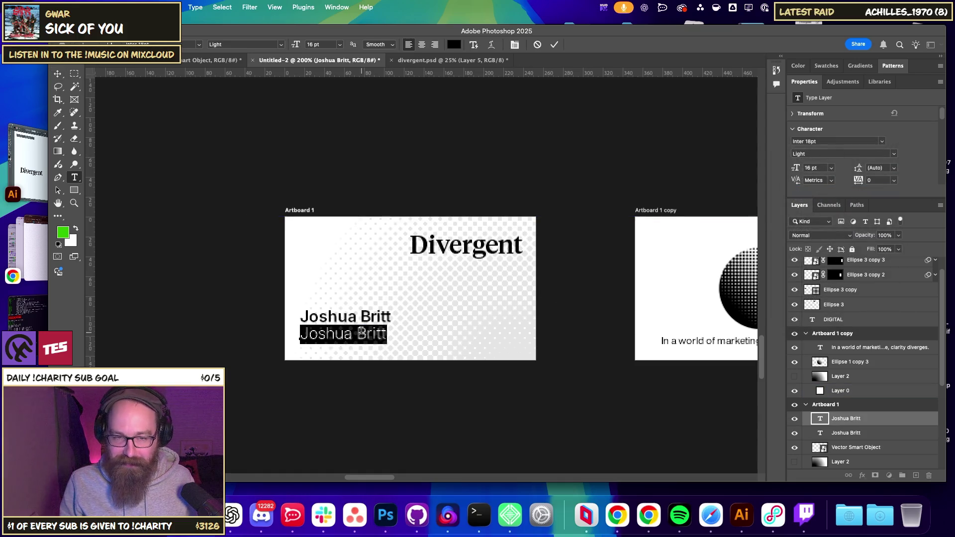
{"action": "type", "text": "Senior "}
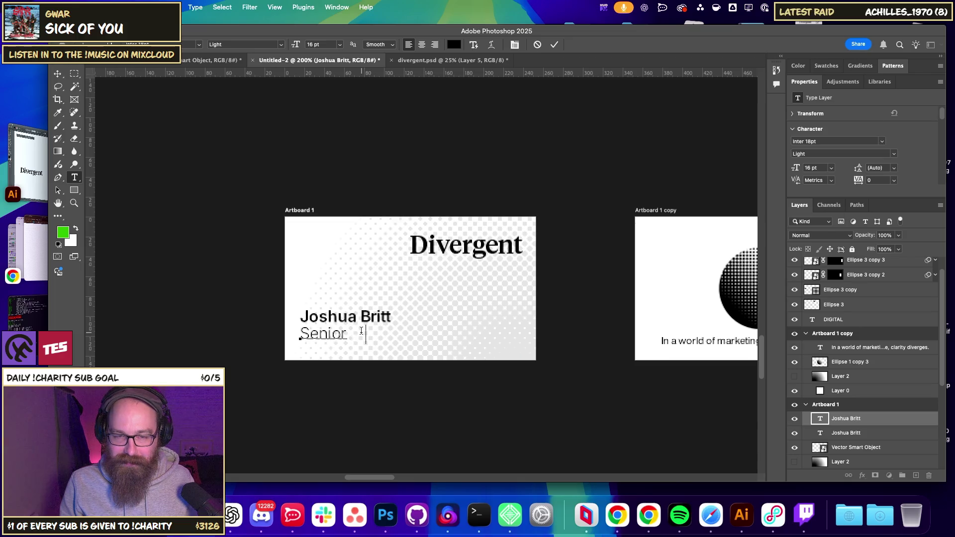
{"action": "type", "text": "Web"}
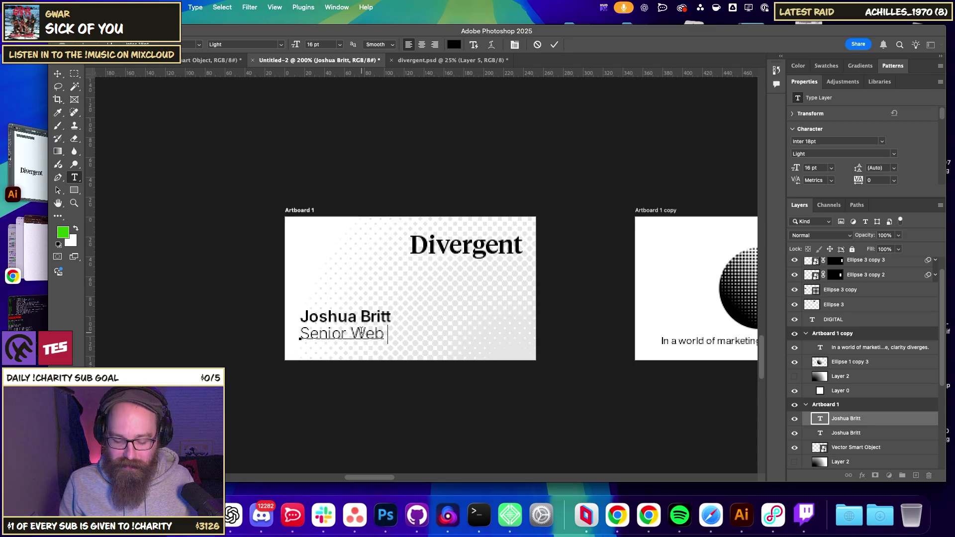
{"action": "key", "text": "BackSpace"}
{"action": "key", "text": "BackSpace"}
{"action": "key", "text": "BackSpace"}
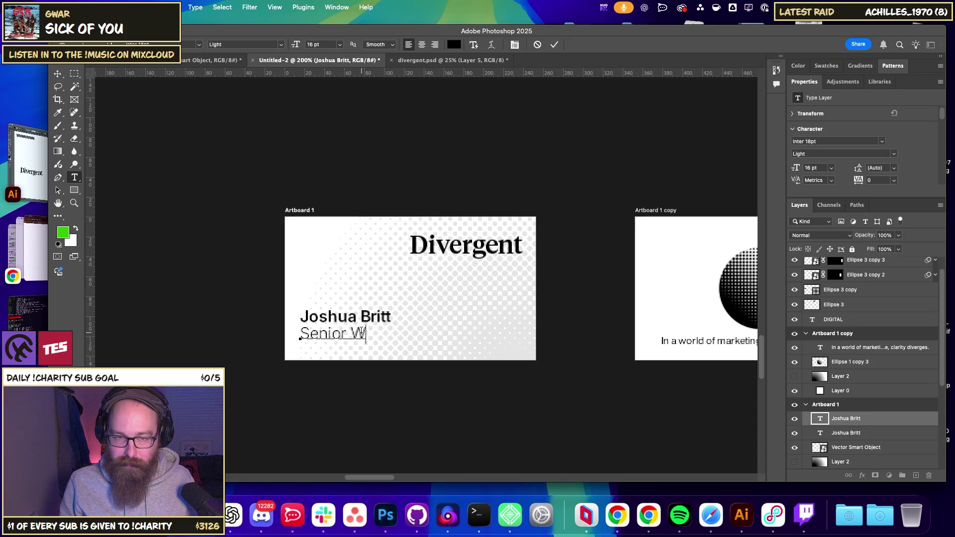
{"action": "type", "text": "Designe"}
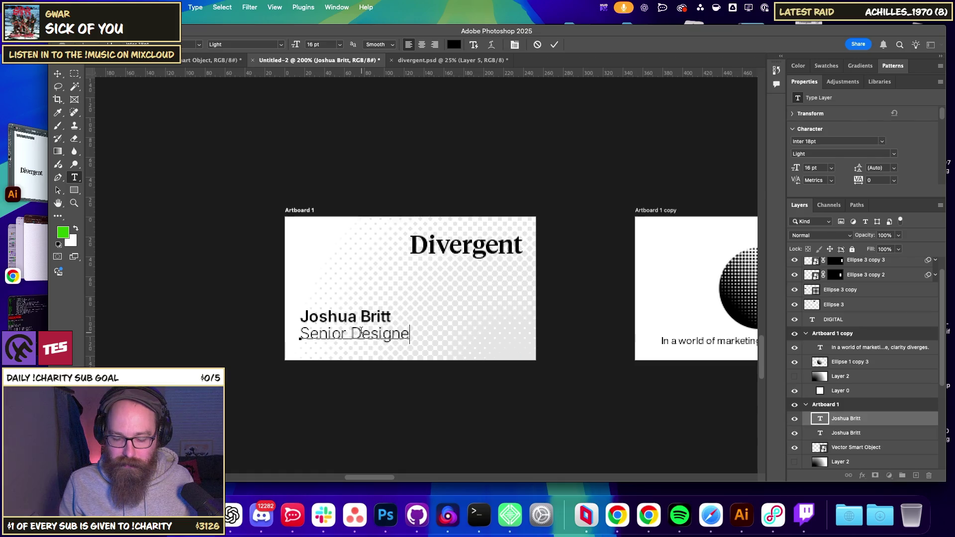
{"action": "type", "text": "De"}
{"action": "key", "text": "BackSpace"}
{"action": "key", "text": "BackSpace"}
{"action": "key", "text": "BackSpace"}
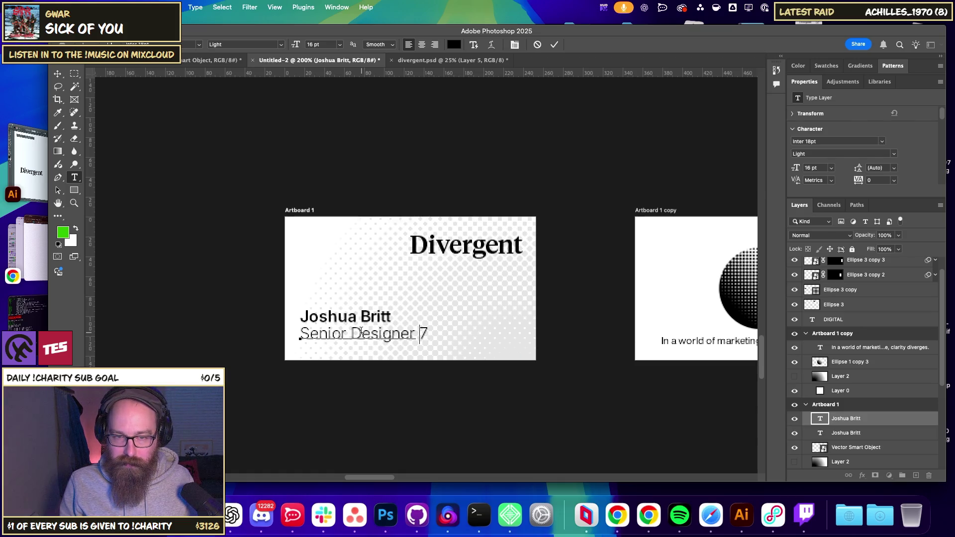
{"action": "type", "text": "& develo"}
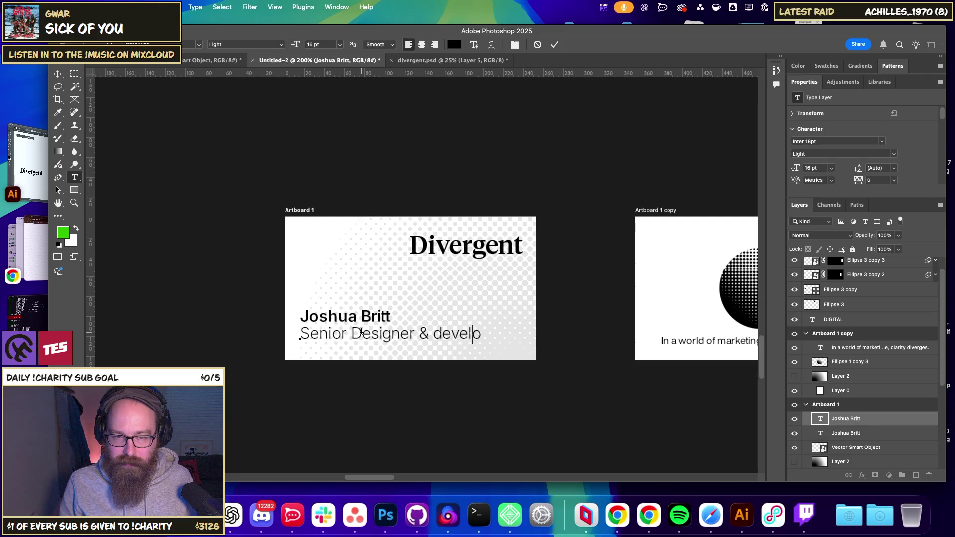
{"action": "key", "text": "BackSpace"}
{"action": "key", "text": "BackSpace"}
{"action": "type", "text": "D"}
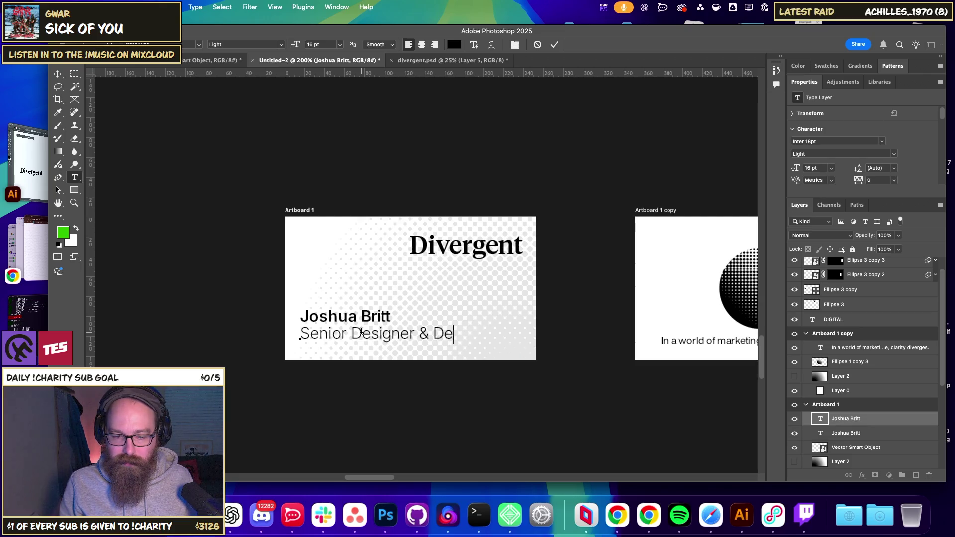
{"action": "type", "text": "loper"}
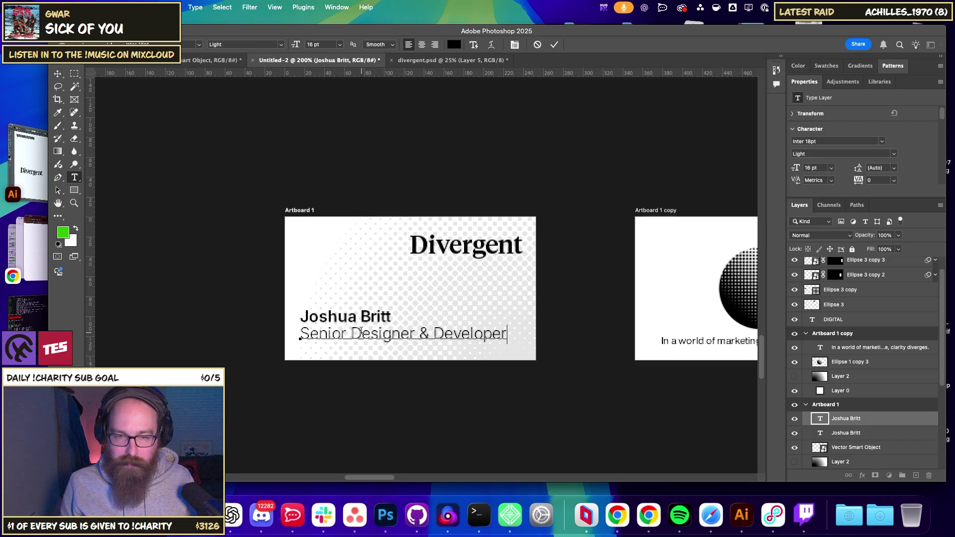
{"action": "left_click", "coordinate": [59, 73]}
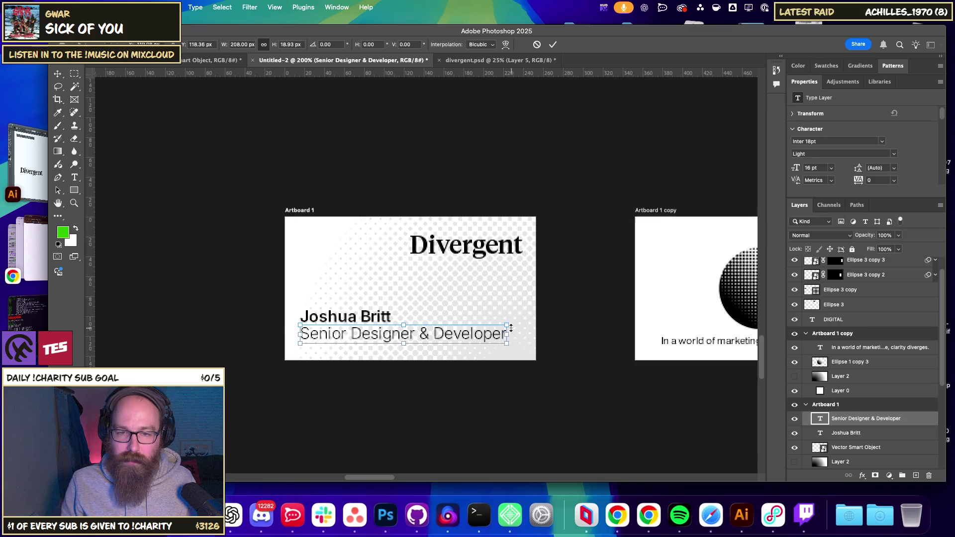
{"action": "left_click", "coordinate": [423, 292]}
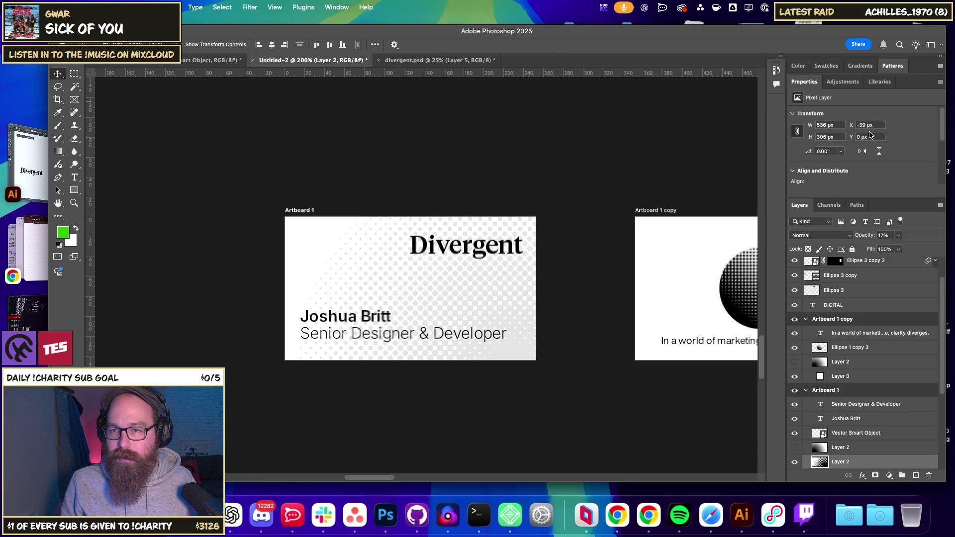
{"action": "left_click", "coordinate": [840, 392]}
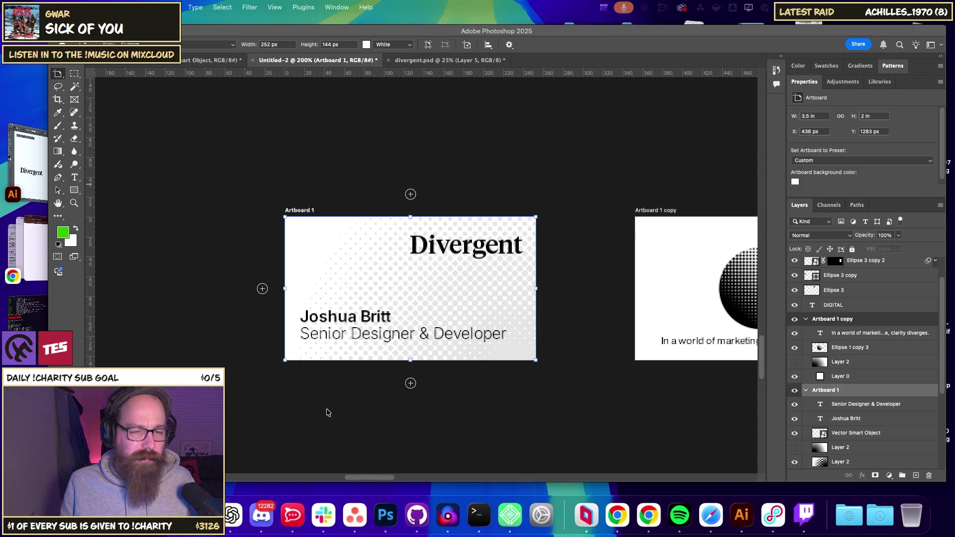
Select the 'Senior Designer & Developer' layer and set its font size to 12 pt.
{"action": "key", "text": "v"}
{"action": "left_click", "coordinate": [423, 336]}
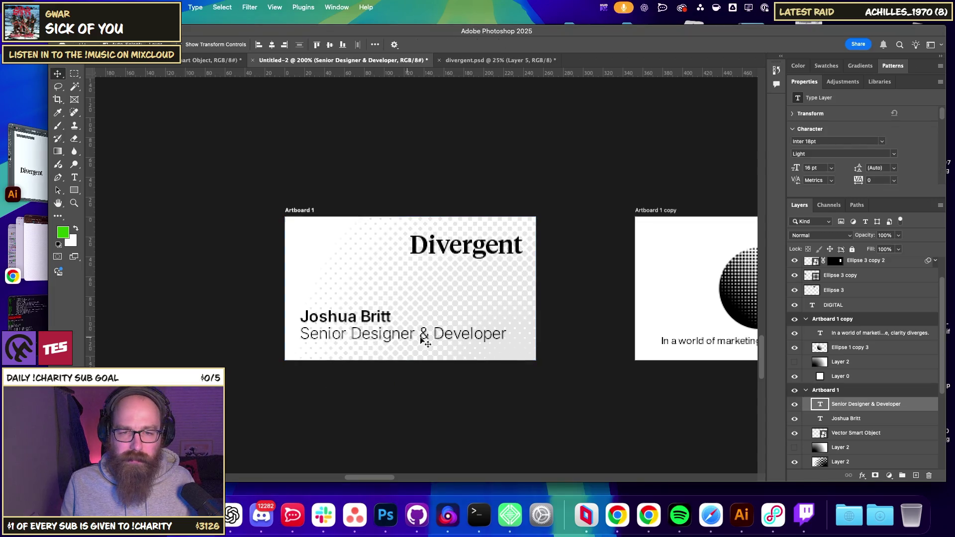
{"action": "right_click", "coordinate": [457, 331]}
{"action": "left_click", "coordinate": [487, 335]}
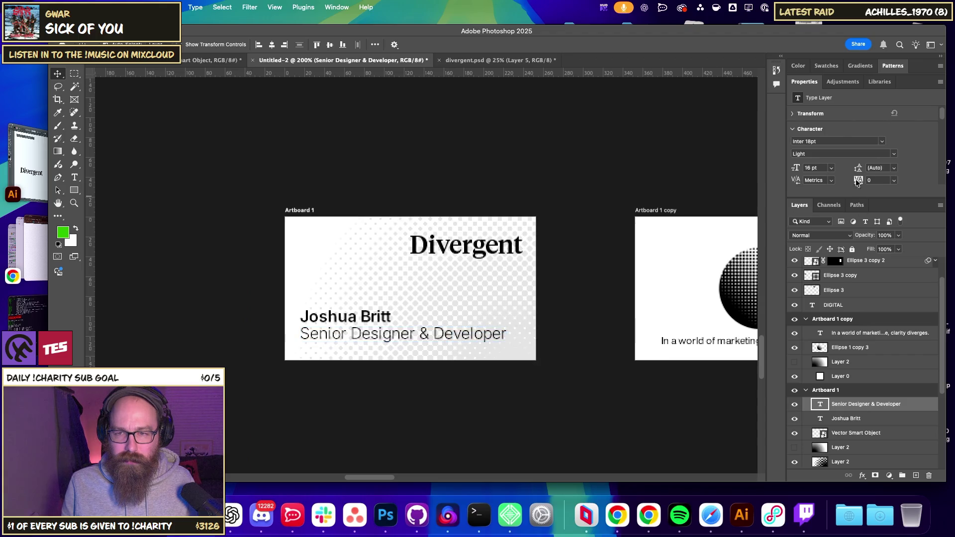
{"action": "left_click", "coordinate": [831, 170]}
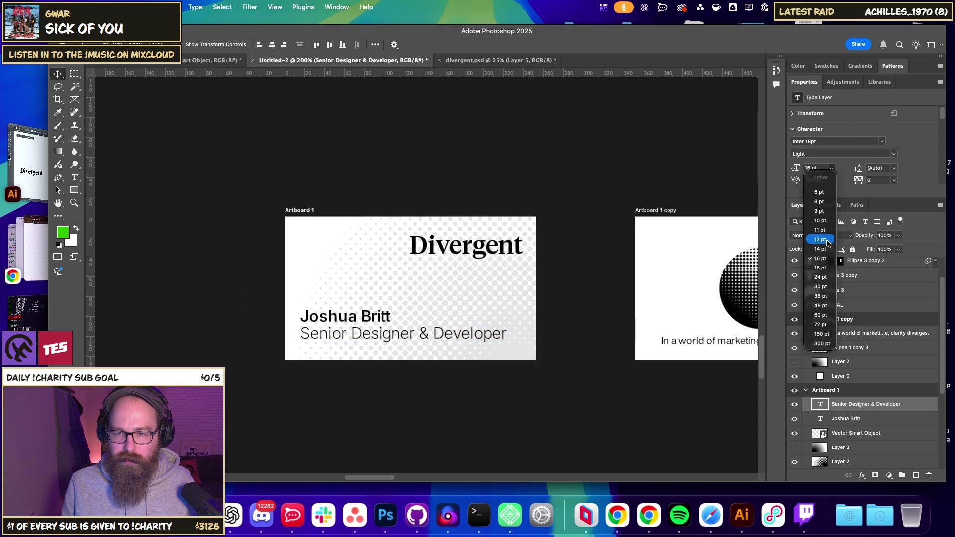
{"action": "left_click", "coordinate": [821, 239]}
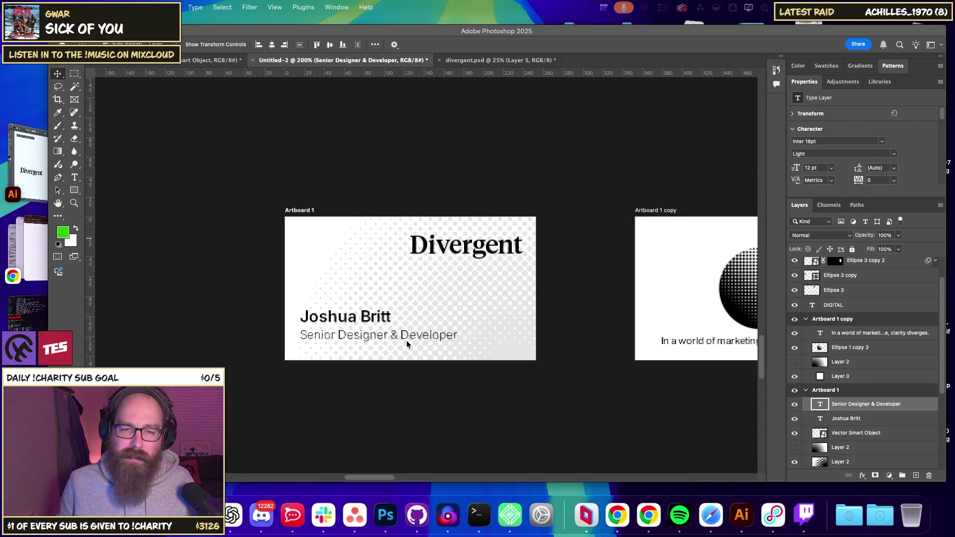
{"action": "left_click", "coordinate": [426, 345]}
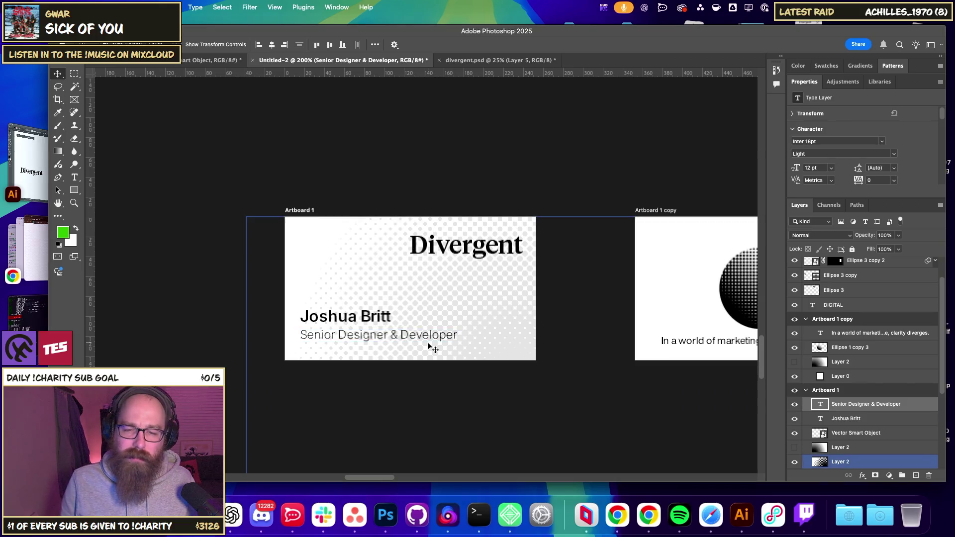
{"action": "left_click", "coordinate": [427, 345]}
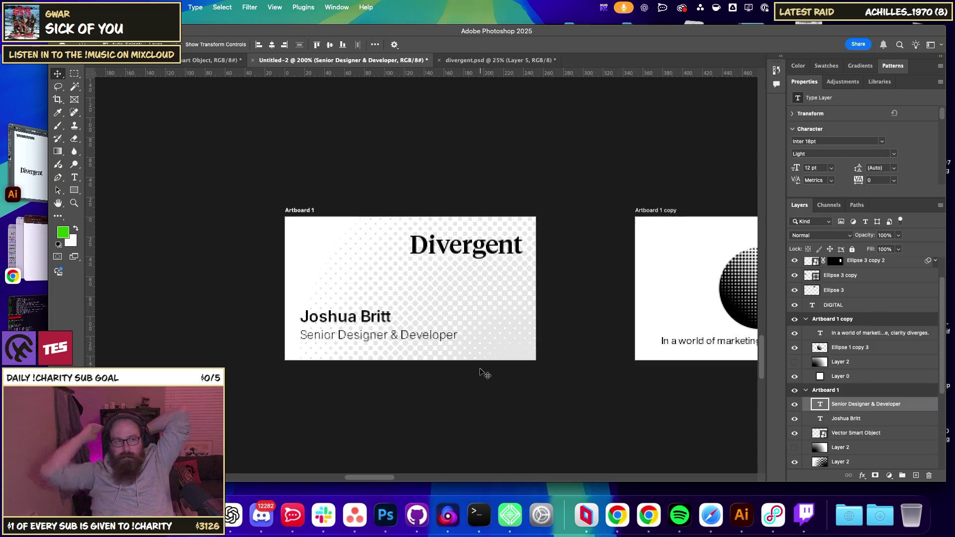
{"action": "left_click", "coordinate": [582, 367]}
{"action": "scroll", "coordinate": [611, 366], "scroll_direction": "right", "scroll_amount": 5}
{"action": "scroll", "coordinate": [612, 367], "scroll_direction": "up", "scroll_amount": 2}
Select Artboard 1 copy and delete its tagline text.
{"action": "left_click", "coordinate": [481, 308]}
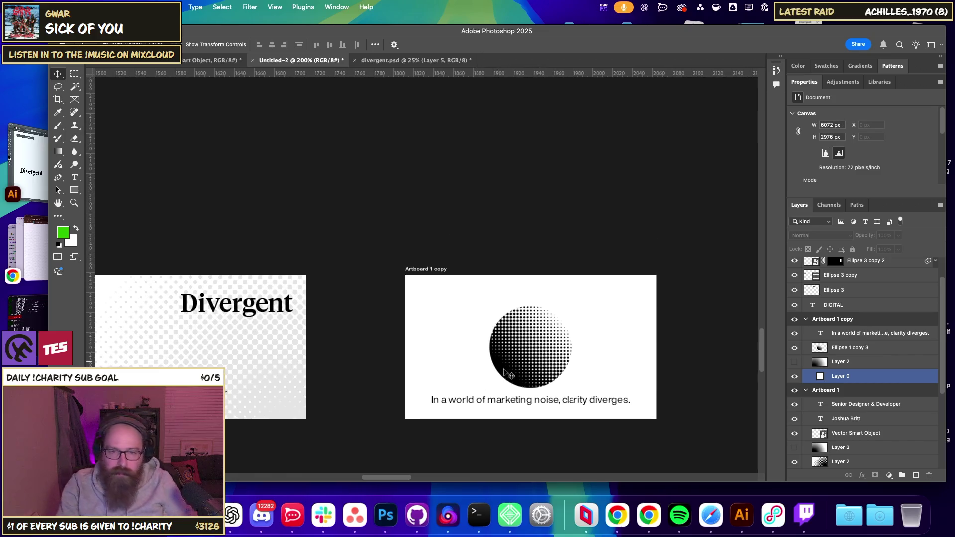
{"action": "right_click", "coordinate": [500, 393]}
{"action": "left_click", "coordinate": [518, 397]}
{"action": "key", "text": "super+0"}
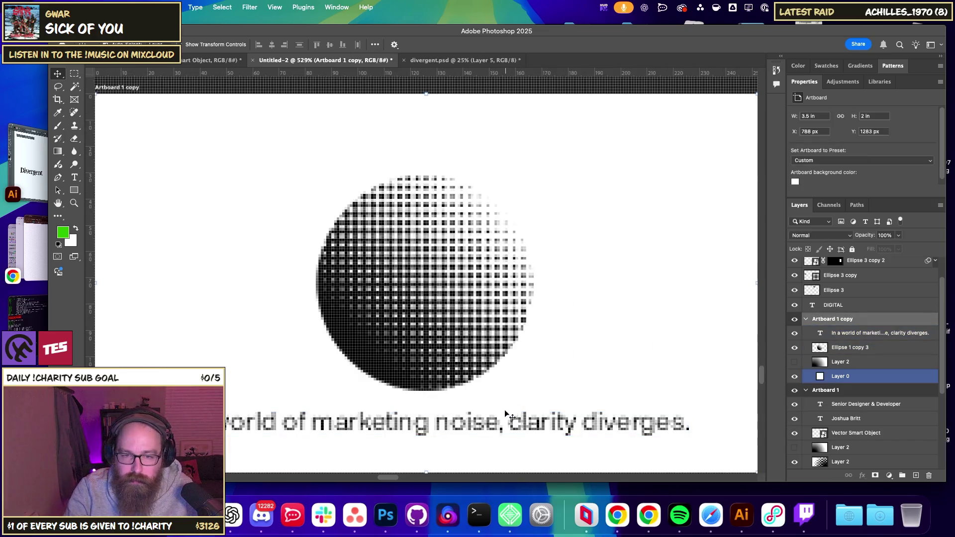
{"action": "right_click", "coordinate": [487, 408]}
{"action": "left_click", "coordinate": [490, 423]}
{"action": "key", "text": "Delete"}
With the Artboard tool, draw a new artboard around the loose Divergent logo pieces.
{"action": "key", "text": "super+minus"}
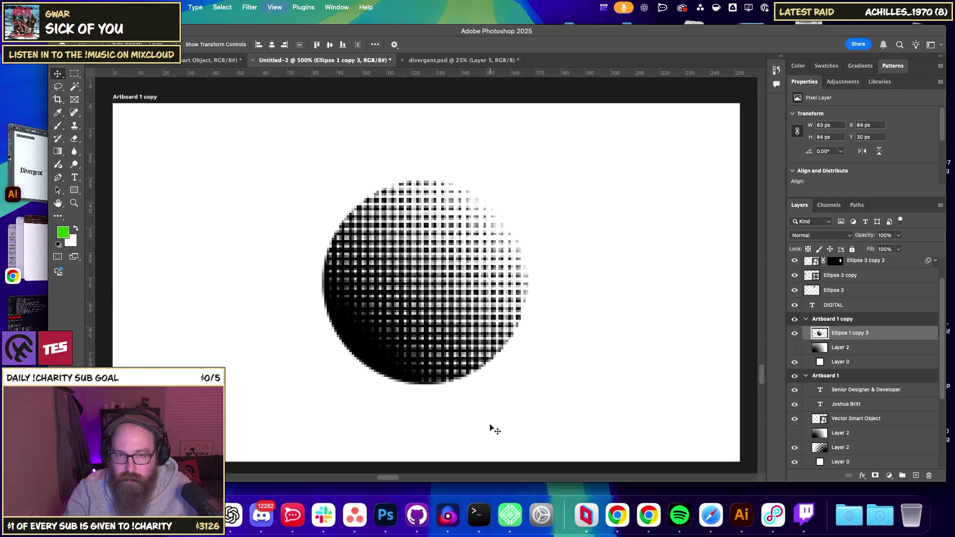
{"action": "key", "text": "super+1"}
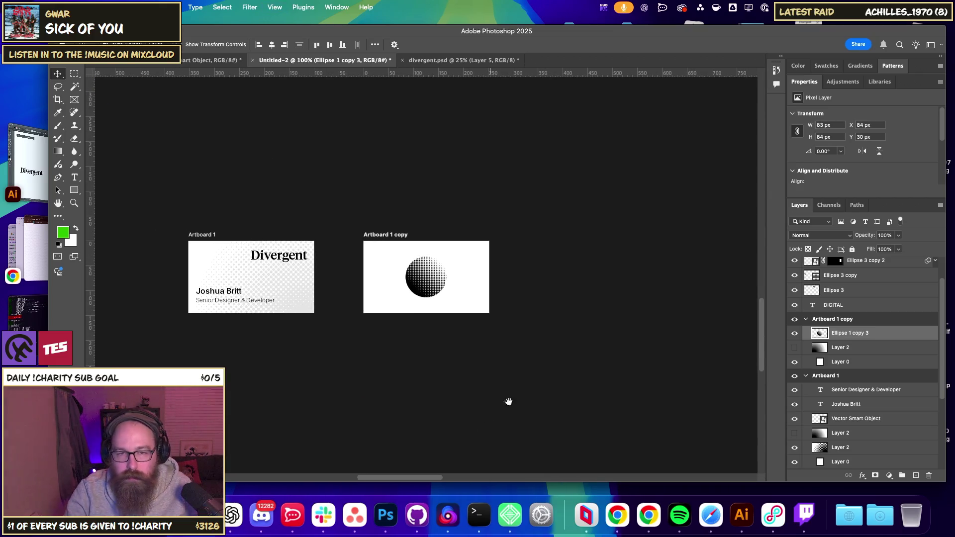
{"action": "key", "text": "super+minus"}
{"action": "scroll", "coordinate": [448, 283], "scroll_direction": "left", "scroll_amount": 3}
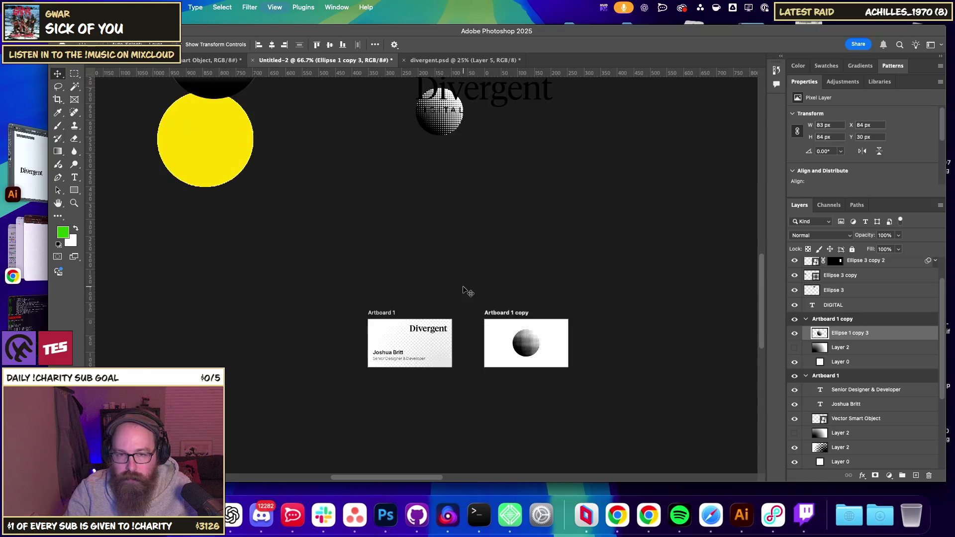
{"action": "scroll", "coordinate": [517, 283], "scroll_direction": "up", "scroll_amount": 5}
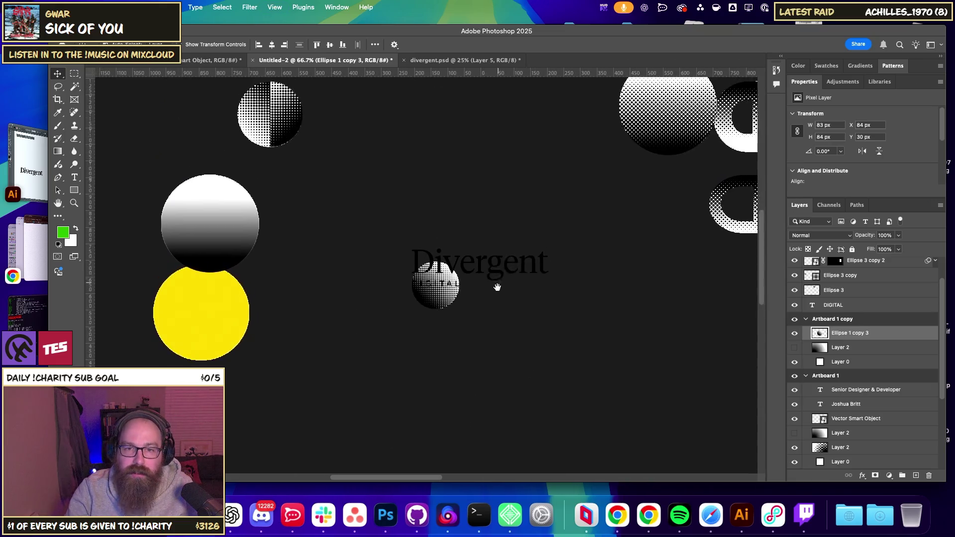
{"action": "scroll", "coordinate": [474, 346], "scroll_direction": "down", "scroll_amount": 5}
{"action": "scroll", "coordinate": [473, 228], "scroll_direction": "up", "scroll_amount": 2}
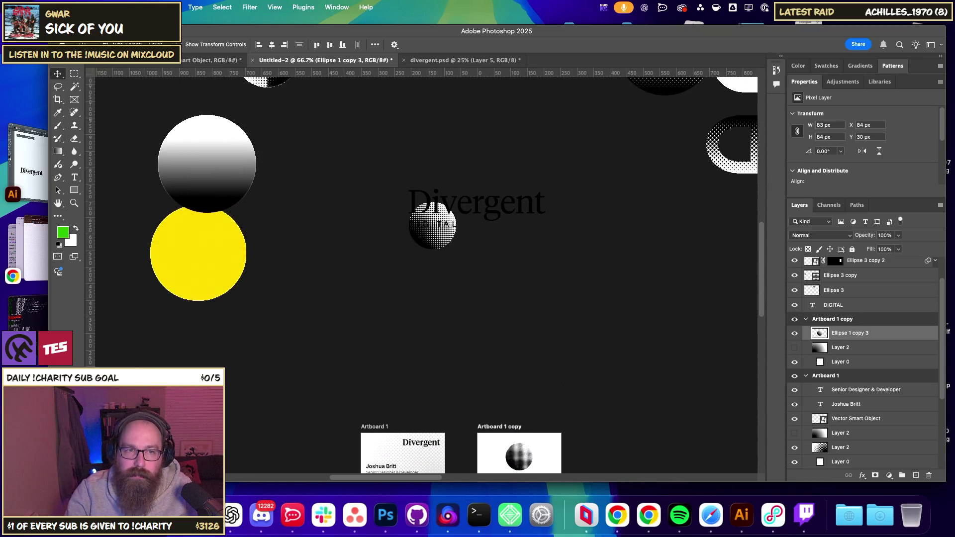
{"action": "right_click", "coordinate": [58, 76]}
{"action": "left_click", "coordinate": [94, 86]}
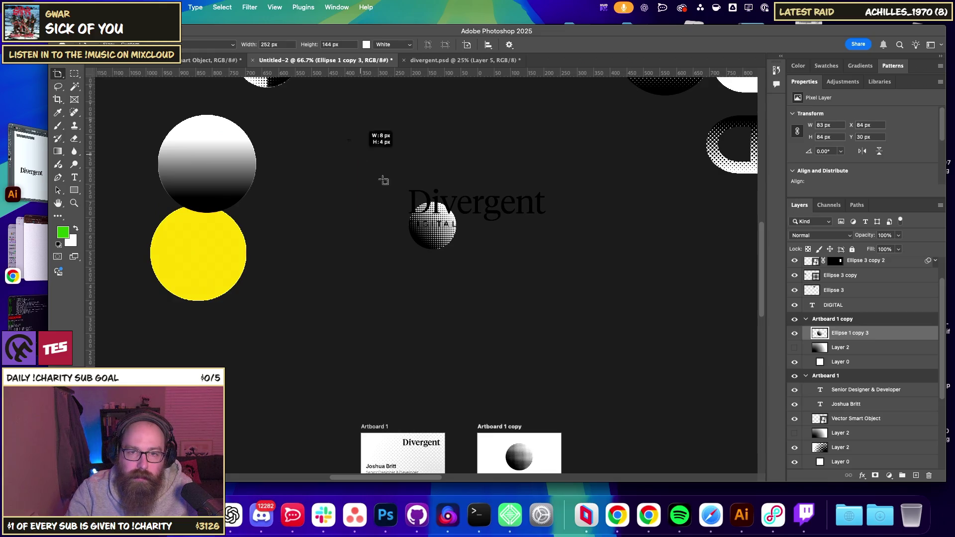
{"action": "left_click_drag", "start_coordinate": [383, 181], "coordinate": [594, 324]}
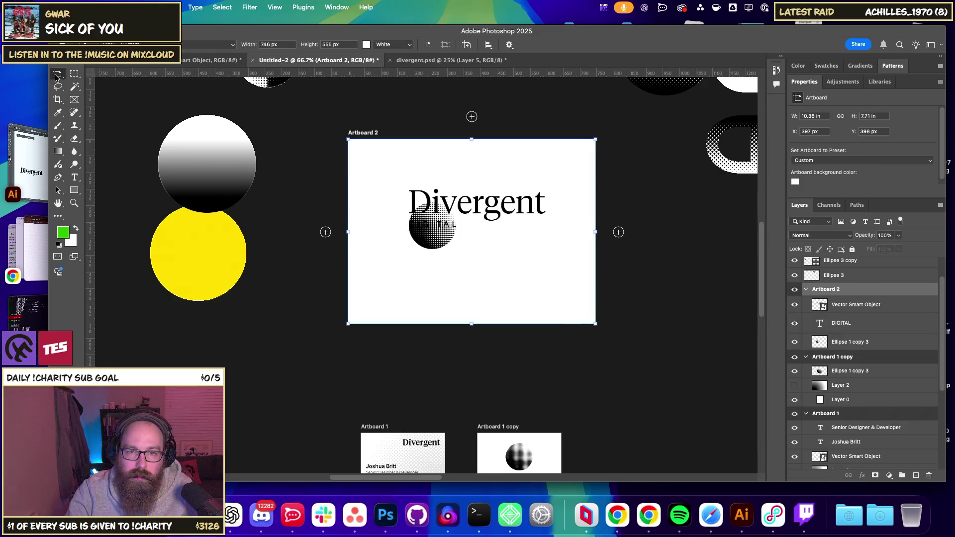
Move the halftone ball to the left of the Divergent wordmark.
{"action": "key", "text": "v"}
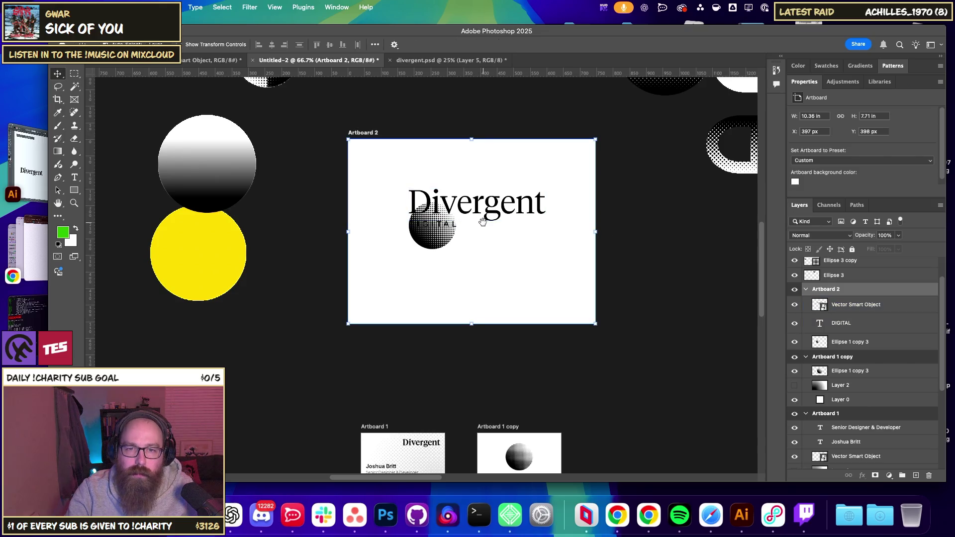
{"action": "scroll", "coordinate": [482, 221], "scroll_direction": "up", "scroll_amount": 5}
{"action": "scroll", "coordinate": [483, 221], "scroll_direction": "right", "scroll_amount": 5}
{"action": "scroll", "coordinate": [482, 221], "scroll_direction": "right", "scroll_amount": 5}
{"action": "scroll", "coordinate": [566, 196], "scroll_direction": "left", "scroll_amount": 6}
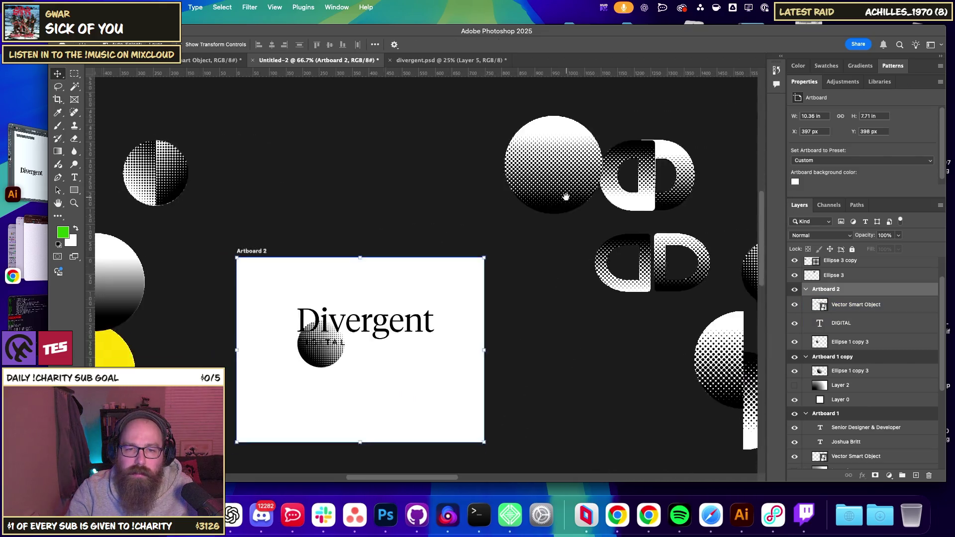
{"action": "scroll", "coordinate": [566, 197], "scroll_direction": "down", "scroll_amount": 5}
{"action": "scroll", "coordinate": [565, 196], "scroll_direction": "left", "scroll_amount": 3}
{"action": "scroll", "coordinate": [566, 196], "scroll_direction": "up", "scroll_amount": 2}
{"action": "mouse_move", "coordinate": [392, 243]}
{"action": "left_mouse_down"}
{"action": "mouse_move", "coordinate": [345, 217]}
{"action": "mouse_move", "coordinate": [333, 226]}
{"action": "left_mouse_up"}
{"action": "mouse_move", "coordinate": [468, 260]}
{"action": "left_mouse_down"}
{"action": "mouse_move", "coordinate": [321, 178]}
{"action": "mouse_move", "coordinate": [364, 214]}
{"action": "left_mouse_up"}
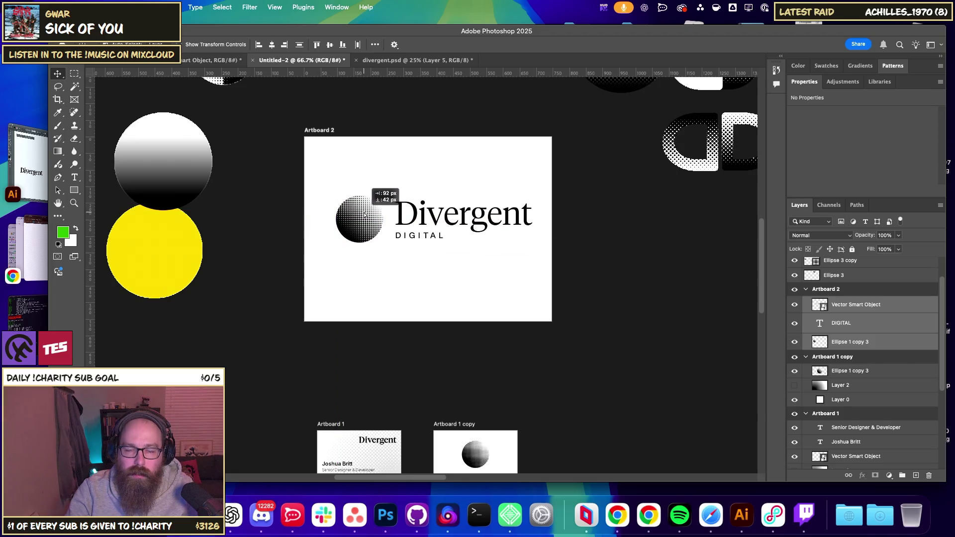
Widen Artboard 2 on both sides to 967 px.
{"action": "left_click", "coordinate": [513, 284]}
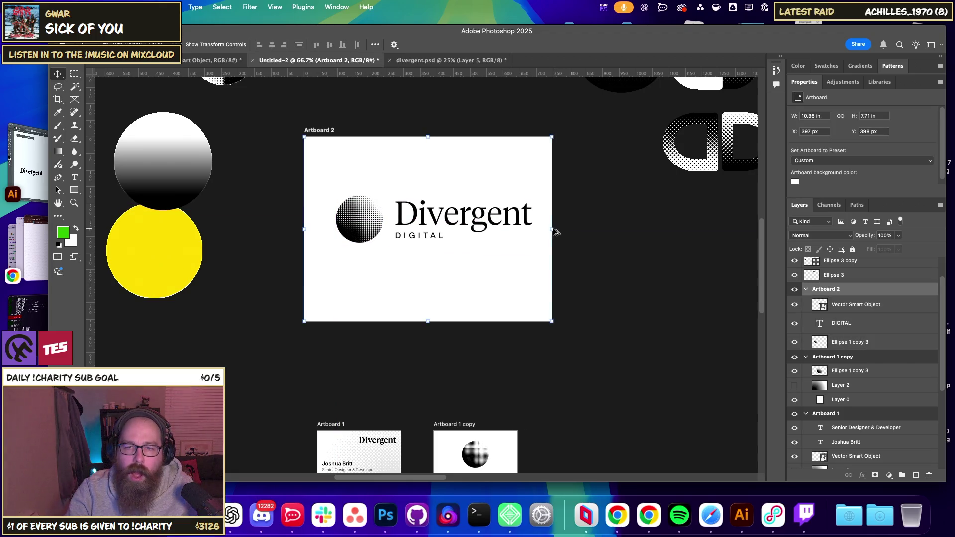
{"action": "left_click_drag", "start_coordinate": [551, 228], "coordinate": [597, 234]}
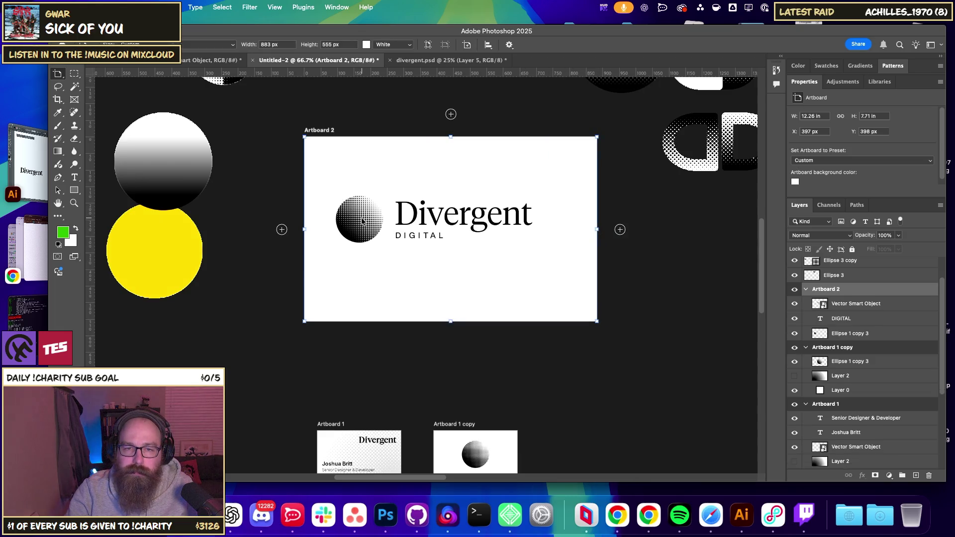
{"action": "left_click_drag", "start_coordinate": [303, 229], "coordinate": [276, 229]}
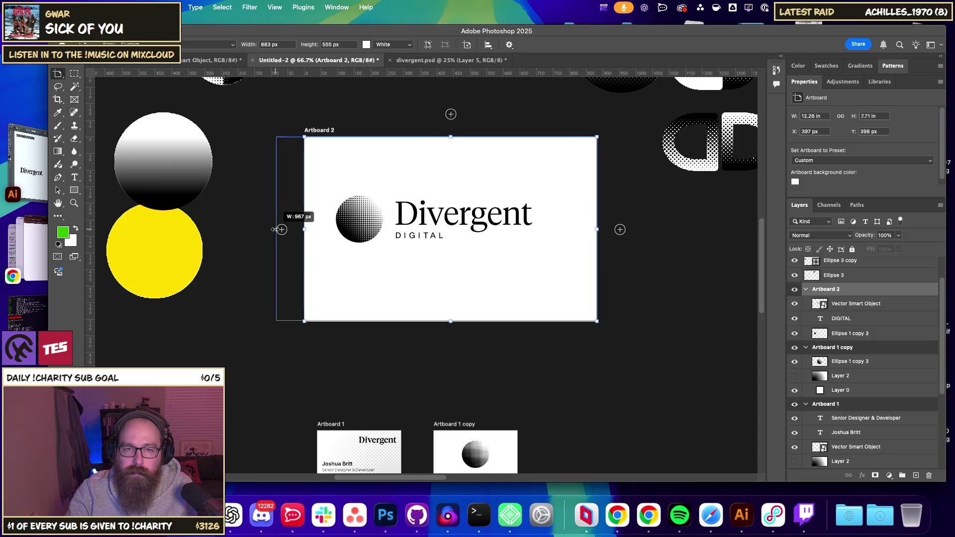
Place the halftone ball above Divergent and shift the whole logo left and down.
{"action": "right_click", "coordinate": [64, 78]}
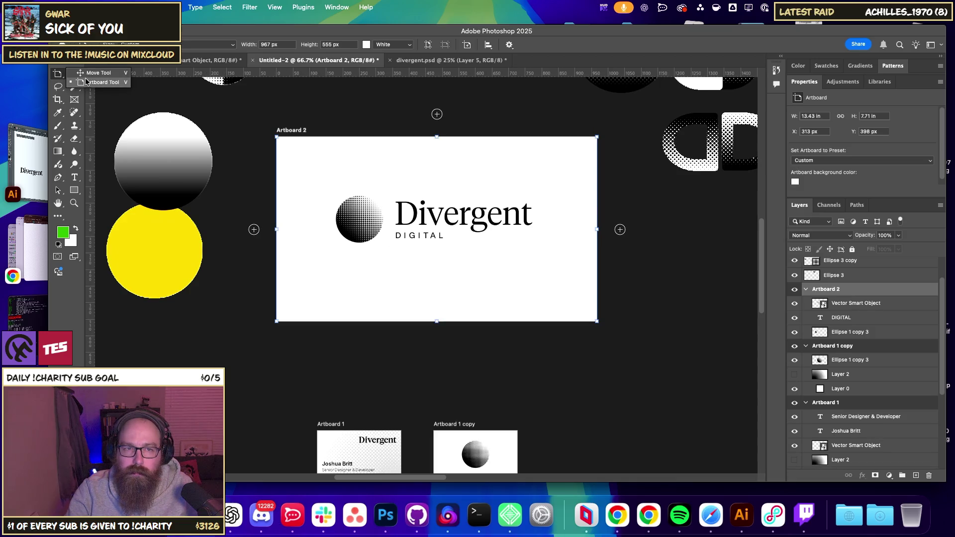
{"action": "left_click", "coordinate": [92, 73]}
{"action": "mouse_move", "coordinate": [361, 225]}
{"action": "left_mouse_down"}
{"action": "mouse_move", "coordinate": [433, 174]}
{"action": "mouse_move", "coordinate": [524, 277]}
{"action": "left_mouse_up"}
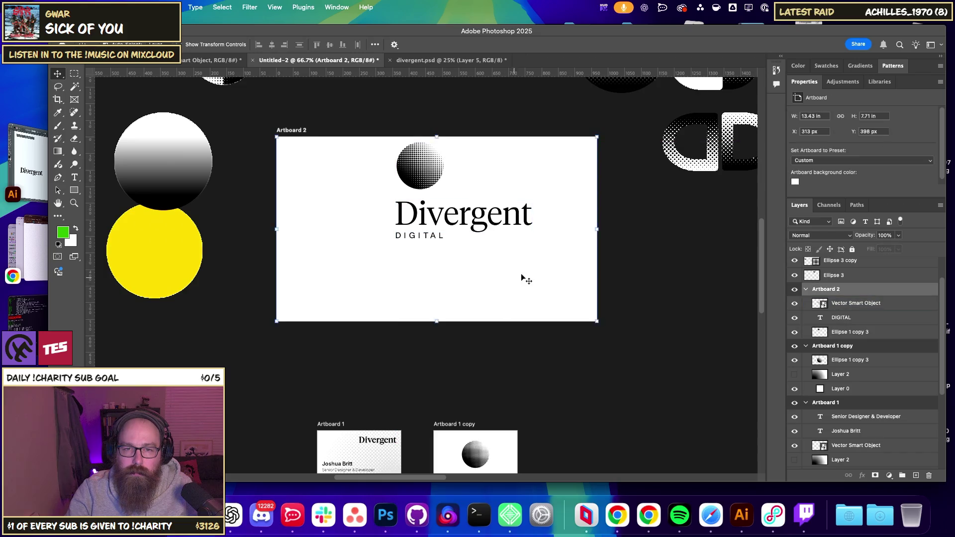
{"action": "mouse_move", "coordinate": [417, 181]}
{"action": "left_mouse_down"}
{"action": "mouse_move", "coordinate": [391, 224]}
{"action": "mouse_move", "coordinate": [391, 210]}
{"action": "mouse_move", "coordinate": [447, 205]}
{"action": "mouse_move", "coordinate": [388, 206]}
{"action": "mouse_move", "coordinate": [431, 200]}
{"action": "left_mouse_up"}
{"action": "left_click", "coordinate": [516, 222]}
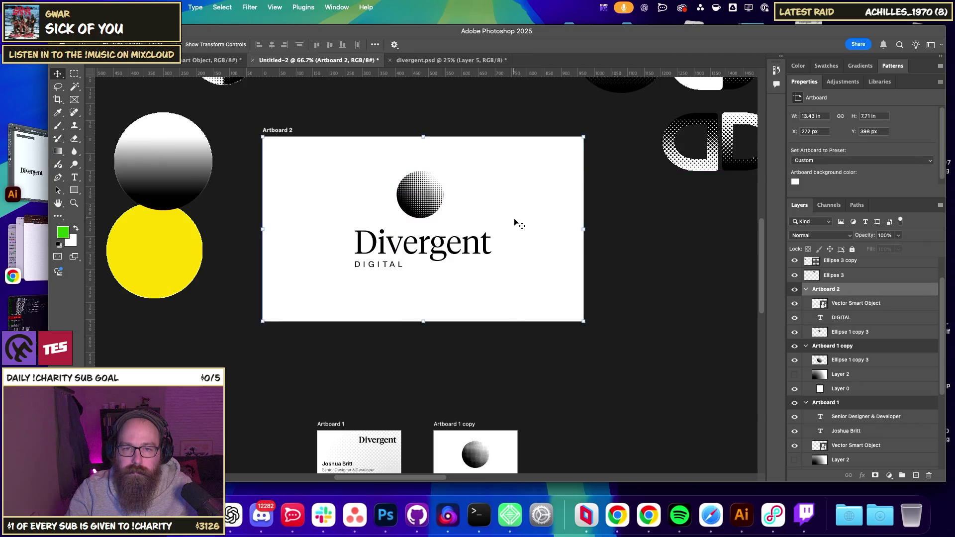
Put DIGITAL under Divergent, horizontally centre ball, wordmark and DIGITAL, and nudge DIGITAL up.
{"action": "left_click", "coordinate": [387, 266]}
{"action": "double_click", "coordinate": [387, 265]}
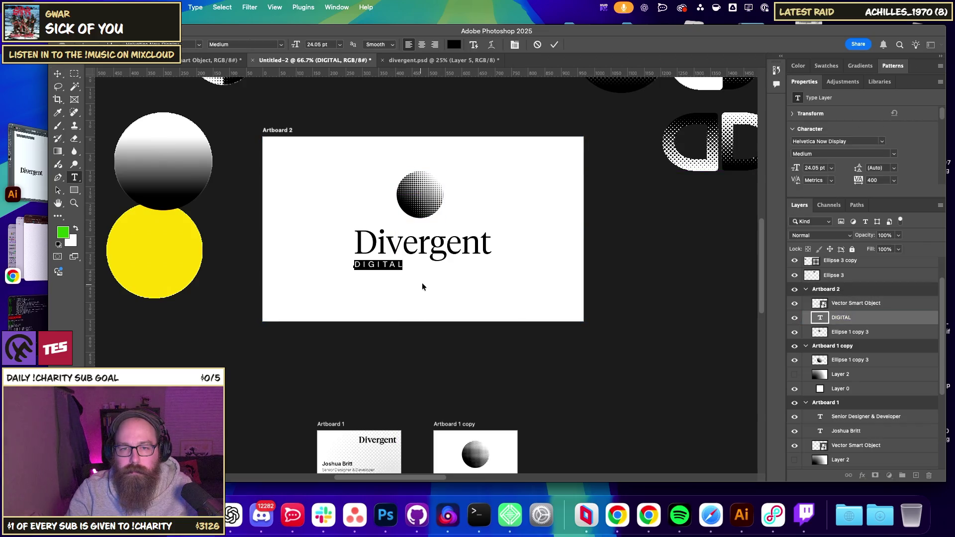
{"action": "key", "text": "Escape"}
{"action": "key", "text": "v"}
{"action": "left_click_drag", "start_coordinate": [387, 271], "coordinate": [429, 284]}
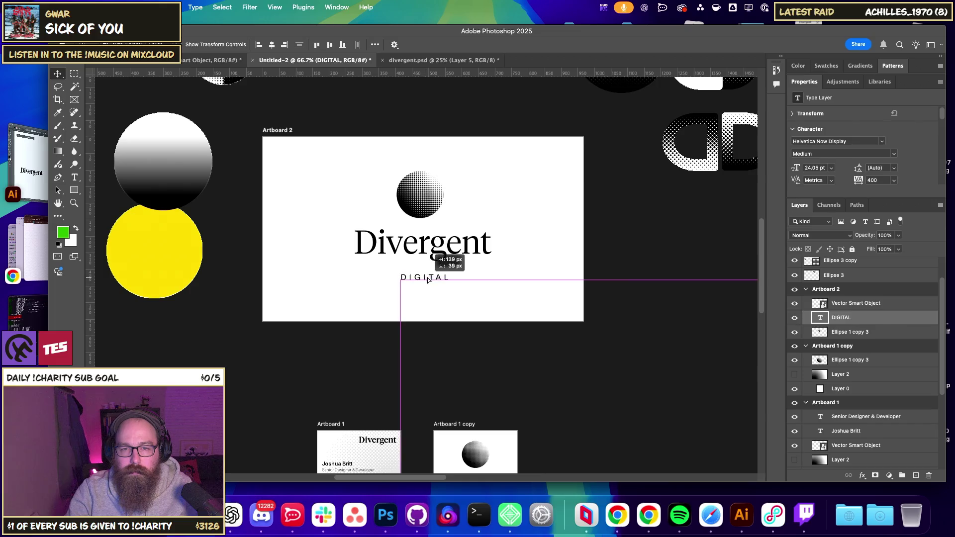
{"action": "left_click_drag", "start_coordinate": [489, 297], "coordinate": [351, 164]}
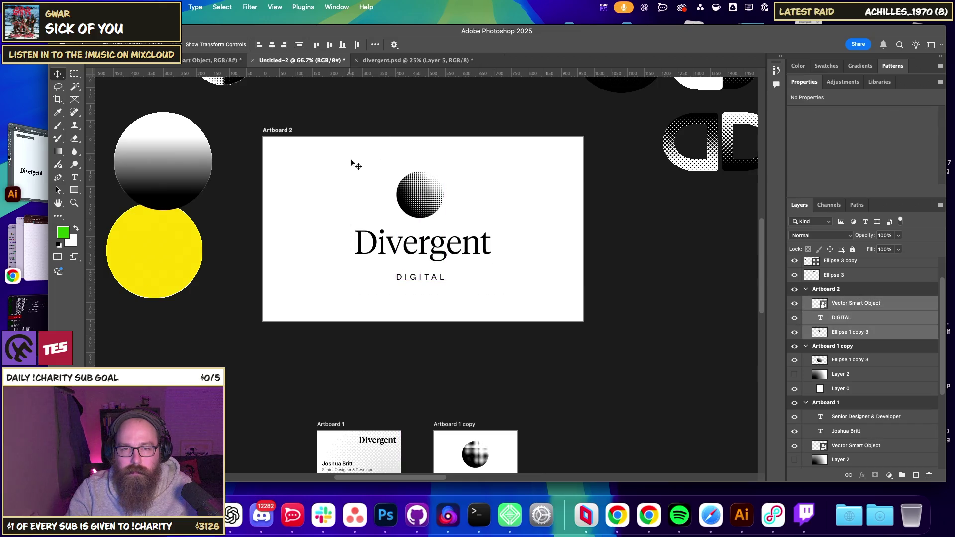
{"action": "left_click", "coordinate": [273, 46]}
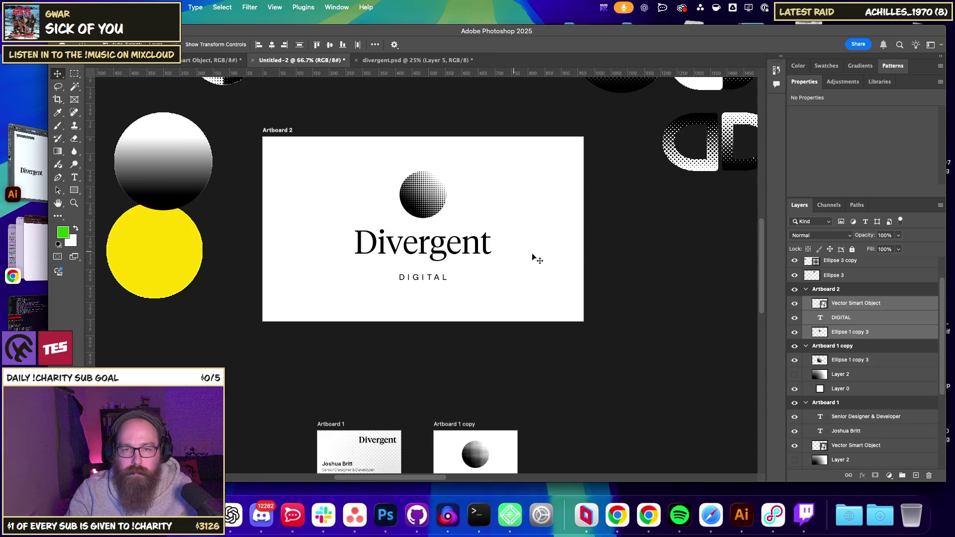
{"action": "left_click", "coordinate": [528, 285]}
{"action": "left_click", "coordinate": [437, 279]}
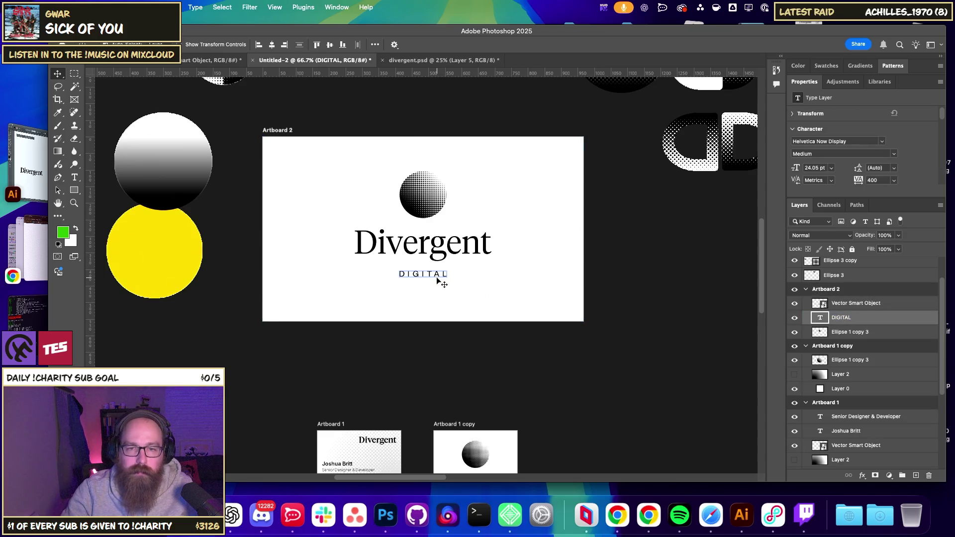
{"action": "key", "text": "Up"}
{"action": "key", "text": "Up"}
{"action": "key", "text": "Up"}
{"action": "key", "text": "Up"}
{"action": "key", "text": "Up"}
{"action": "key", "text": "Up"}
{"action": "key", "text": "Up"}
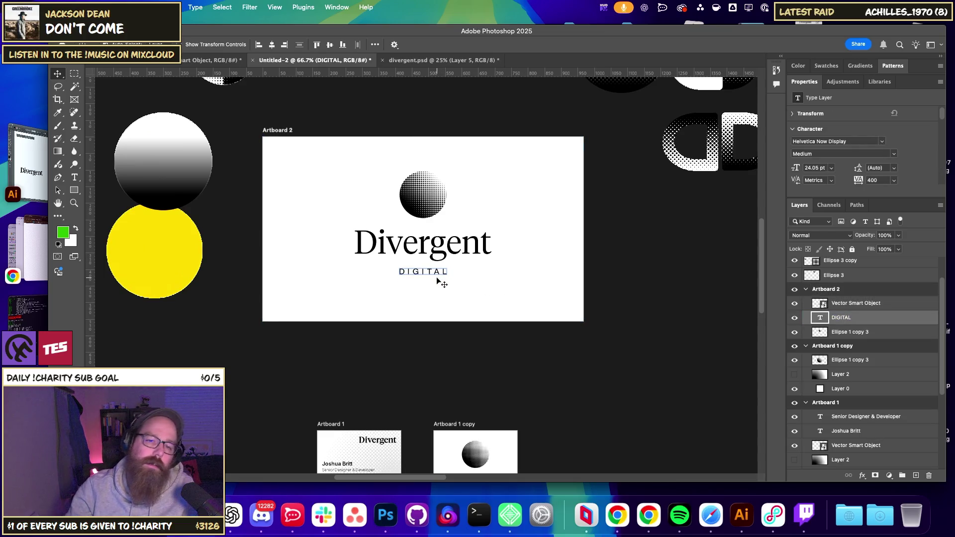
Check the ball's spacing above Divergent, then select the halftone ball on Artboard 1 copy.
{"action": "left_click", "coordinate": [479, 271]}
{"action": "left_click_drag", "start_coordinate": [491, 122], "coordinate": [418, 167]}
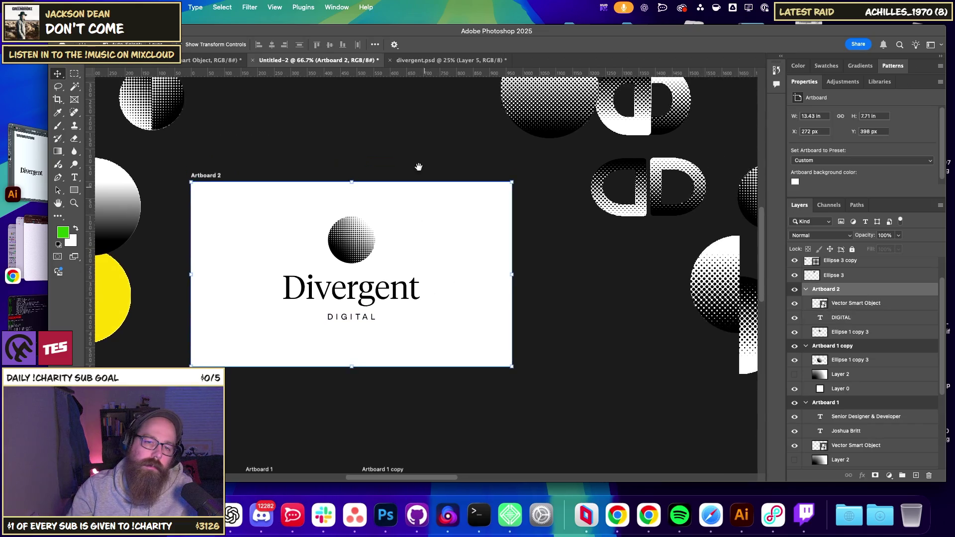
{"action": "left_click_drag", "start_coordinate": [349, 170], "coordinate": [446, 140]}
{"action": "left_click", "coordinate": [463, 222]}
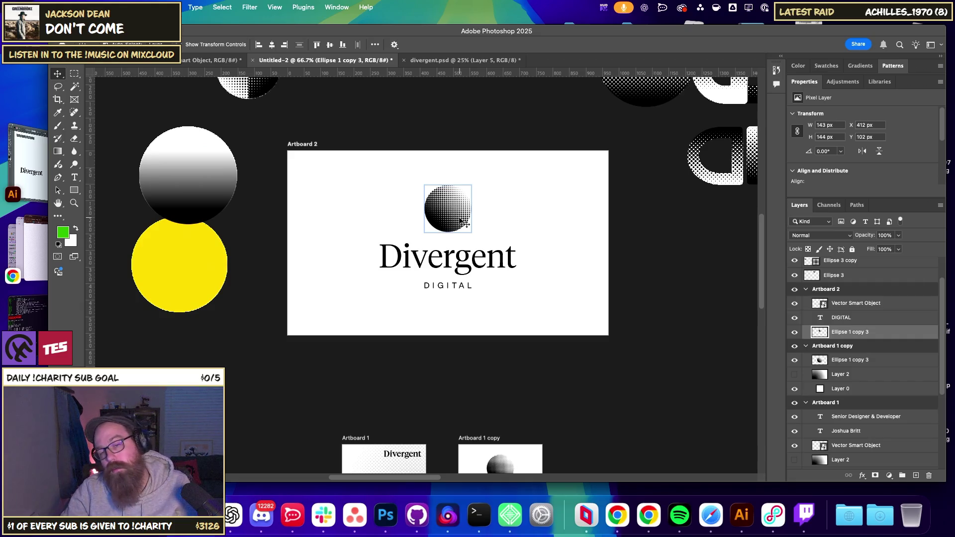
{"action": "left_click", "coordinate": [542, 235]}
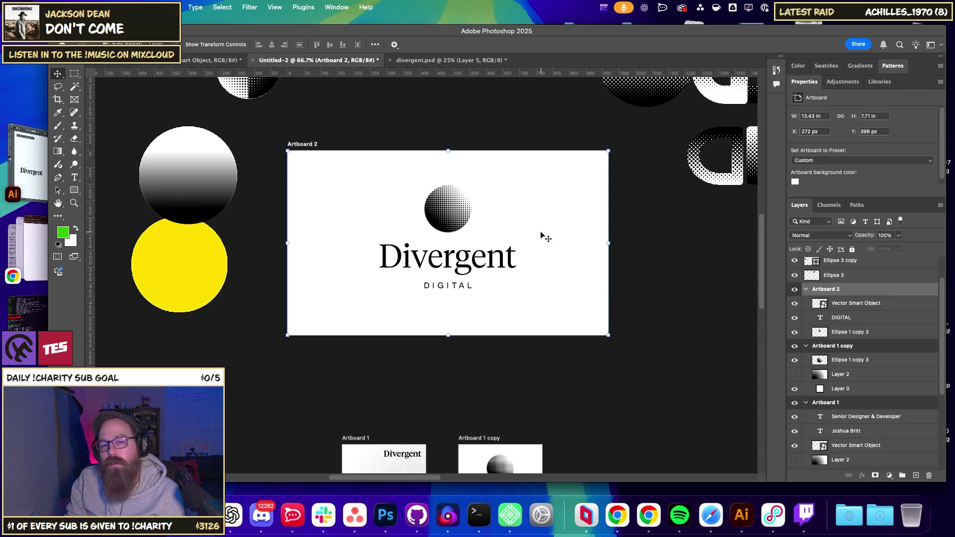
{"action": "key", "text": "super+plus"}
{"action": "key", "text": "super+plus"}
{"action": "key", "text": "super+plus"}
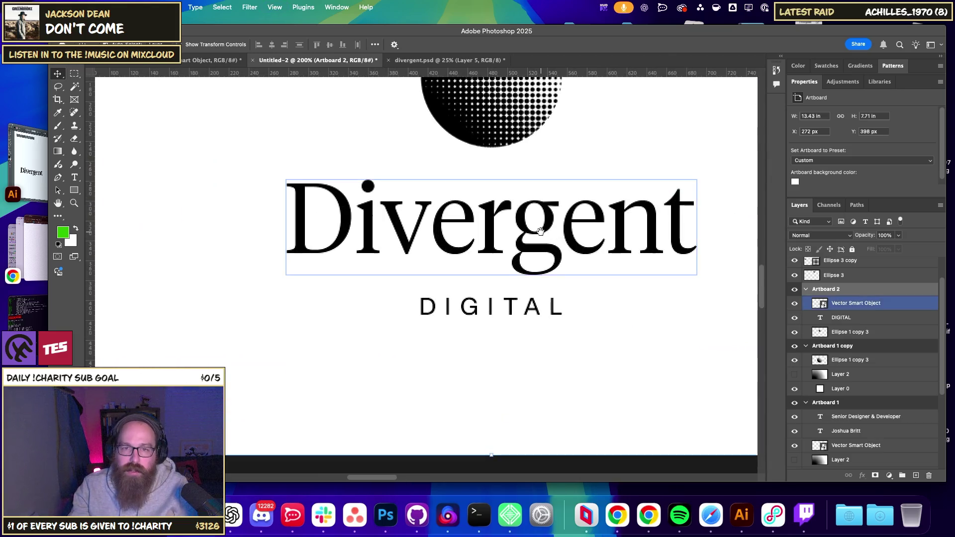
{"action": "left_click_drag", "start_coordinate": [527, 133], "coordinate": [435, 292]}
{"action": "key", "text": "super+minus"}
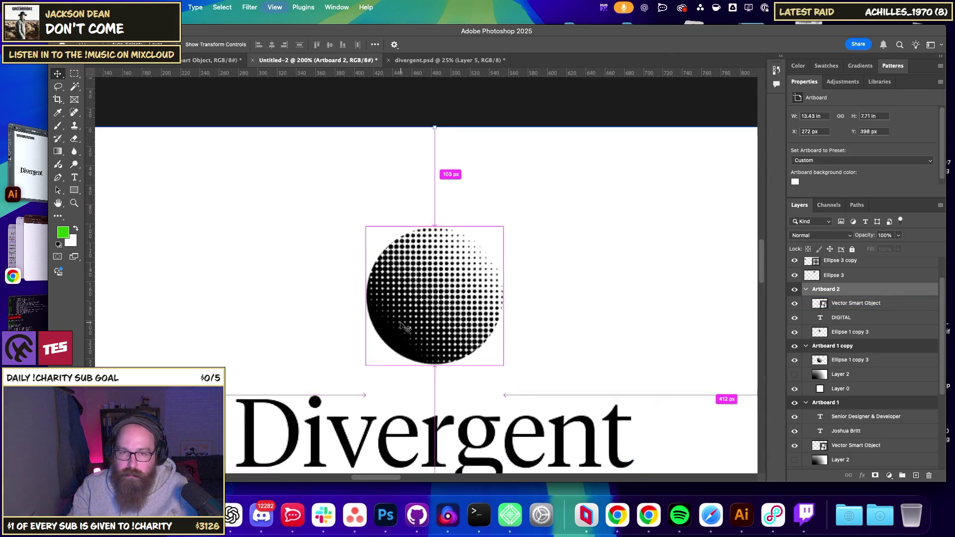
{"action": "key", "text": "super+minus"}
{"action": "key", "text": "super+minus"}
{"action": "scroll", "coordinate": [448, 258], "scroll_direction": "down", "scroll_amount": 5}
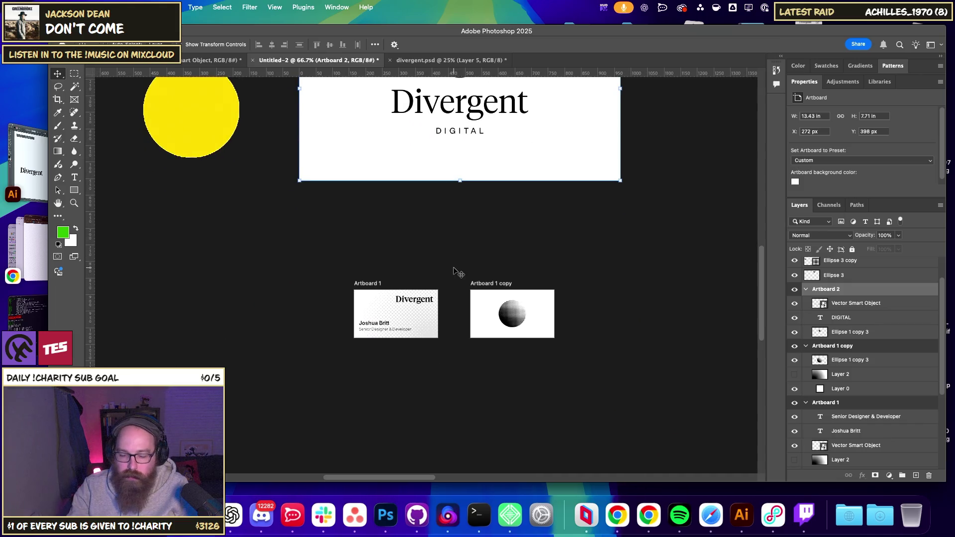
{"action": "key", "text": "super+plus"}
{"action": "key", "text": "super+plus"}
{"action": "scroll", "coordinate": [488, 284], "scroll_direction": "right", "scroll_amount": 3}
{"action": "left_click", "coordinate": [546, 343]}
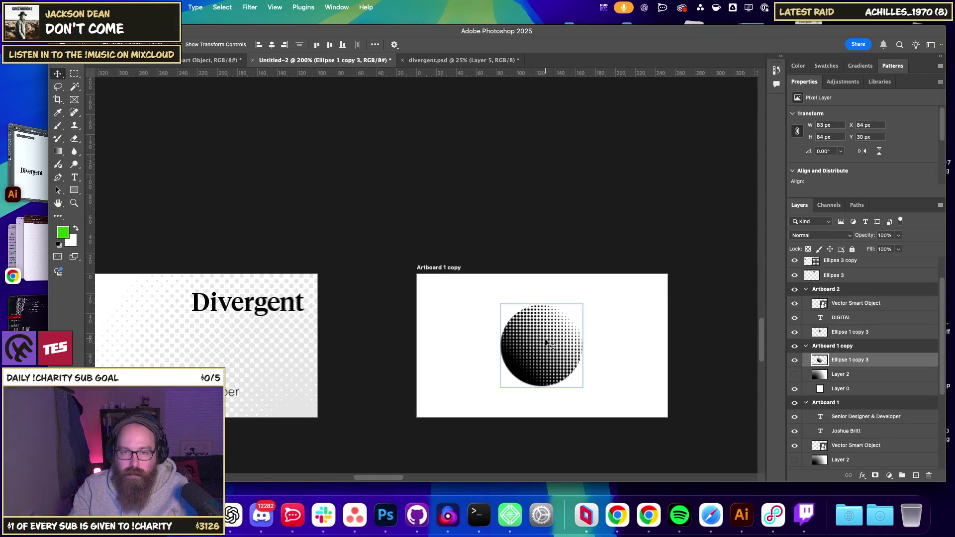
Rotate the halftone ball on Artboard 1 copy about -103° and commit, then select the background.
{"action": "key", "text": "super+t"}
{"action": "mouse_move", "coordinate": [591, 392]}
{"action": "left_mouse_down"}
{"action": "mouse_move", "coordinate": [600, 398]}
{"action": "mouse_move", "coordinate": [590, 280]}
{"action": "left_mouse_up"}
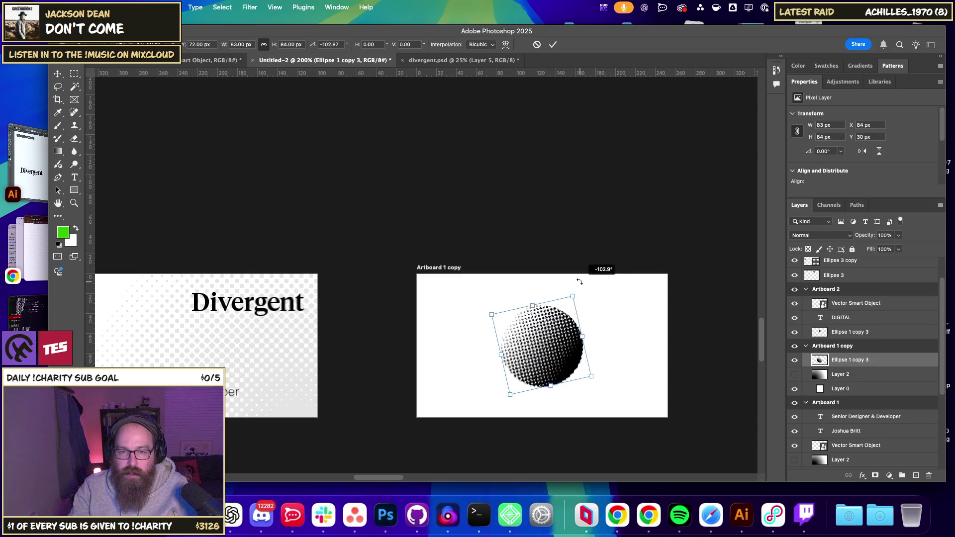
{"action": "key", "text": "Return"}
{"action": "left_click", "coordinate": [633, 334]}
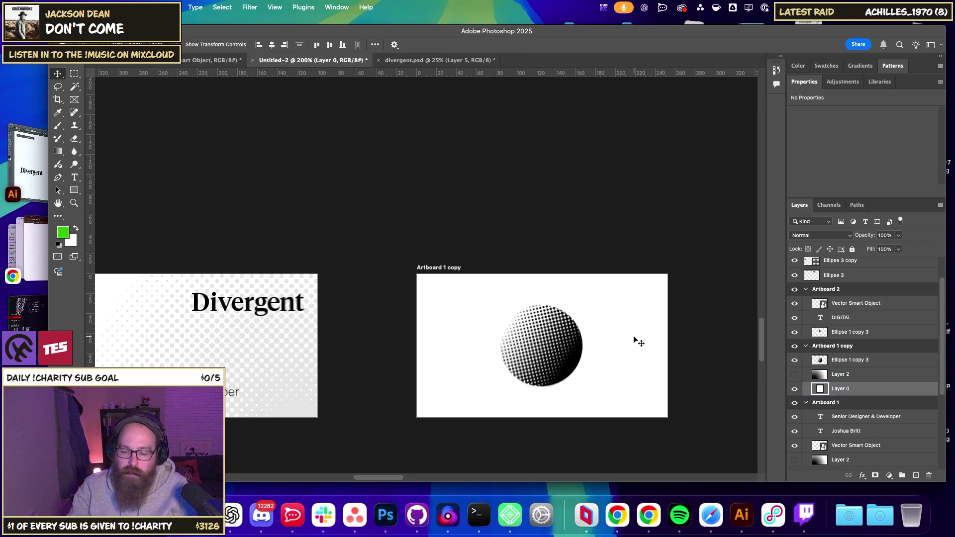
{"action": "key", "text": "super+minus"}
{"action": "key", "text": "super+minus"}
{"action": "key", "text": "super+minus"}
{"action": "key", "text": "super+plus"}
{"action": "key", "text": "super+plus"}
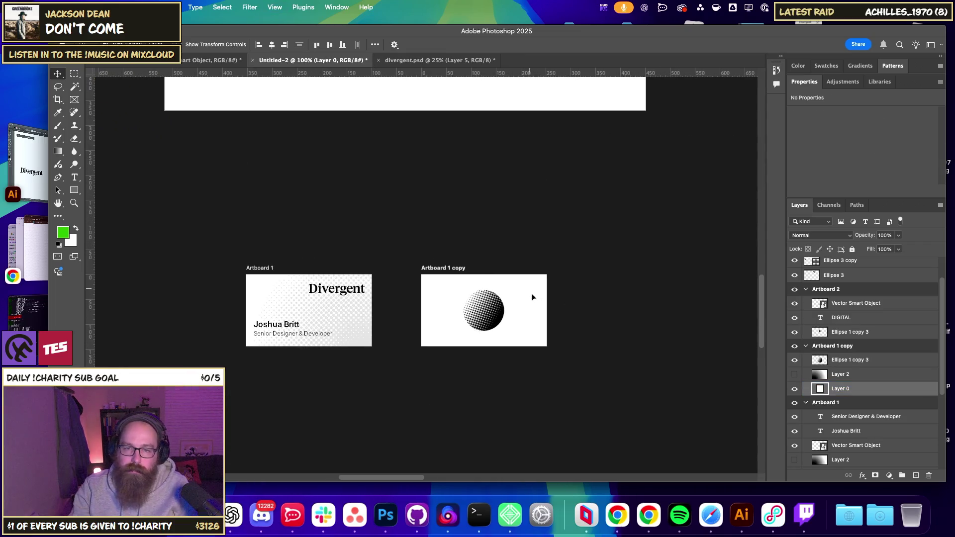
Clear the layer selection and bring the halftone circles into view.
{"action": "left_click", "coordinate": [472, 259]}
{"action": "left_click_drag", "start_coordinate": [489, 315], "coordinate": [514, 359]}
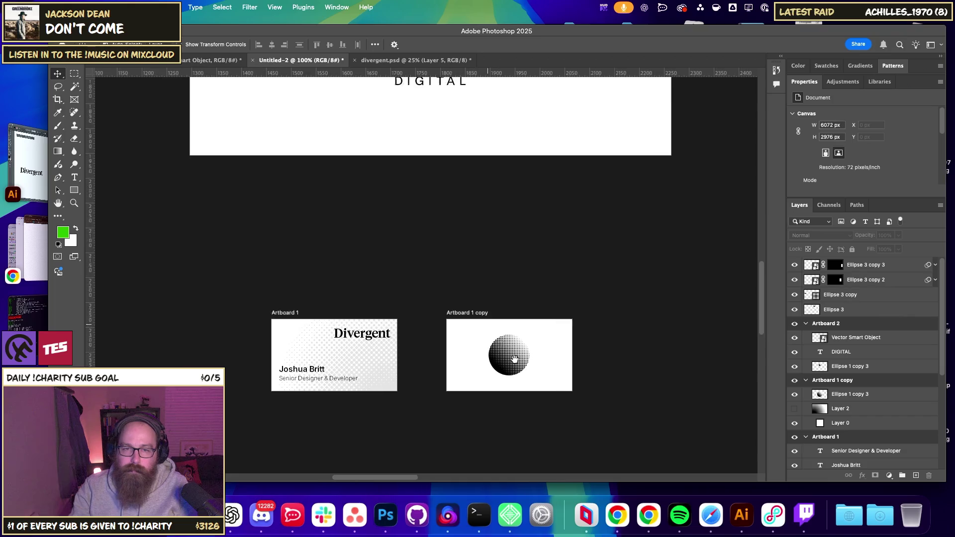
{"action": "scroll", "coordinate": [515, 359], "scroll_direction": "up", "scroll_amount": 10}
{"action": "scroll", "coordinate": [515, 359], "scroll_direction": "left", "scroll_amount": 4}
{"action": "mouse_move", "coordinate": [394, 267]}
{"action": "left_mouse_down"}
{"action": "mouse_move", "coordinate": [307, 214]}
{"action": "mouse_move", "coordinate": [485, 401]}
{"action": "left_mouse_up"}
{"action": "scroll", "coordinate": [472, 291], "scroll_direction": "down", "scroll_amount": 5}
{"action": "scroll", "coordinate": [472, 291], "scroll_direction": "right", "scroll_amount": 2}
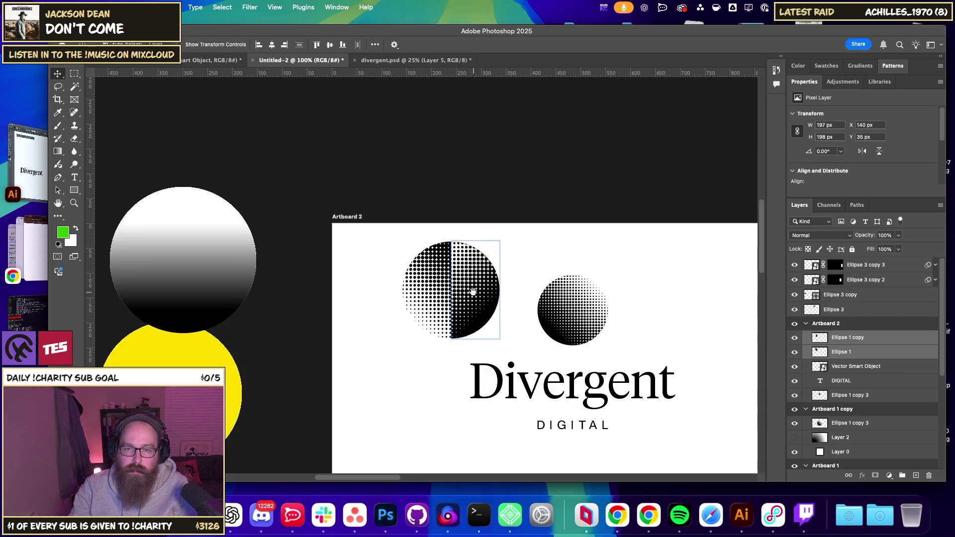
Place the split halftone circle in Artboard 2, right of and slightly above the small circle.
{"action": "mouse_move", "coordinate": [473, 290]}
{"action": "left_mouse_down"}
{"action": "mouse_move", "coordinate": [622, 227]}
{"action": "mouse_move", "coordinate": [634, 203]}
{"action": "left_mouse_up"}
{"action": "left_click_drag", "start_coordinate": [664, 278], "coordinate": [429, 425]}
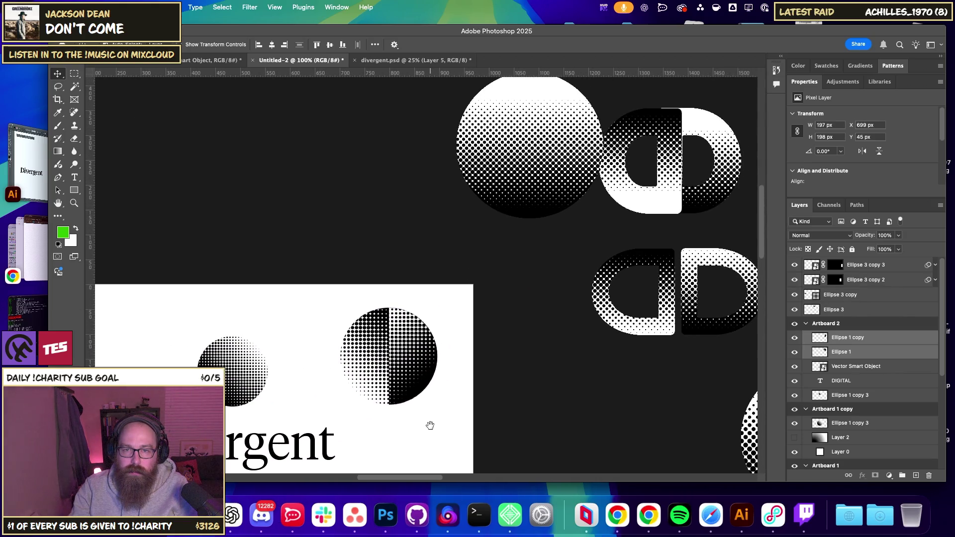
{"action": "scroll", "coordinate": [438, 420], "scroll_direction": "down", "scroll_amount": 2}
{"action": "scroll", "coordinate": [447, 413], "scroll_direction": "down", "scroll_amount": 3}
{"action": "scroll", "coordinate": [448, 412], "scroll_direction": "down", "scroll_amount": 2}
{"action": "scroll", "coordinate": [449, 414], "scroll_direction": "up", "scroll_amount": 5}
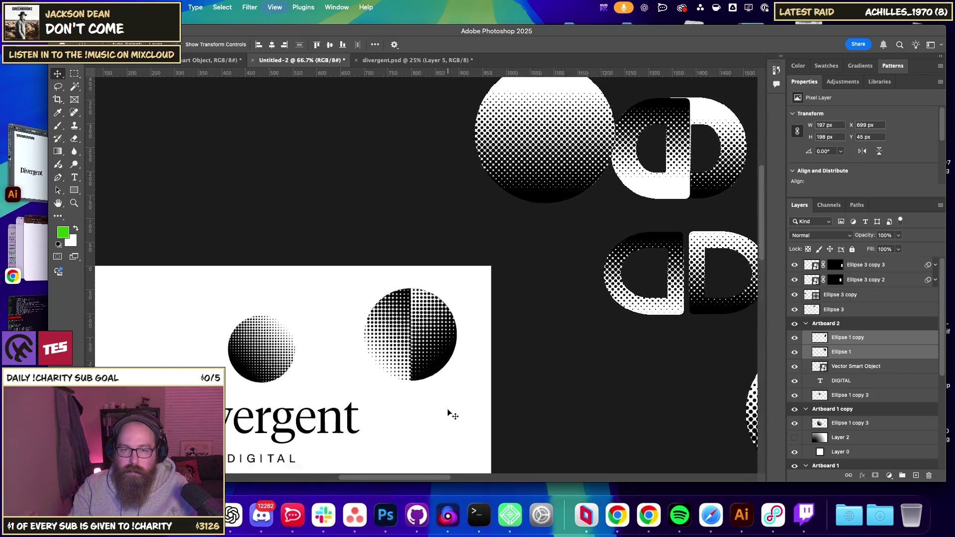
{"action": "scroll", "coordinate": [453, 358], "scroll_direction": "down", "scroll_amount": 2}
{"action": "scroll", "coordinate": [454, 360], "scroll_direction": "down", "scroll_amount": 2}
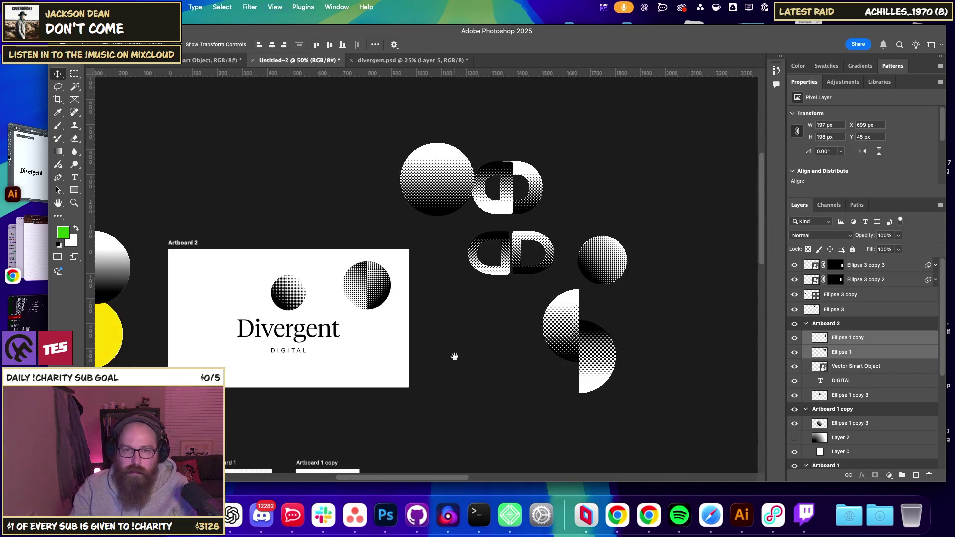
{"action": "scroll", "coordinate": [454, 356], "scroll_direction": "right", "scroll_amount": 3}
{"action": "scroll", "coordinate": [454, 356], "scroll_direction": "right", "scroll_amount": 3}
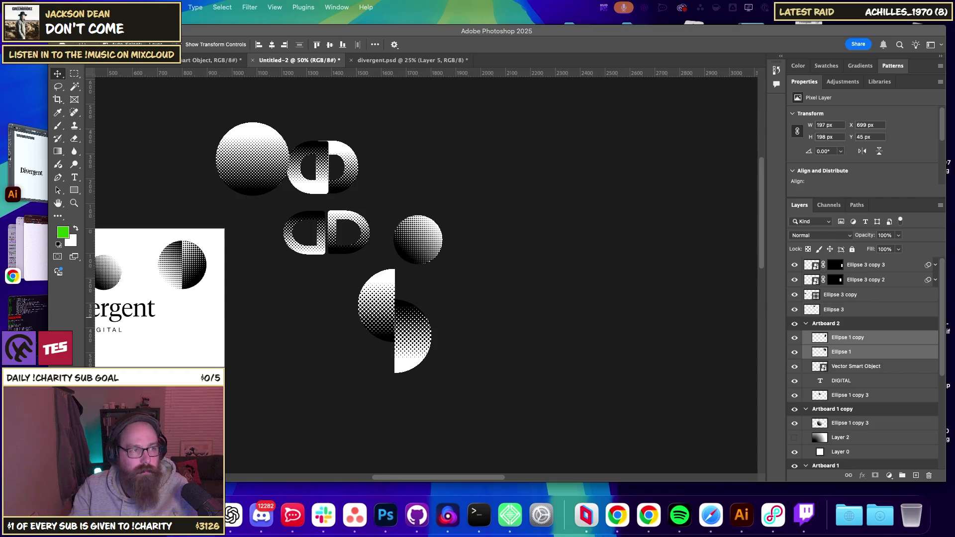
Pan around Artboard 2, then bring up the Move/Artboard tool choices.
{"action": "left_click_drag", "start_coordinate": [253, 277], "coordinate": [366, 282]}
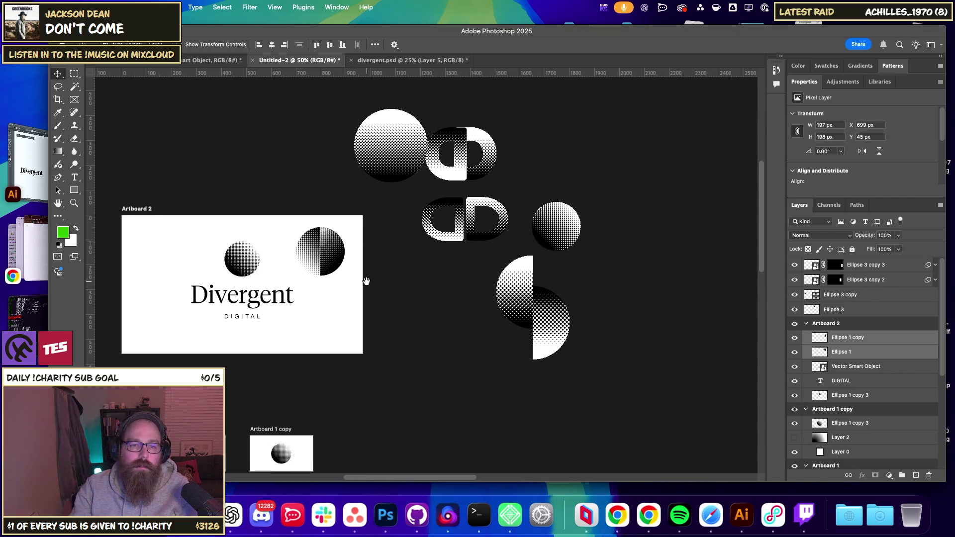
{"action": "scroll", "coordinate": [367, 285], "scroll_direction": "up", "scroll_amount": 1}
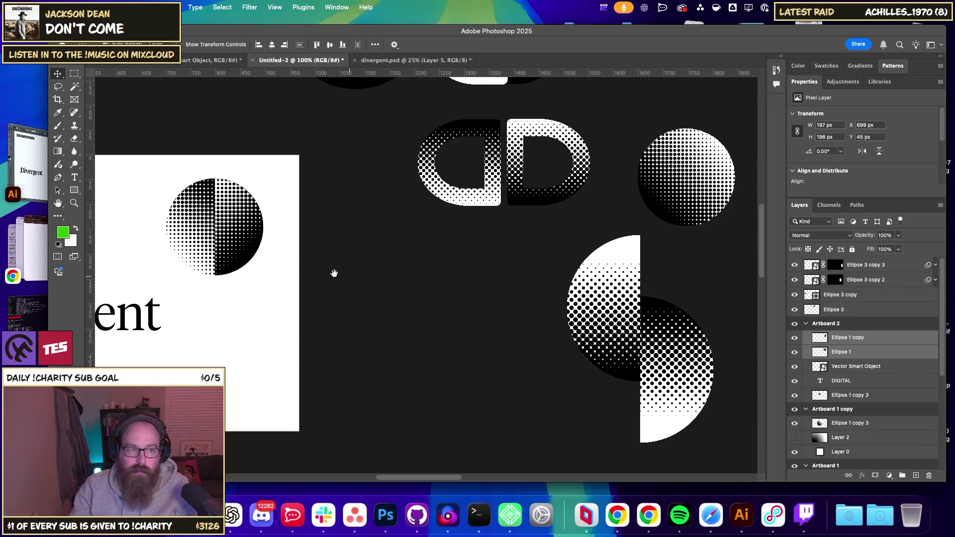
{"action": "scroll", "coordinate": [333, 273], "scroll_direction": "up", "scroll_amount": 1}
{"action": "mouse_move", "coordinate": [403, 265]}
{"action": "left_mouse_down"}
{"action": "mouse_move", "coordinate": [451, 221]}
{"action": "mouse_move", "coordinate": [233, 306]}
{"action": "left_mouse_up"}
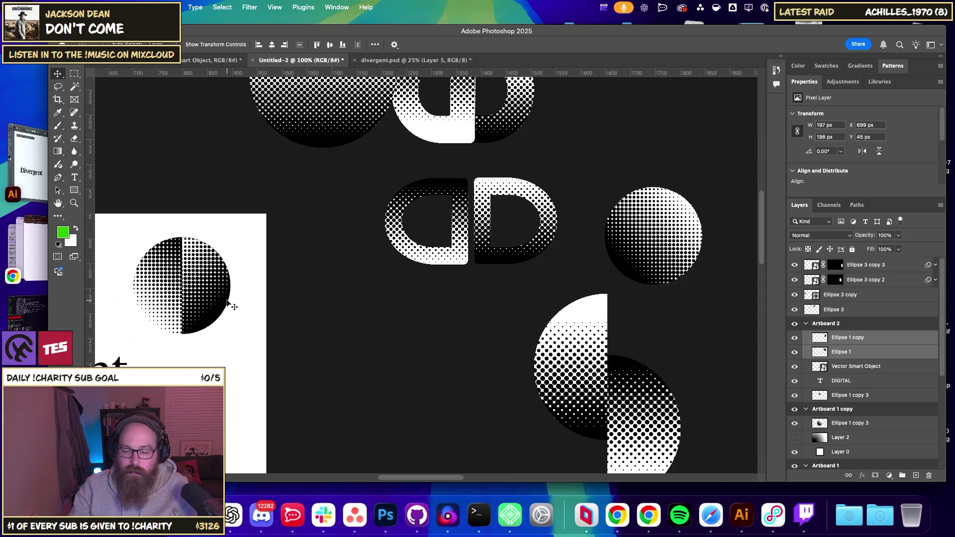
{"action": "scroll", "coordinate": [234, 306], "scroll_direction": "down", "scroll_amount": 2}
{"action": "scroll", "coordinate": [299, 249], "scroll_direction": "left", "scroll_amount": 3}
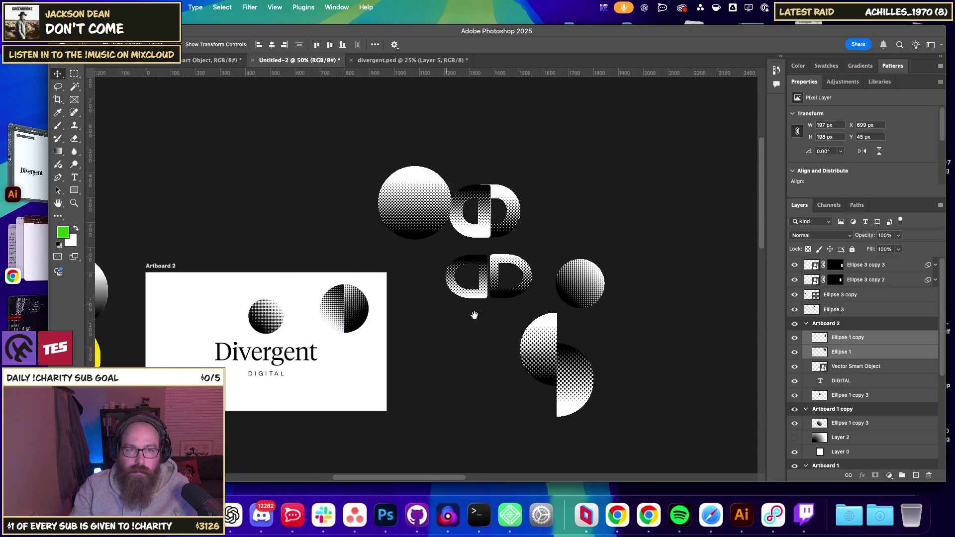
{"action": "scroll", "coordinate": [122, 80], "scroll_direction": "up", "scroll_amount": 3}
{"action": "right_click", "coordinate": [58, 74]}
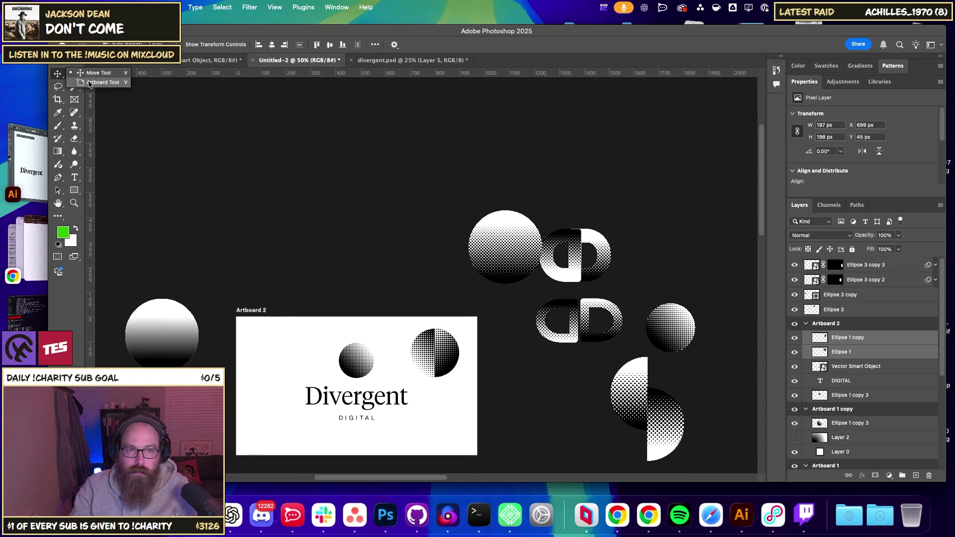
Draw a new Artboard 3 above Artboard 2 with the Artboard tool.
{"action": "left_click", "coordinate": [89, 86]}
{"action": "left_click_drag", "start_coordinate": [247, 144], "coordinate": [428, 284]}
{"action": "right_click", "coordinate": [58, 74]}
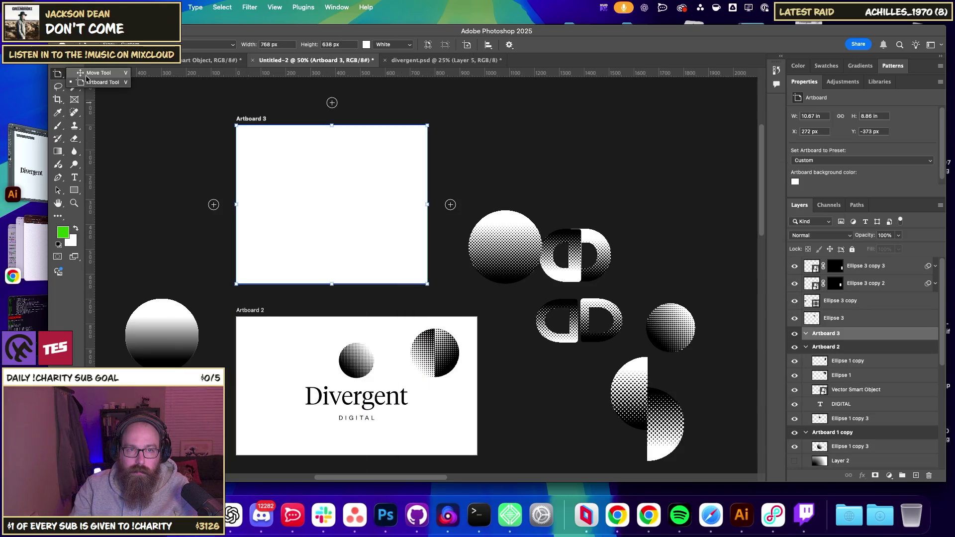
{"action": "left_click", "coordinate": [89, 75]}
Copy the plain gradient circle and paste it into Artboard 3.
{"action": "left_click", "coordinate": [433, 349]}
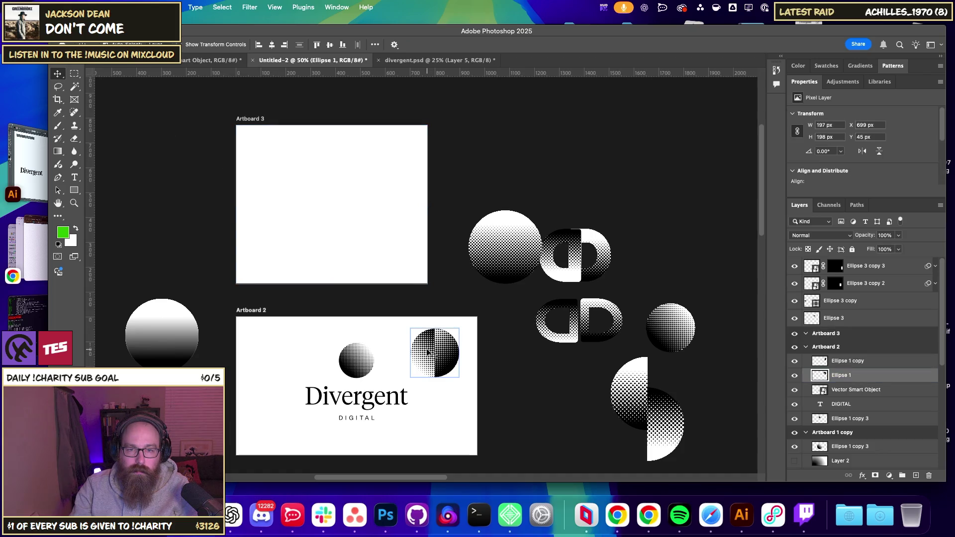
{"action": "left_click", "coordinate": [177, 355]}
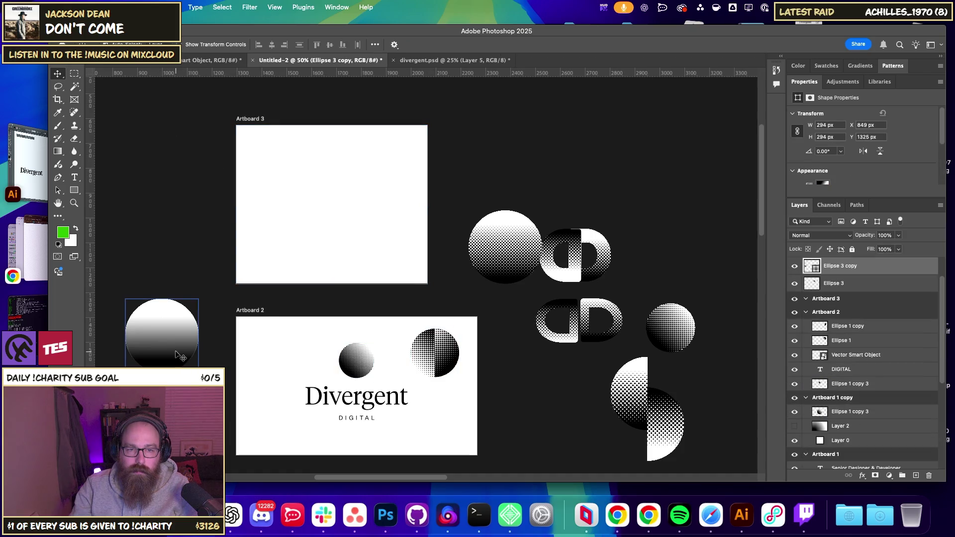
{"action": "key", "text": "ctrl+v"}
{"action": "key", "text": "ctrl+plus"}
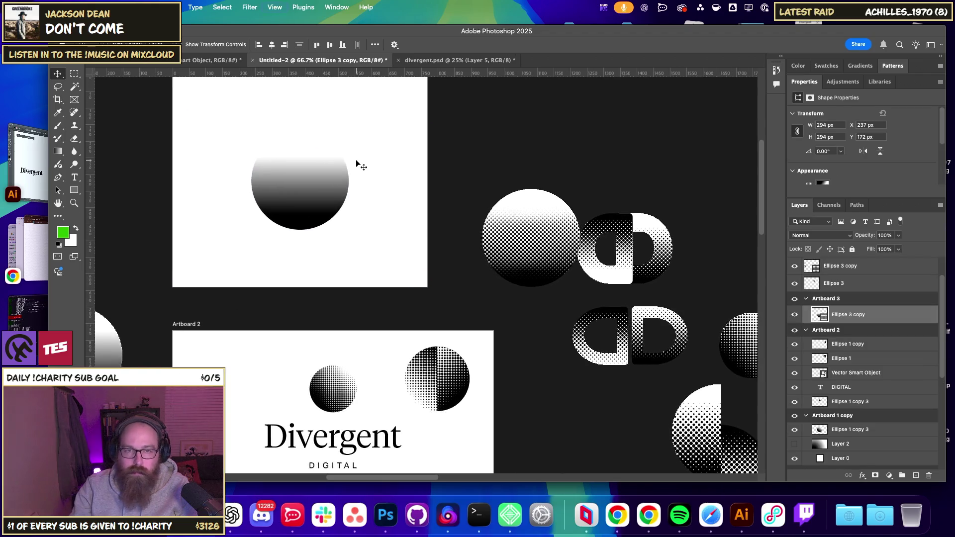
{"action": "left_click_drag", "start_coordinate": [358, 162], "coordinate": [435, 265]}
Apply Color Halftone to the pasted circle as a smart object with 4 px radius.
{"action": "left_click", "coordinate": [239, 7]}
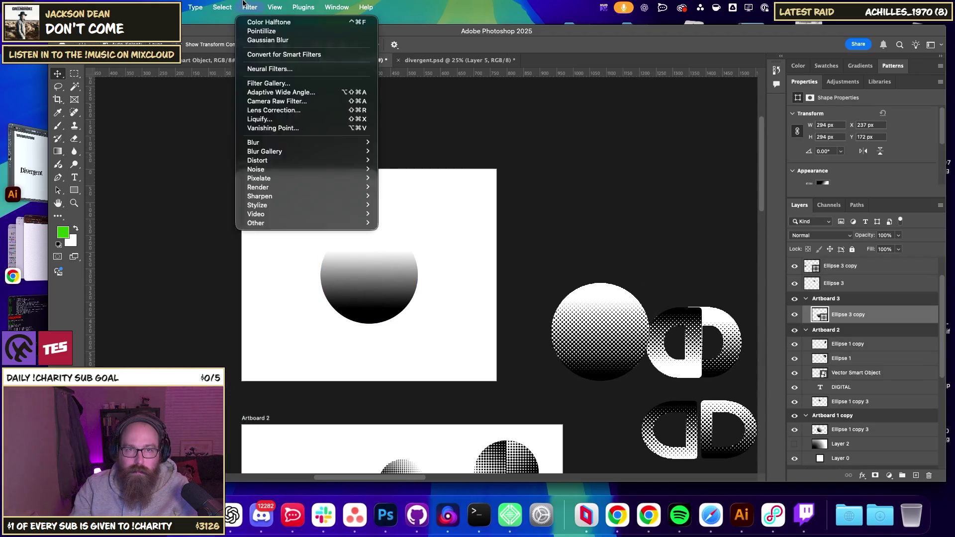
{"action": "mouse_move", "coordinate": [259, 178]}
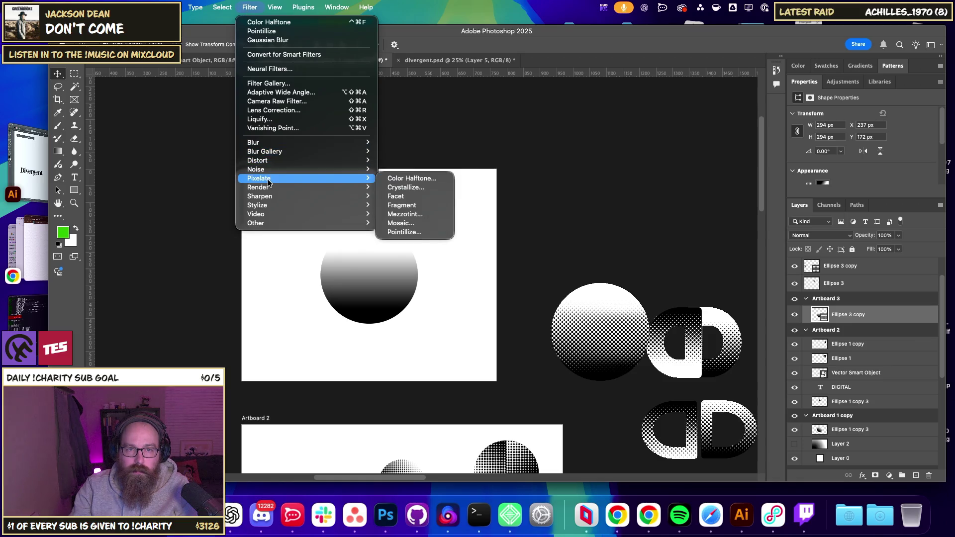
{"action": "left_click", "coordinate": [430, 178]}
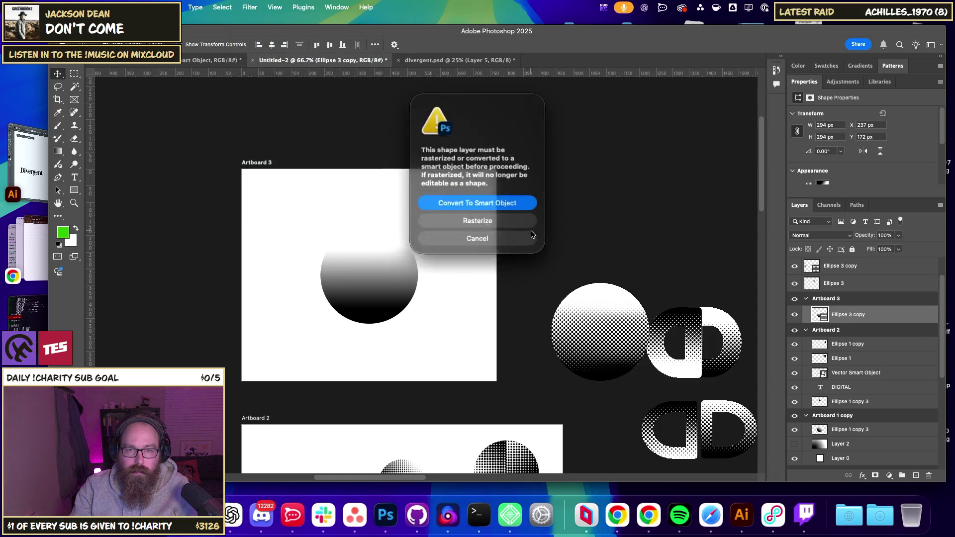
{"action": "left_click", "coordinate": [483, 204]}
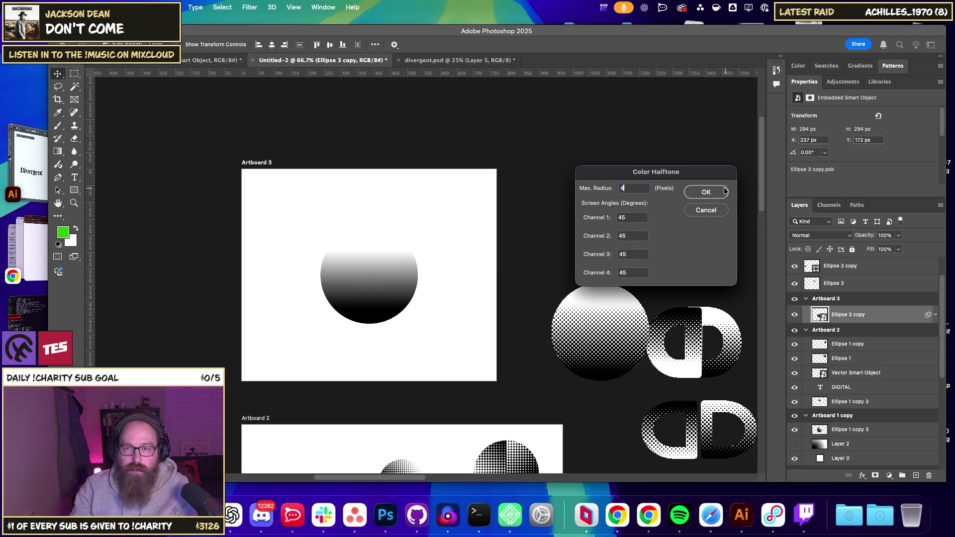
{"action": "left_click", "coordinate": [705, 192]}
{"action": "left_click", "coordinate": [450, 316]}
{"action": "scroll", "coordinate": [449, 314], "scroll_direction": "up", "scroll_amount": 5}
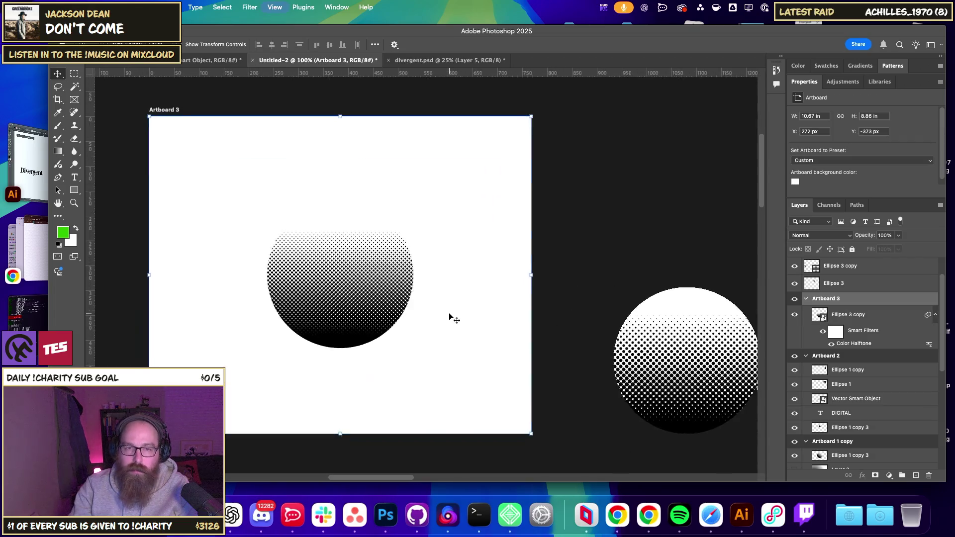
{"action": "scroll", "coordinate": [369, 302], "scroll_direction": "left", "scroll_amount": 3}
{"action": "key", "text": "super+minus"}
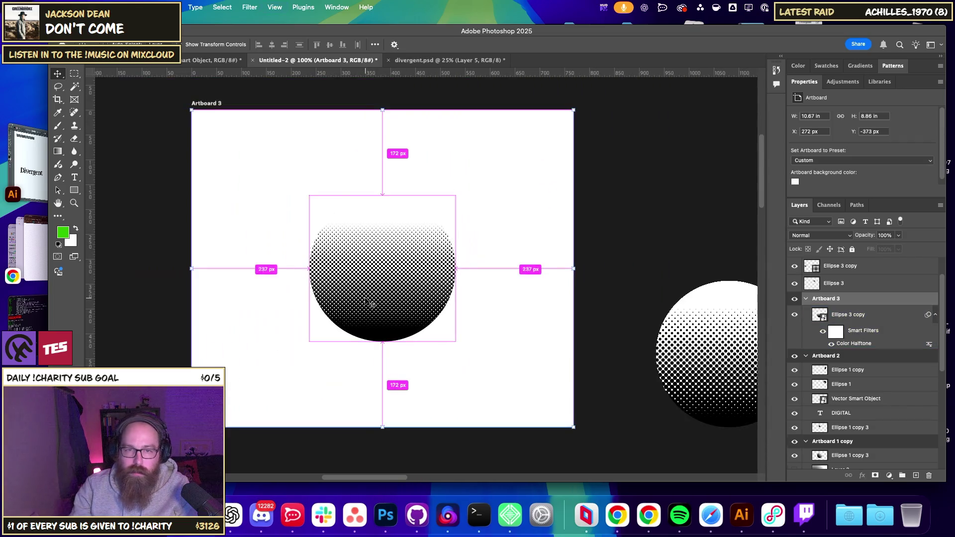
Undo the halftone and reapply Color Halftone to the gradient circle as a smart object.
{"action": "key", "text": "super+z"}
{"action": "left_click", "coordinate": [246, 9]}
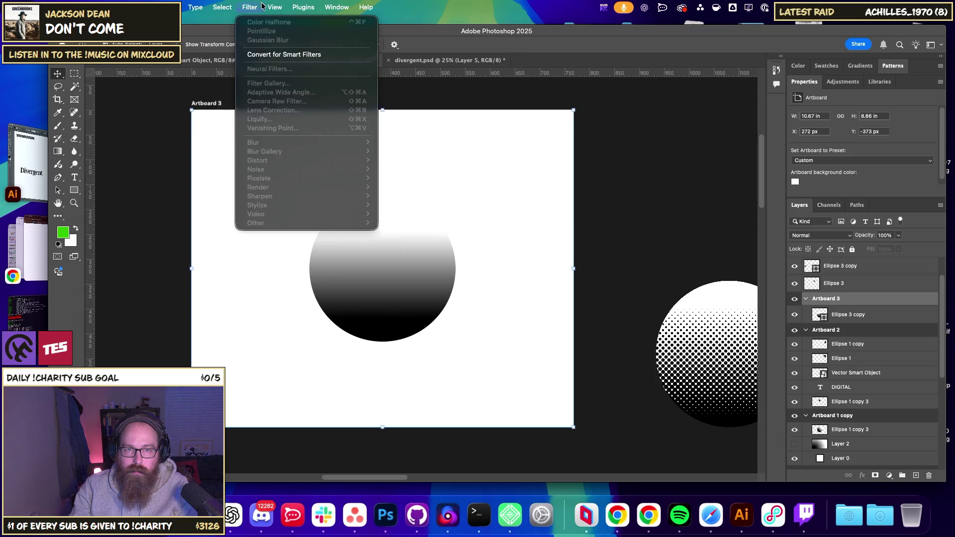
{"action": "left_click", "coordinate": [371, 252]}
{"action": "left_click", "coordinate": [274, 7]}
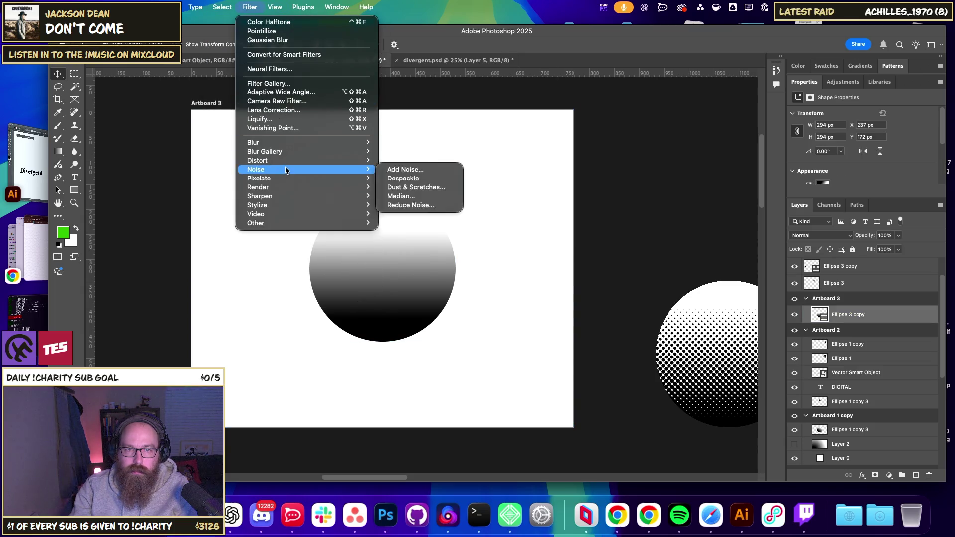
{"action": "mouse_move", "coordinate": [258, 178]}
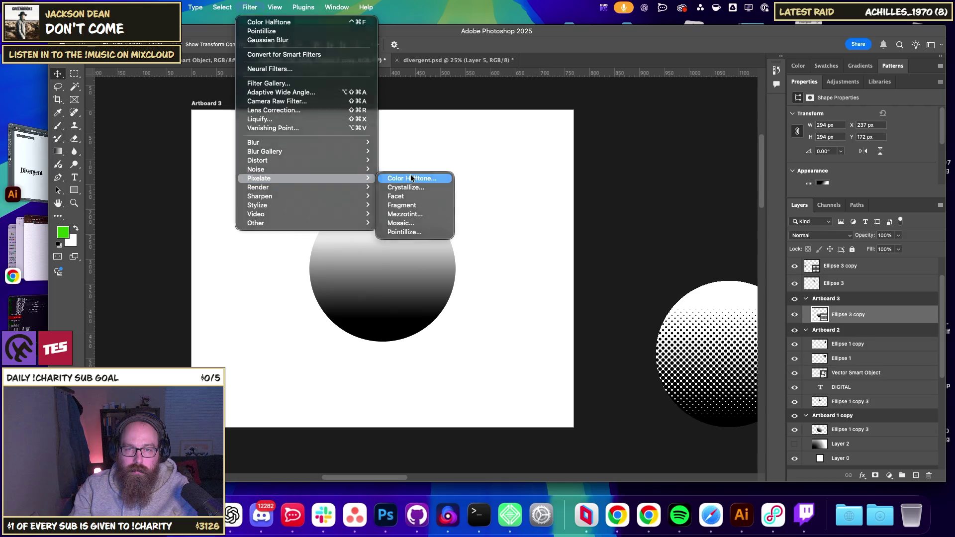
{"action": "left_click", "coordinate": [410, 177]}
{"action": "left_click", "coordinate": [483, 205]}
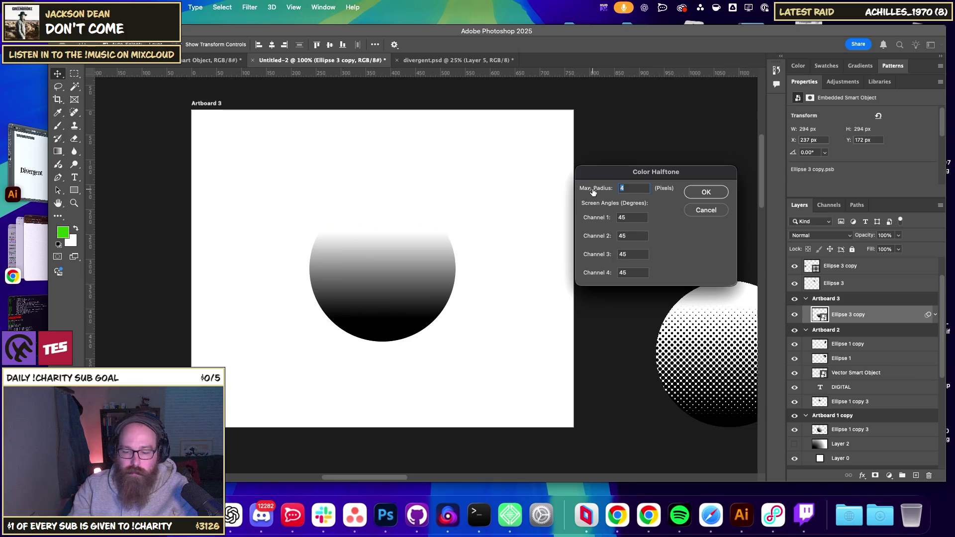
{"action": "key", "text": "Return"}
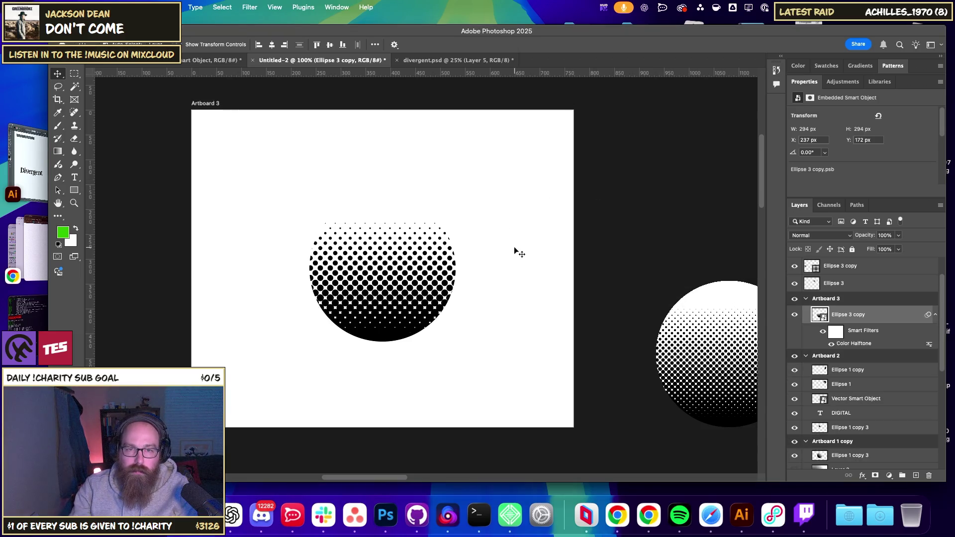
Undo the halftone again and reselect the gradient circle layer.
{"action": "left_click", "coordinate": [514, 251]}
{"action": "key", "text": "super+minus"}
{"action": "key", "text": "super+minus"}
{"action": "key", "text": "super+minus"}
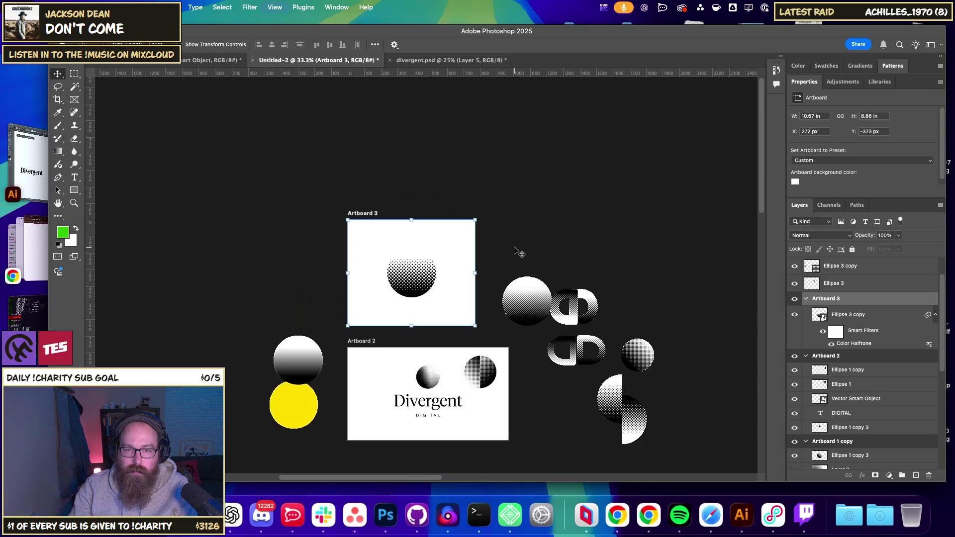
{"action": "key", "text": "super+equal"}
{"action": "key", "text": "super+equal"}
{"action": "key", "text": "super+equal"}
{"action": "key", "text": "super+z"}
{"action": "left_click", "coordinate": [249, 7]}
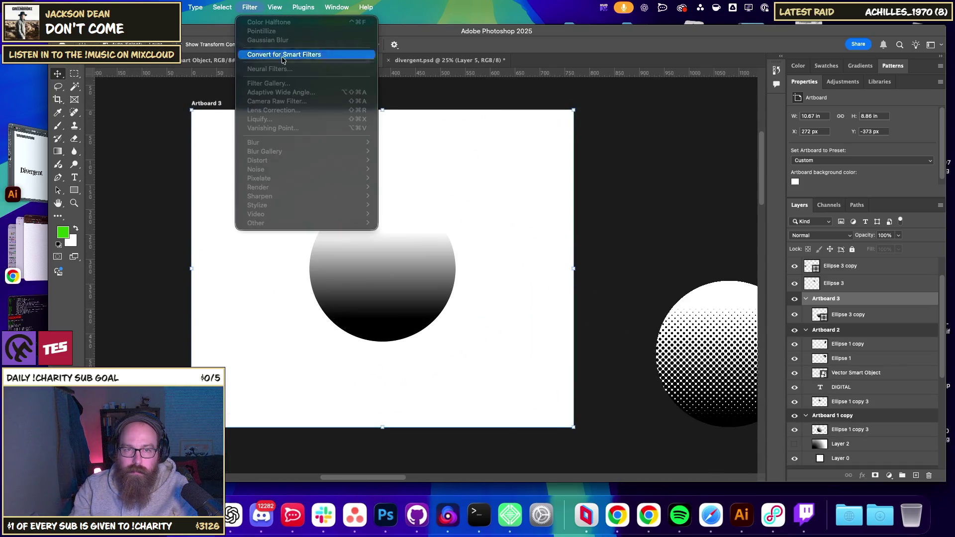
{"action": "key", "text": "Escape"}
{"action": "left_click", "coordinate": [408, 207]}
{"action": "left_click", "coordinate": [249, 7]}
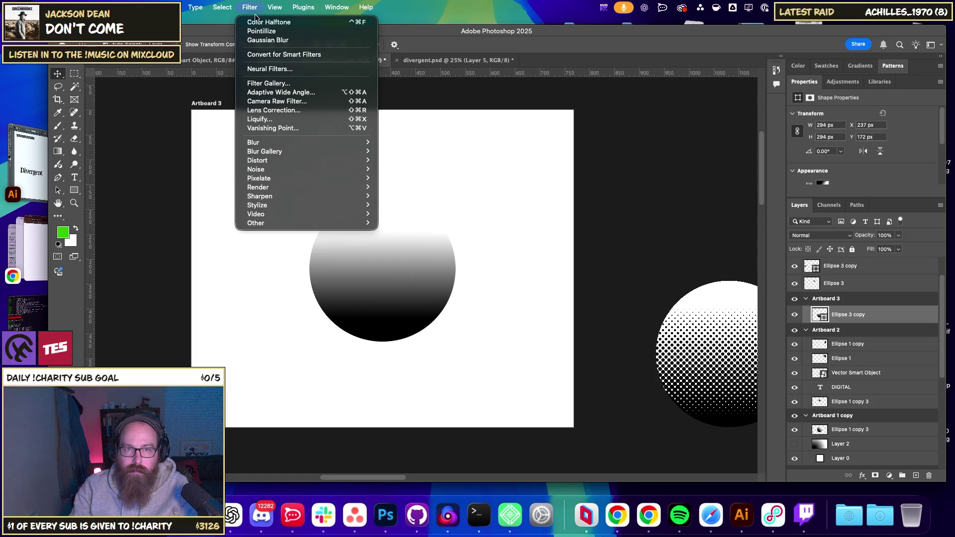
{"action": "left_click", "coordinate": [499, 197]}
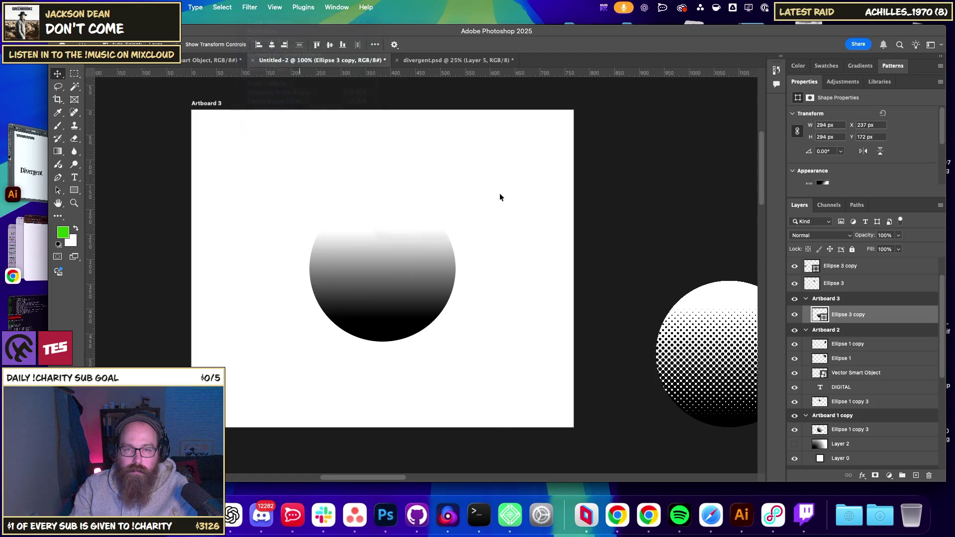
{"action": "left_click", "coordinate": [816, 286]}
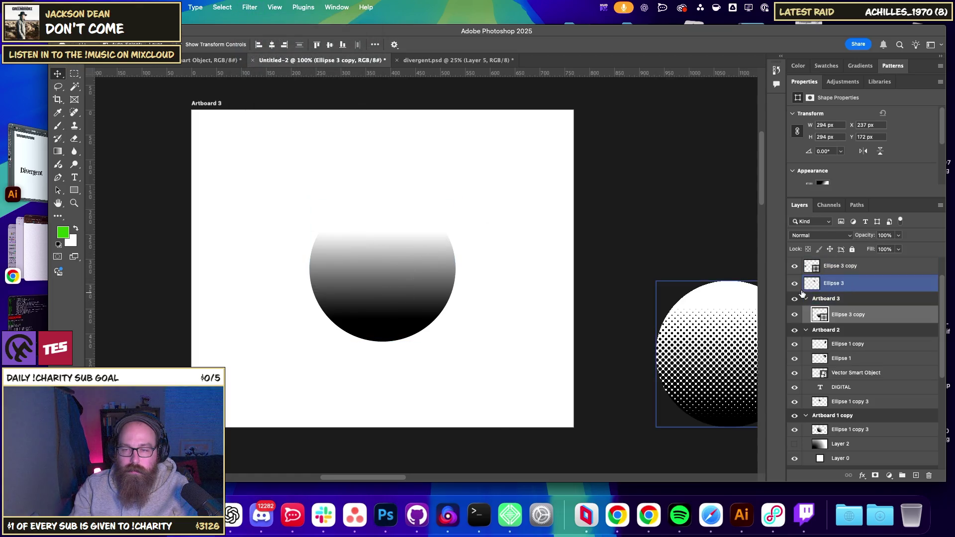
{"action": "left_click", "coordinate": [803, 285], "text": "super"}
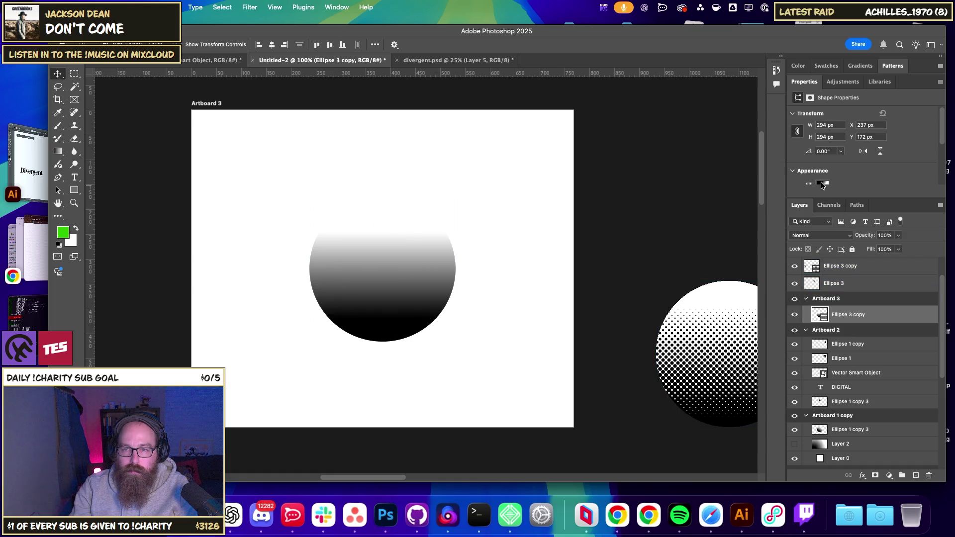
Darken the circle's gradient, then apply Color Halftone as a smart object with Max Radius 10.
{"action": "left_click", "coordinate": [823, 183]}
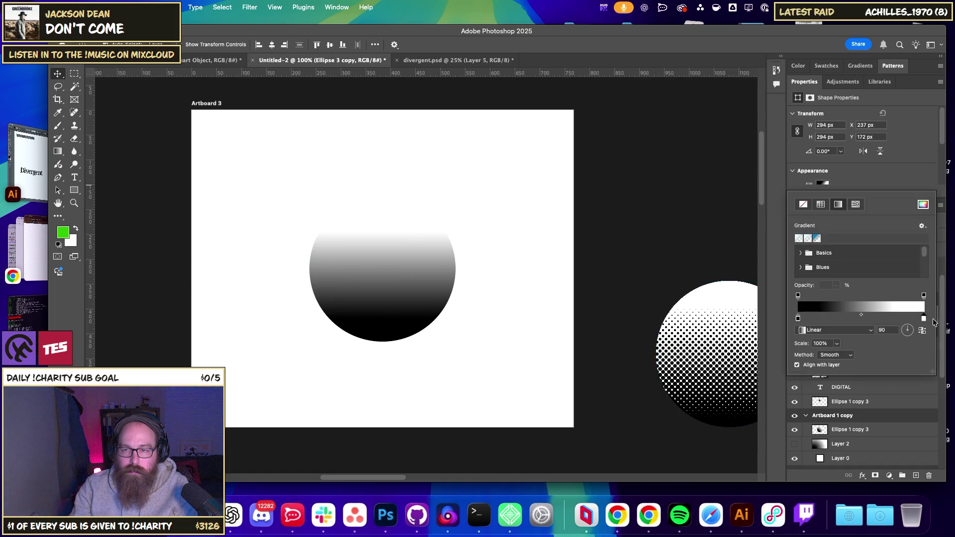
{"action": "left_click_drag", "start_coordinate": [932, 323], "coordinate": [939, 323]}
{"action": "left_click", "coordinate": [402, 245]}
{"action": "mouse_move", "coordinate": [249, 7]}
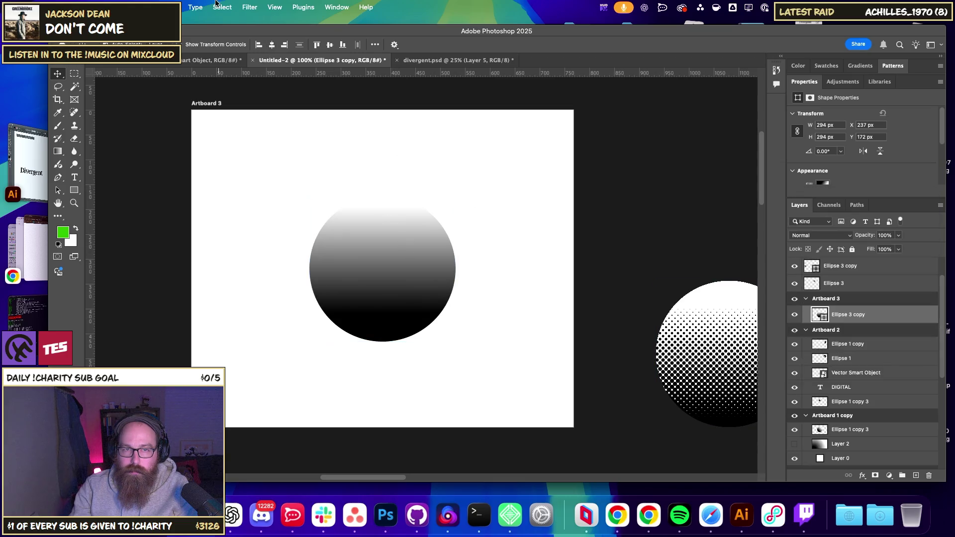
{"action": "left_click", "coordinate": [222, 7]}
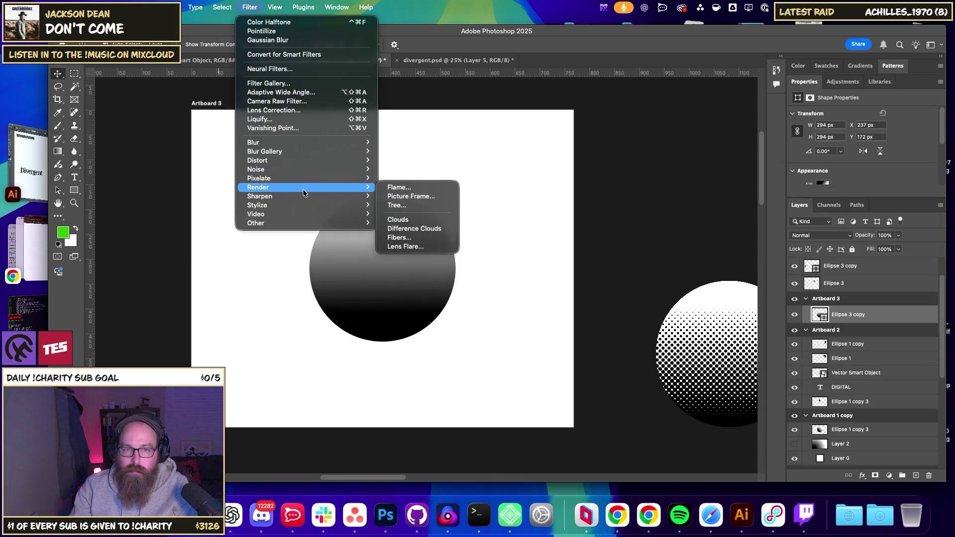
{"action": "mouse_move", "coordinate": [259, 177]}
{"action": "left_click", "coordinate": [441, 184]}
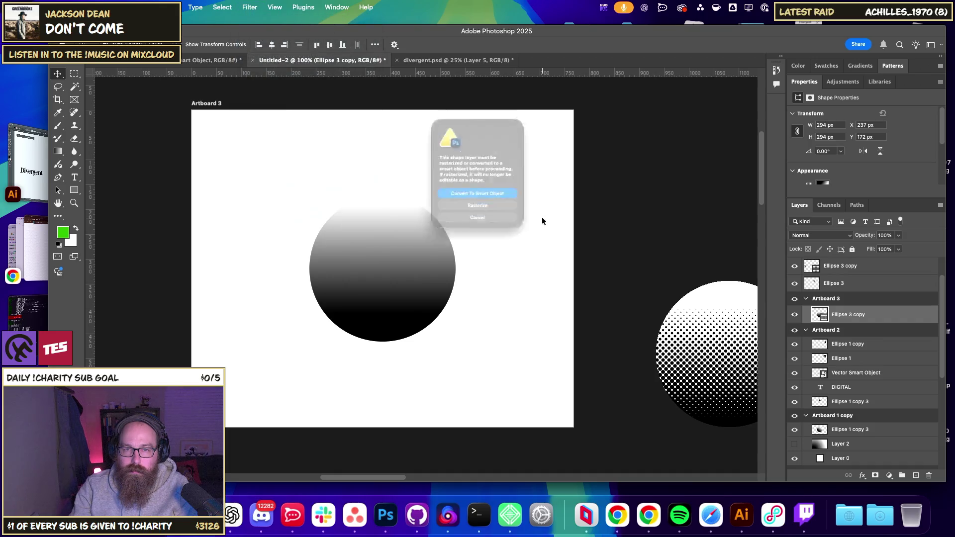
{"action": "key", "text": "Return"}
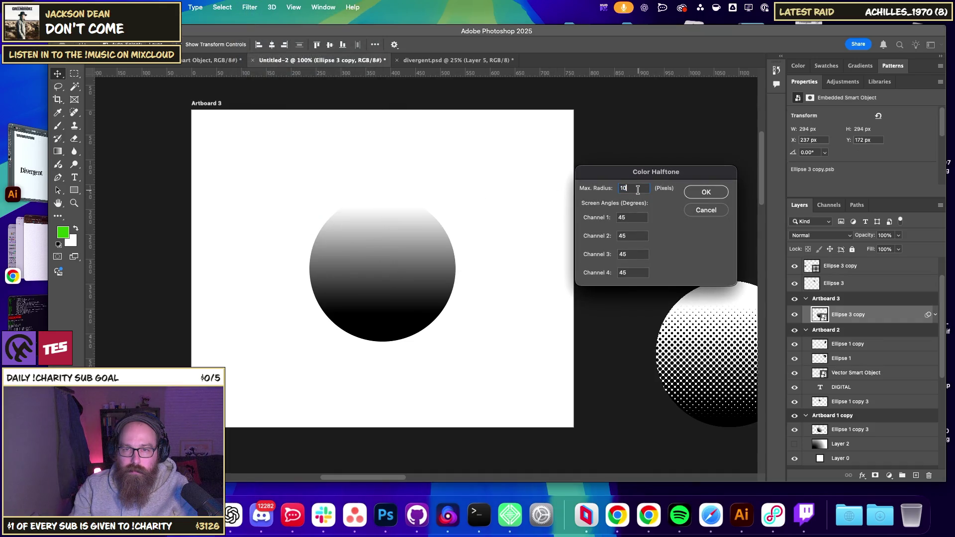
{"action": "type", "text": "10"}
{"action": "left_click", "coordinate": [706, 192]}
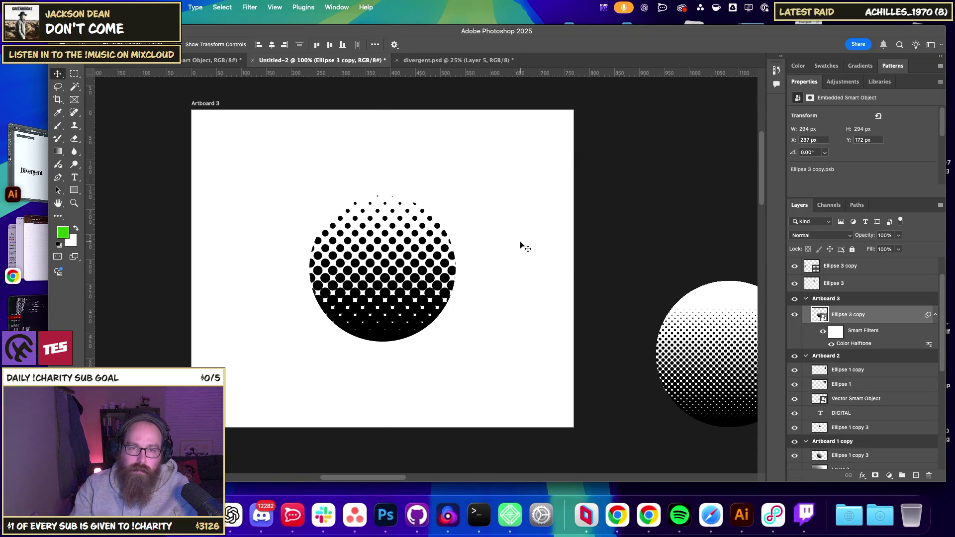
{"action": "left_click", "coordinate": [521, 248]}
Zoom around the artboards and briefly switch between the Artboard and Move tools.
{"action": "key", "text": "super+minus"}
{"action": "key", "text": "super+minus"}
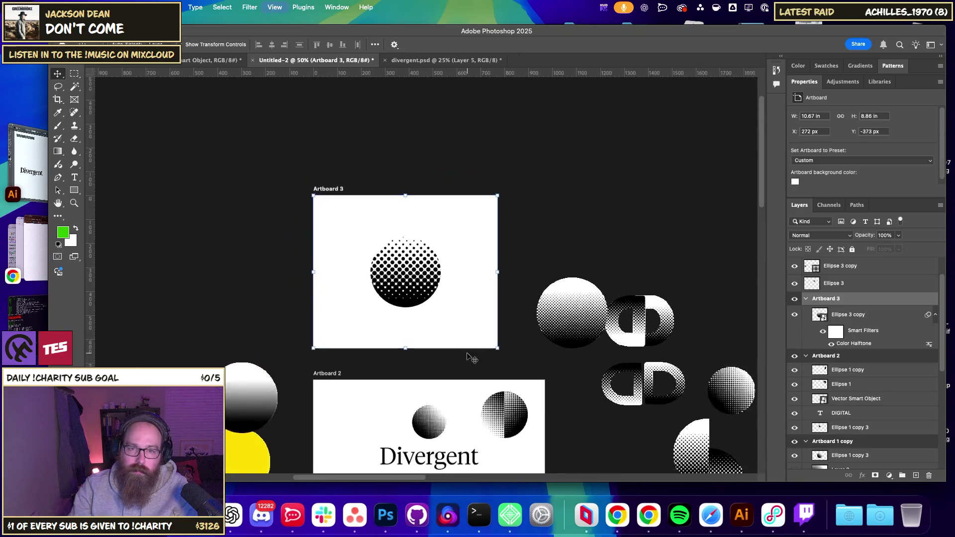
{"action": "key", "text": "super+minus"}
{"action": "key", "text": "super+minus"}
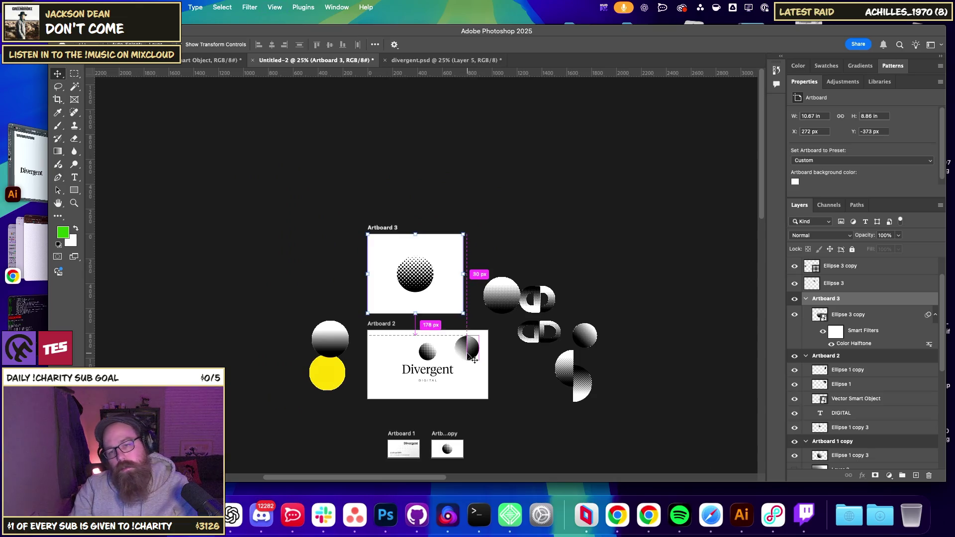
{"action": "key", "text": "super+minus"}
{"action": "key", "text": "super+plus"}
{"action": "key", "text": "super+plus"}
{"action": "key", "text": "super+plus"}
{"action": "key", "text": "super+plus"}
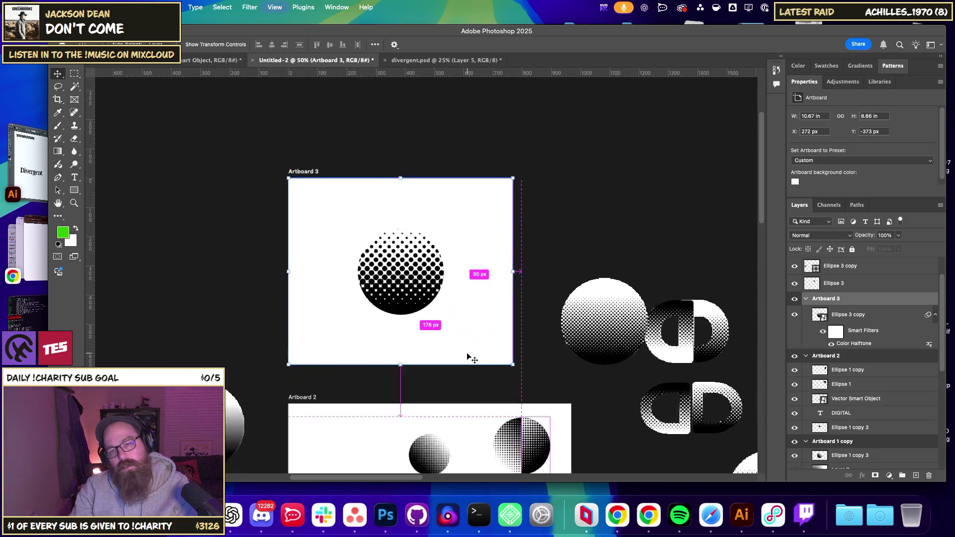
{"action": "key", "text": "super+plus"}
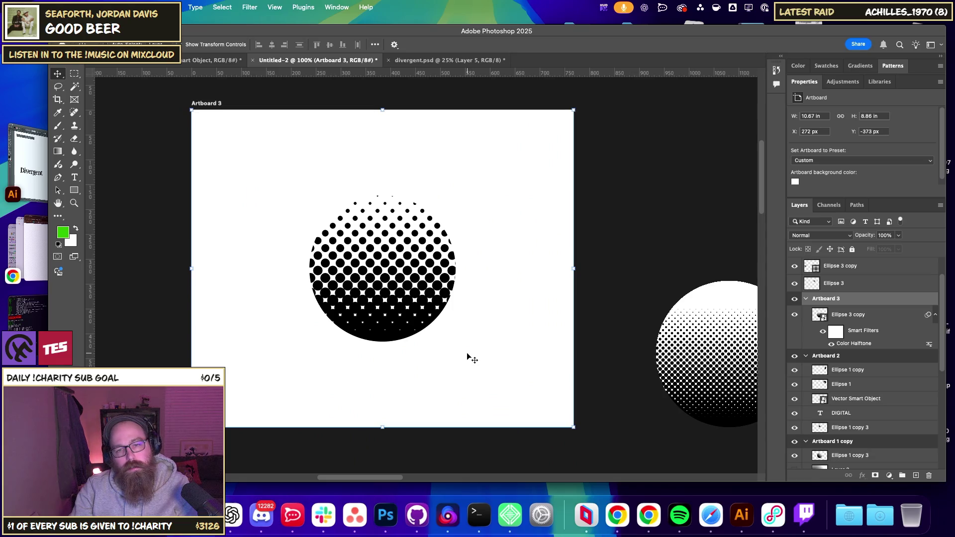
{"action": "key", "text": "shift+v"}
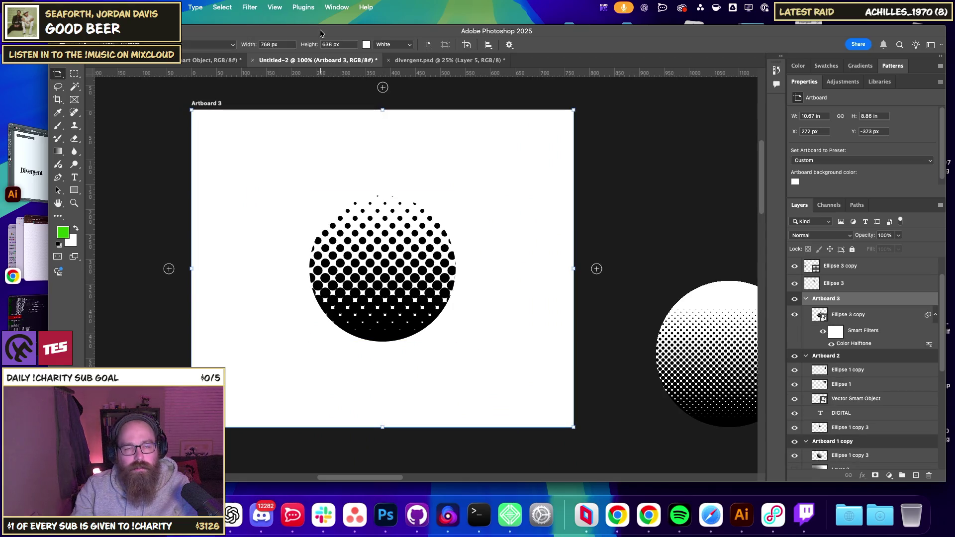
{"action": "left_click", "coordinate": [250, 7]}
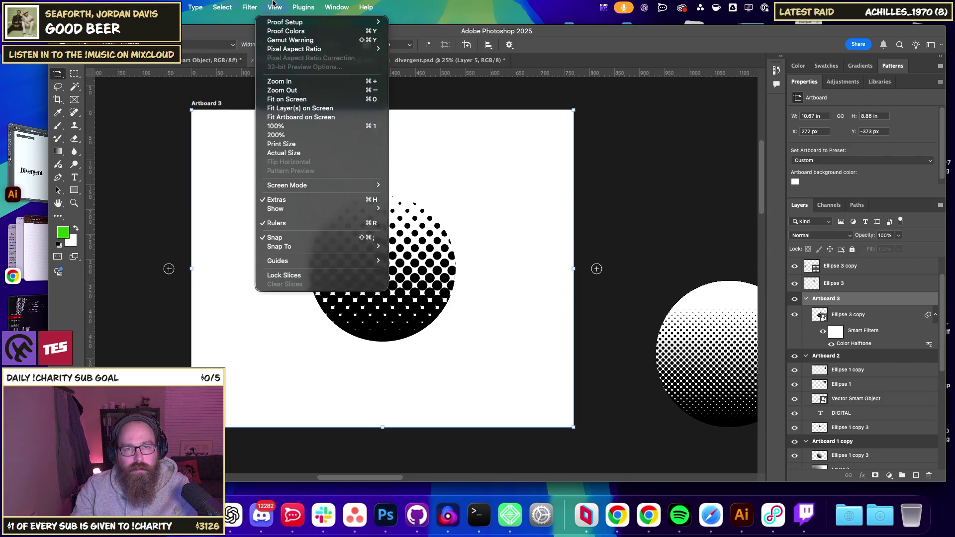
{"action": "left_click", "coordinate": [250, 7]}
{"action": "key", "text": "v"}
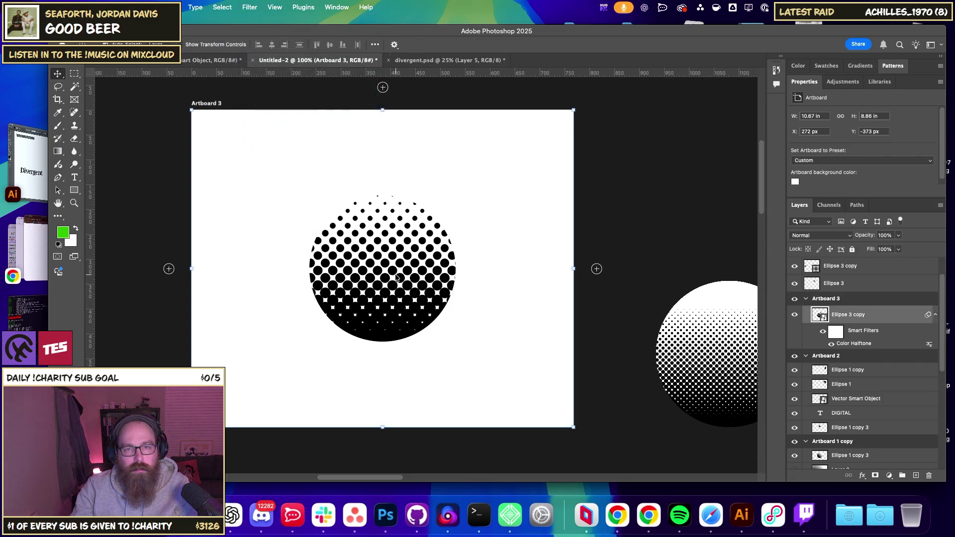
Reapply Color Halftone, then nudge the halftone circle slightly up and right.
{"action": "left_click", "coordinate": [250, 6]}
{"action": "mouse_move", "coordinate": [258, 178]}
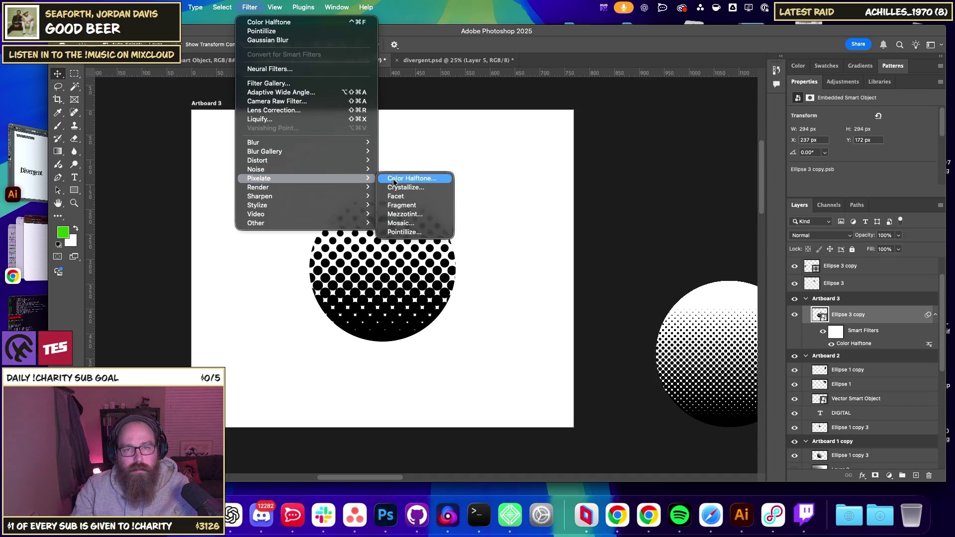
{"action": "left_click", "coordinate": [427, 179]}
{"action": "key", "text": "Return"}
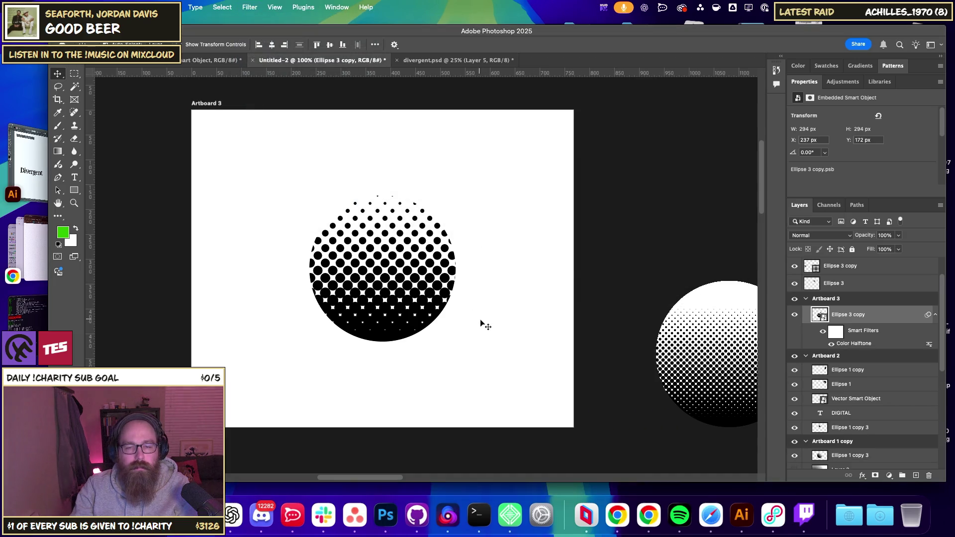
{"action": "left_click", "coordinate": [389, 293]}
{"action": "key", "text": "ctrl+z"}
{"action": "key", "text": "ctrl+shift+z"}
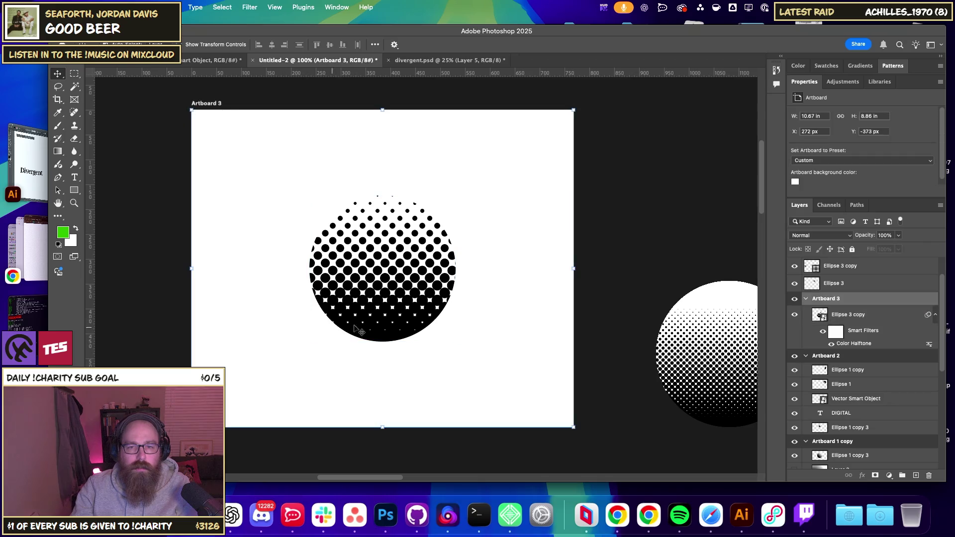
{"action": "left_click", "coordinate": [222, 148]}
{"action": "left_click_drag", "start_coordinate": [401, 294], "coordinate": [406, 287]}
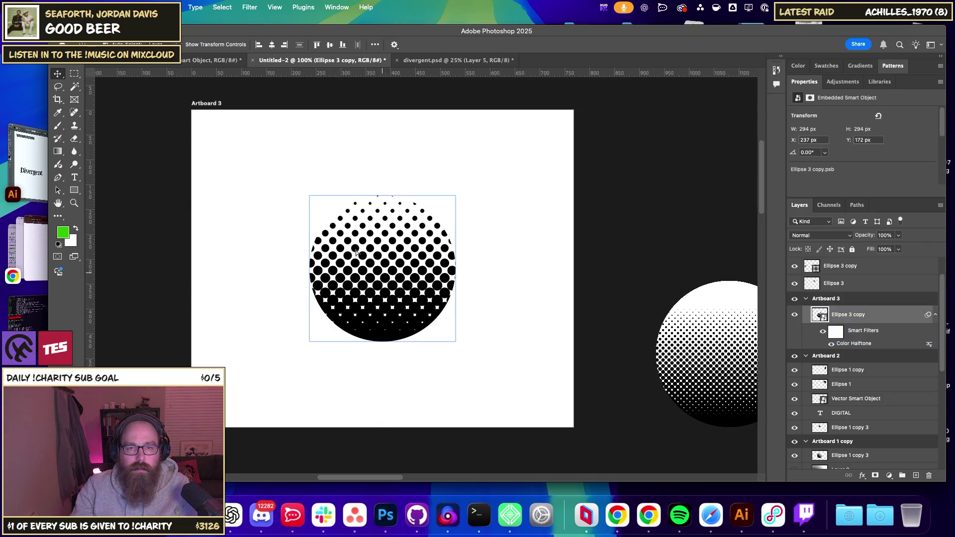
Rotate the halftone circle -45° so its dots grade diagonally.
{"action": "key", "text": "ctrl+t"}
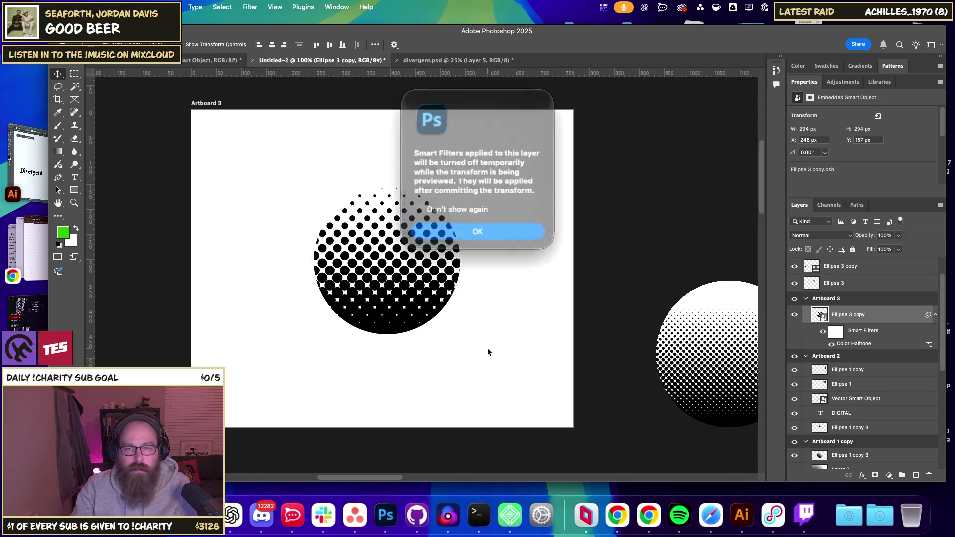
{"action": "key", "text": "Return"}
{"action": "mouse_move", "coordinate": [491, 332]}
{"action": "left_mouse_down"}
{"action": "mouse_move", "coordinate": [552, 297]}
{"action": "mouse_move", "coordinate": [565, 270]}
{"action": "left_mouse_up"}
{"action": "key", "text": "Return"}
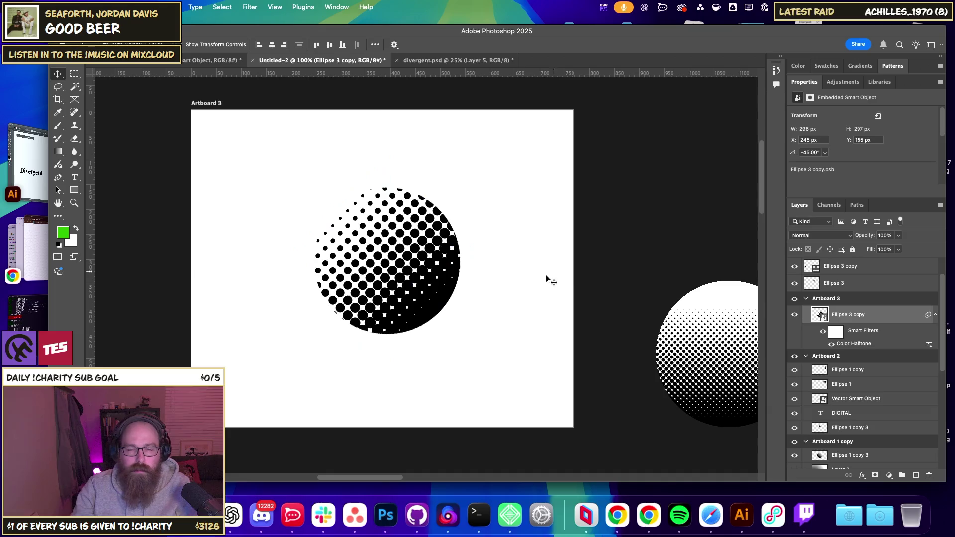
{"action": "left_click", "coordinate": [546, 277]}
{"action": "key", "text": "ctrl+minus"}
{"action": "key", "text": "ctrl+minus"}
{"action": "key", "text": "ctrl+minus"}
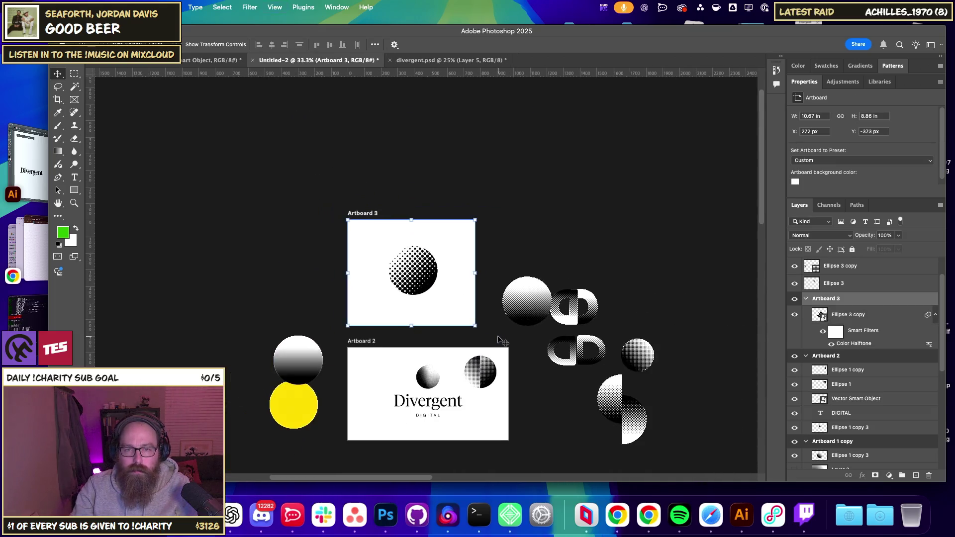
{"action": "key", "text": "ctrl+minus"}
{"action": "key", "text": "ctrl+plus"}
{"action": "key", "text": "ctrl+plus"}
{"action": "key", "text": "ctrl+plus"}
{"action": "key", "text": "ctrl+plus"}
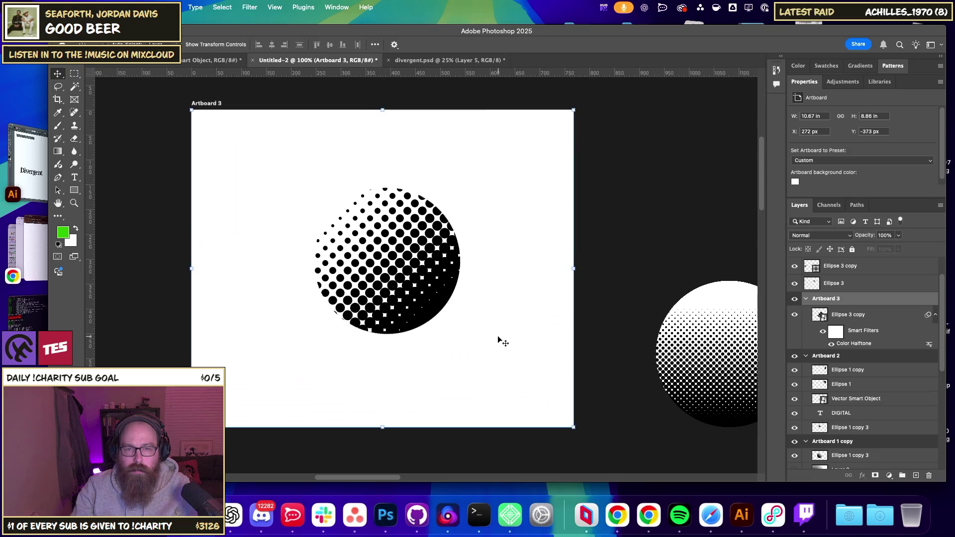
Draw a rectangular marquee selection over the circle's right half.
{"action": "left_click", "coordinate": [424, 274]}
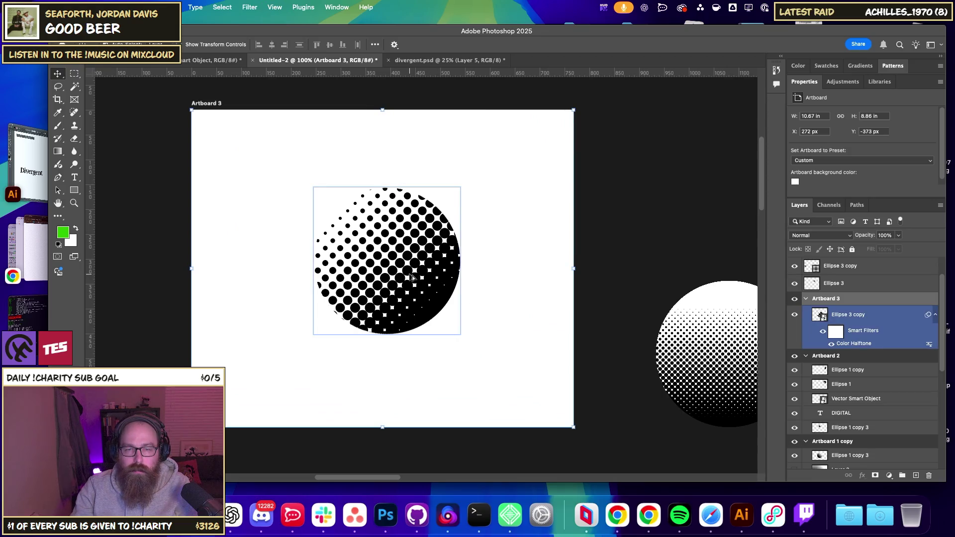
{"action": "left_click", "coordinate": [547, 339]}
{"action": "key", "text": "m"}
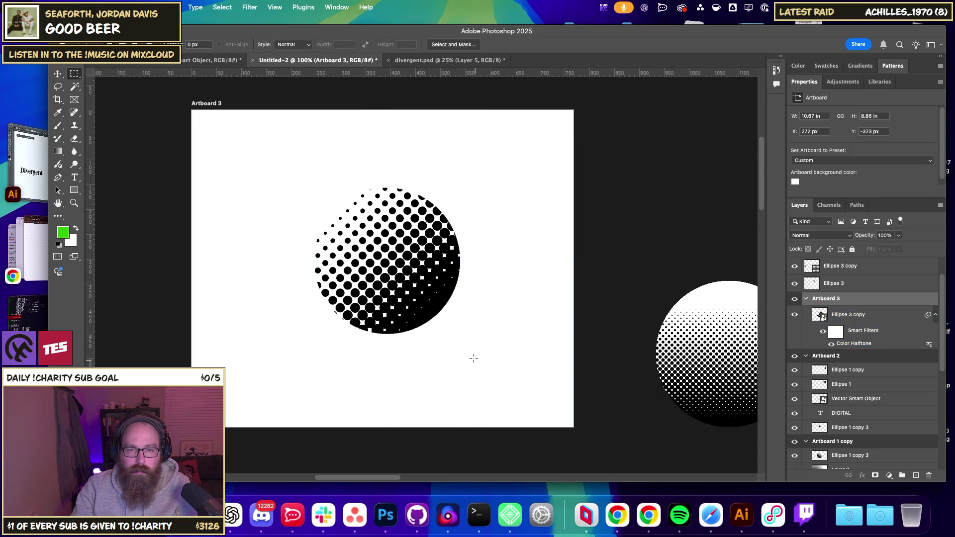
{"action": "left_click_drag", "start_coordinate": [402, 176], "coordinate": [387, 175]}
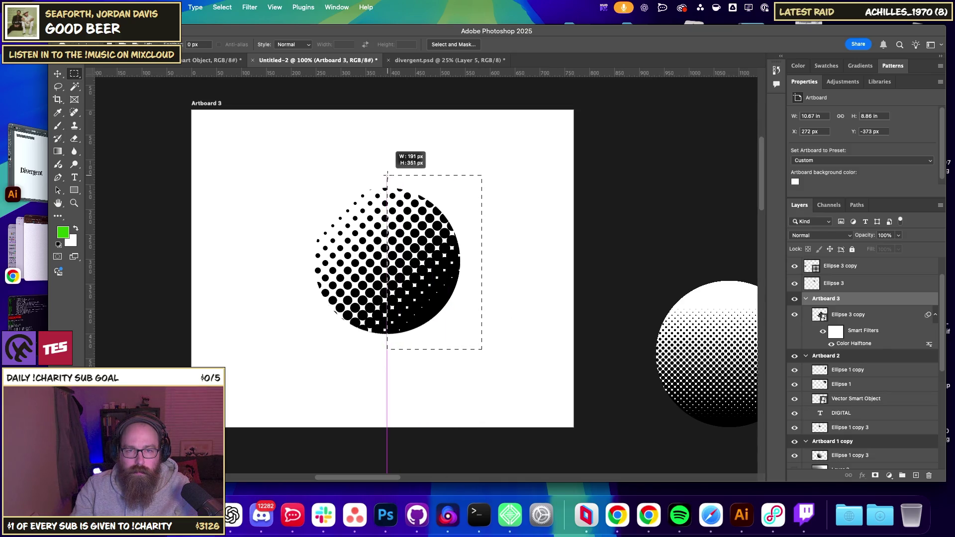
Add a layer mask that trims the halftone circle to its right half.
{"action": "left_click", "coordinate": [876, 475]}
{"action": "left_click", "coordinate": [58, 74]}
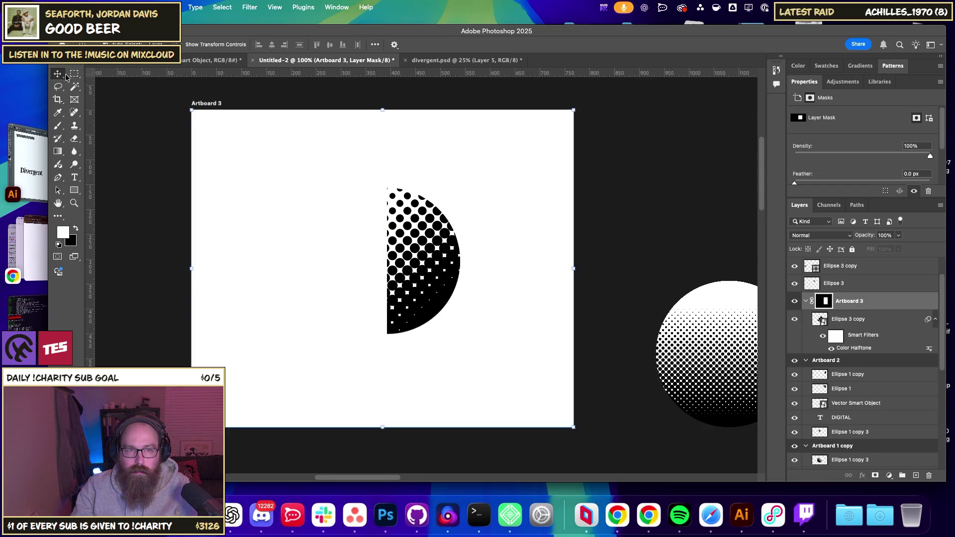
{"action": "key", "text": "ctrl+z"}
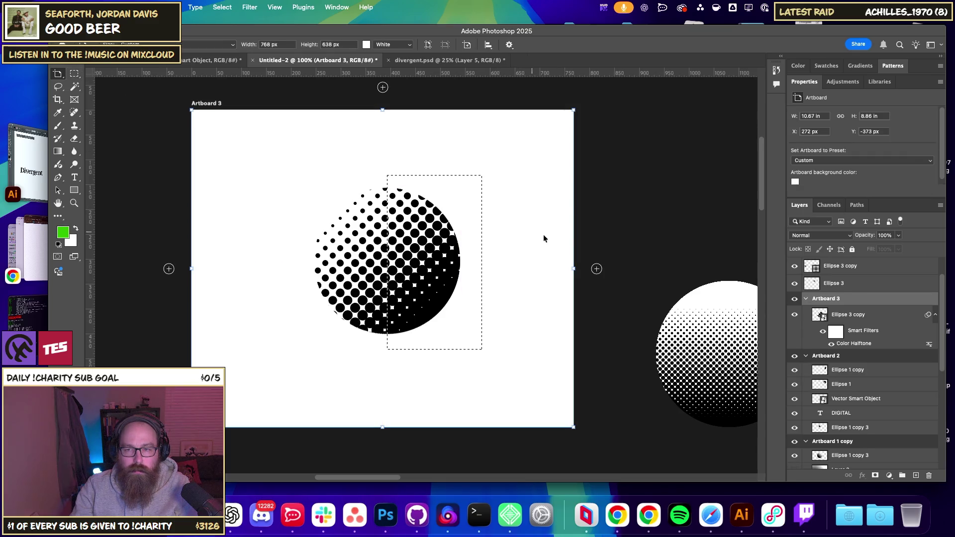
{"action": "key", "text": "ctrl+shift+z"}
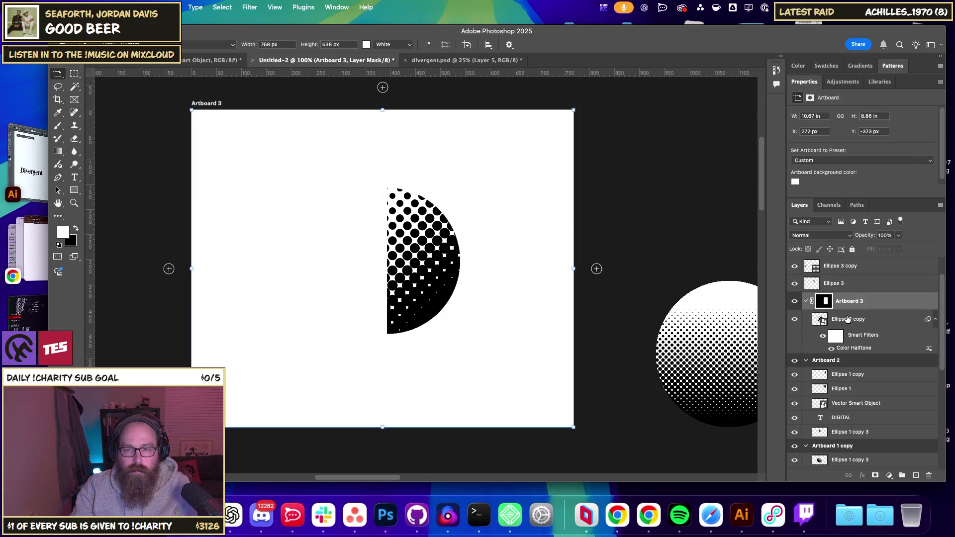
Rearrange the Ellipse 3 copy layer within the Artboard 3 layer stack.
{"action": "mouse_move", "coordinate": [846, 320]}
{"action": "left_mouse_down"}
{"action": "mouse_move", "coordinate": [920, 463]}
{"action": "mouse_move", "coordinate": [915, 476]}
{"action": "left_mouse_up"}
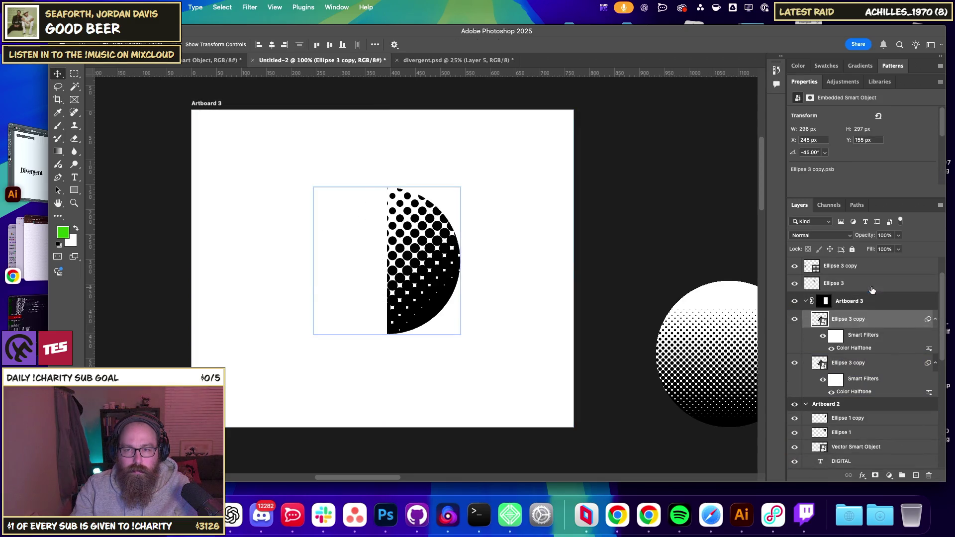
{"action": "mouse_move", "coordinate": [828, 315]}
{"action": "left_mouse_down"}
{"action": "mouse_move", "coordinate": [846, 326]}
{"action": "mouse_move", "coordinate": [812, 292]}
{"action": "left_mouse_up"}
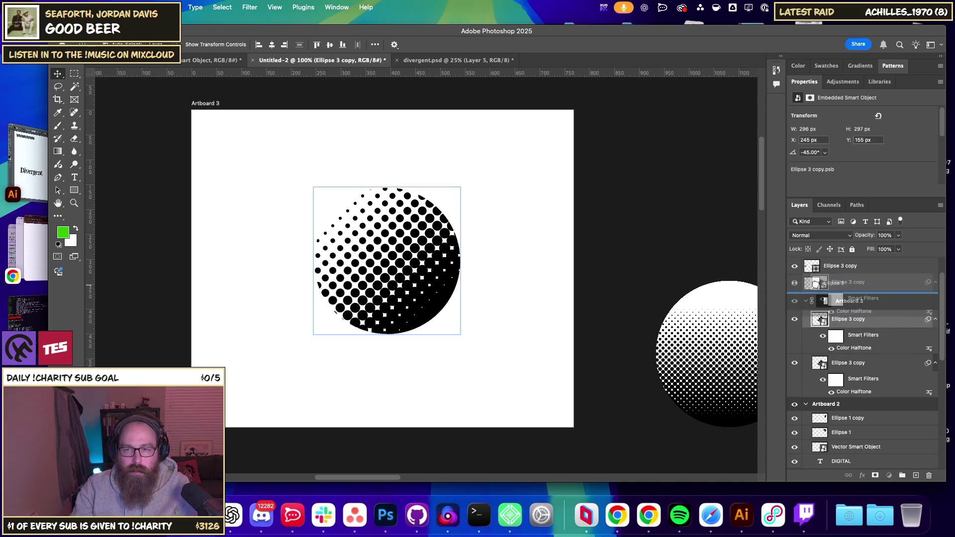
{"action": "left_click_drag", "start_coordinate": [812, 292], "coordinate": [828, 326]}
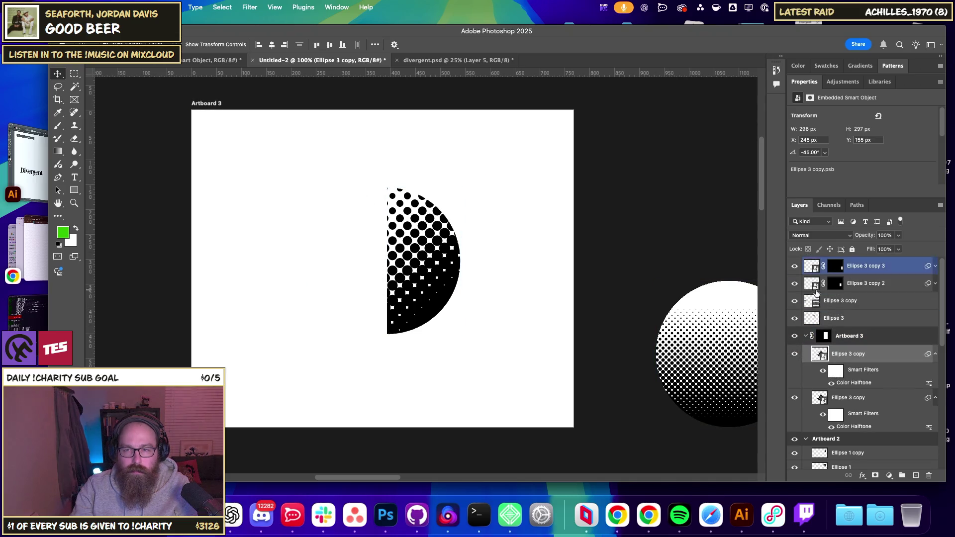
{"action": "left_click_drag", "start_coordinate": [824, 357], "coordinate": [827, 298]}
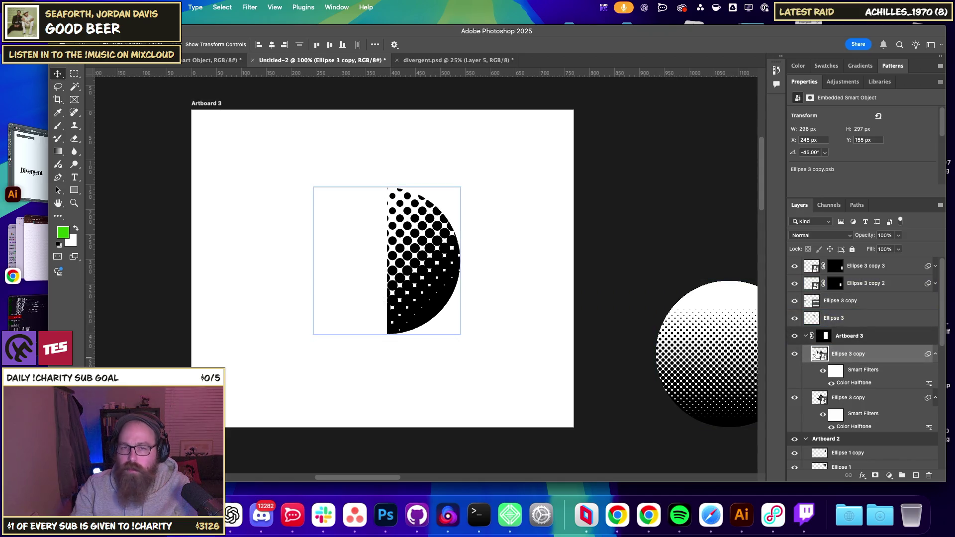
Delete the duplicate Ellipse 3 copy layer in Artboard 3.
{"action": "left_click", "coordinate": [834, 318]}
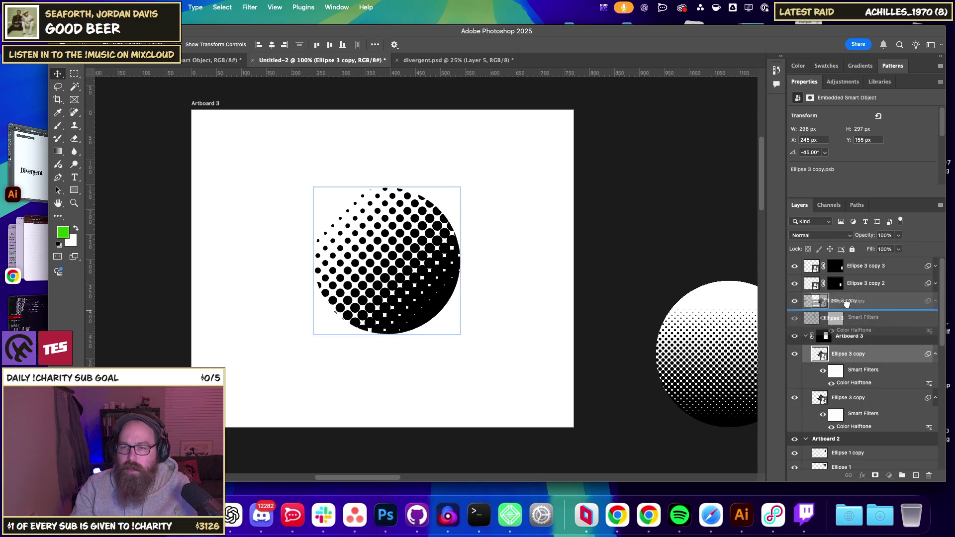
{"action": "left_click", "coordinate": [840, 300]}
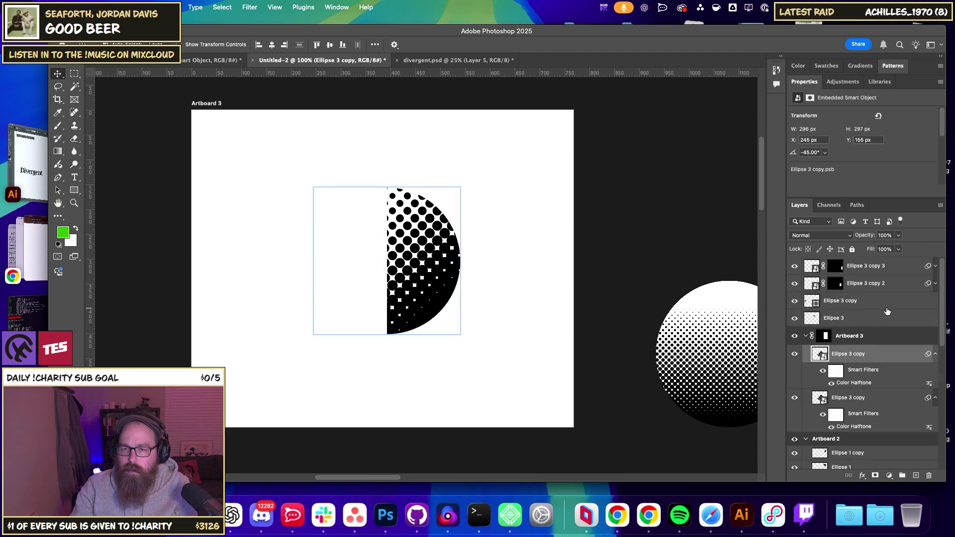
{"action": "left_click", "coordinate": [848, 393]}
{"action": "left_click", "coordinate": [840, 301]}
{"action": "left_click", "coordinate": [834, 318]}
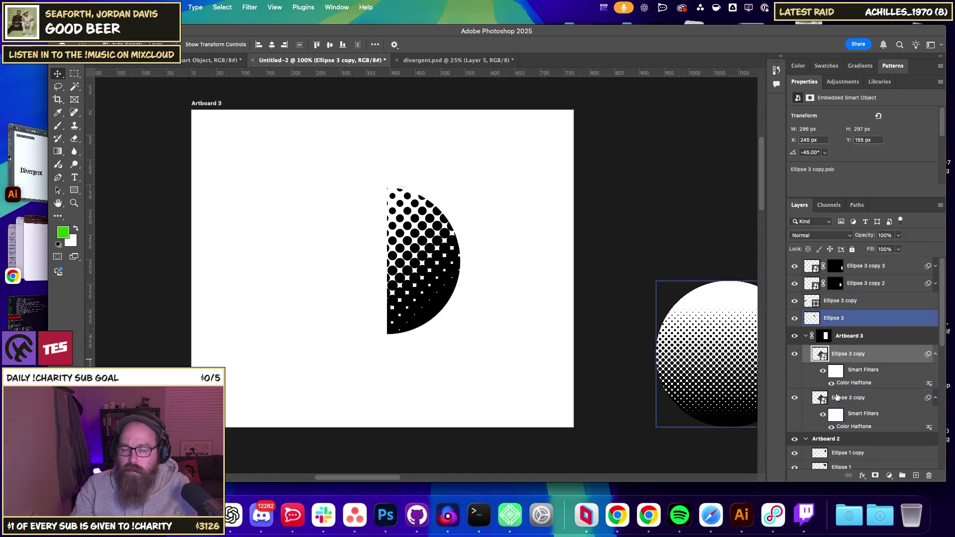
{"action": "left_click", "coordinate": [855, 355]}
{"action": "right_click", "coordinate": [858, 357]}
{"action": "left_click", "coordinate": [891, 346]}
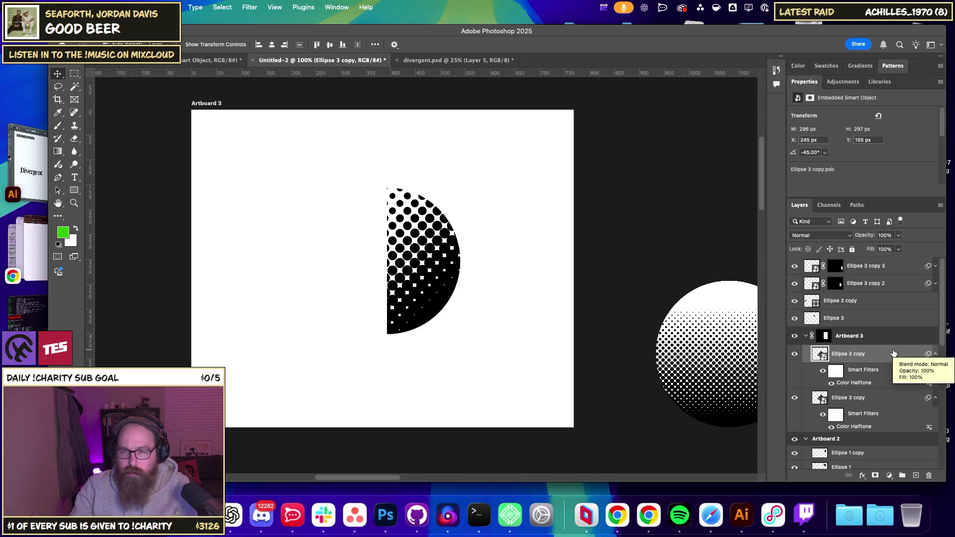
{"action": "key", "text": "Delete"}
Duplicate the halftone Ellipse 3 copy and place it above Ellipse 3.
{"action": "left_click", "coordinate": [875, 303]}
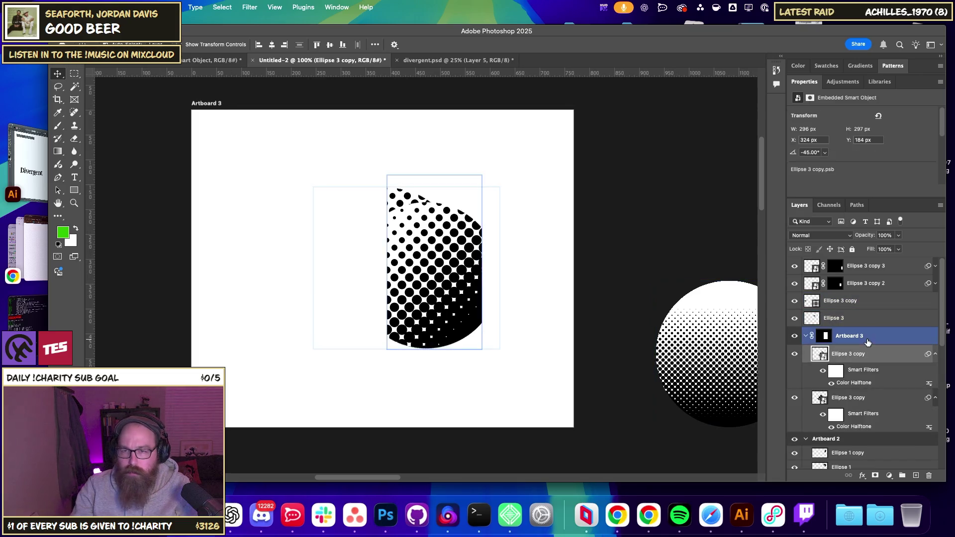
{"action": "left_click", "coordinate": [875, 283]}
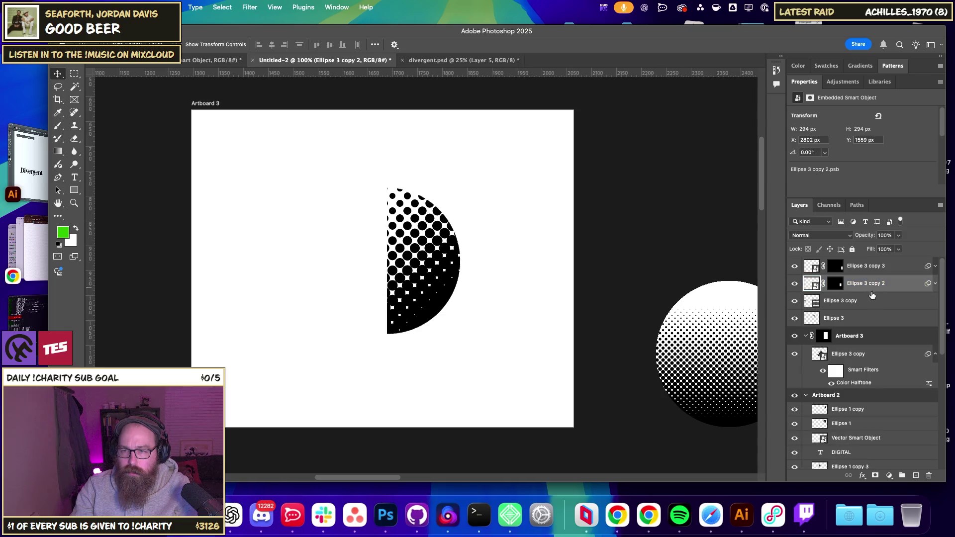
{"action": "left_click", "coordinate": [876, 318]}
{"action": "left_click", "coordinate": [853, 356]}
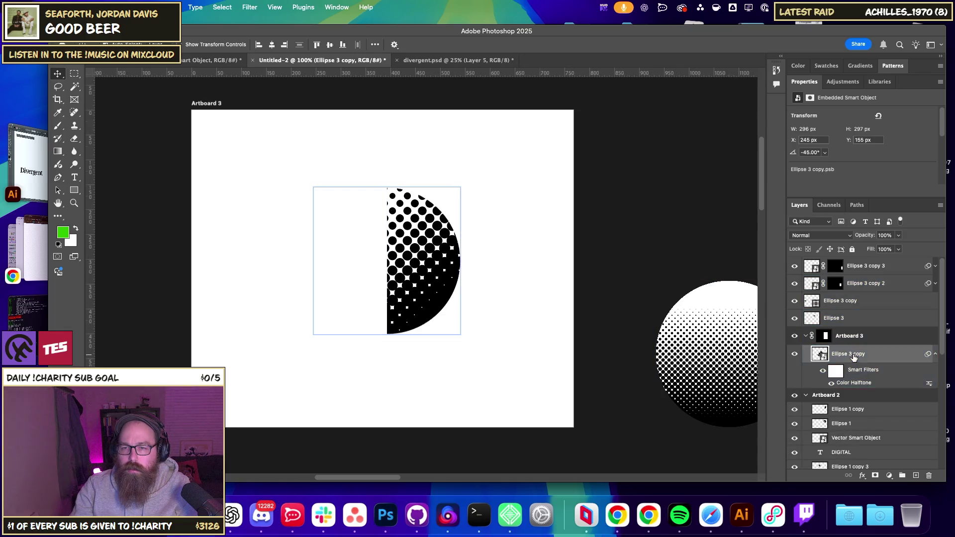
{"action": "mouse_move", "coordinate": [855, 353]}
{"action": "left_mouse_down"}
{"action": "mouse_move", "coordinate": [880, 290]}
{"action": "mouse_move", "coordinate": [867, 356]}
{"action": "mouse_move", "coordinate": [809, 342]}
{"action": "left_mouse_up"}
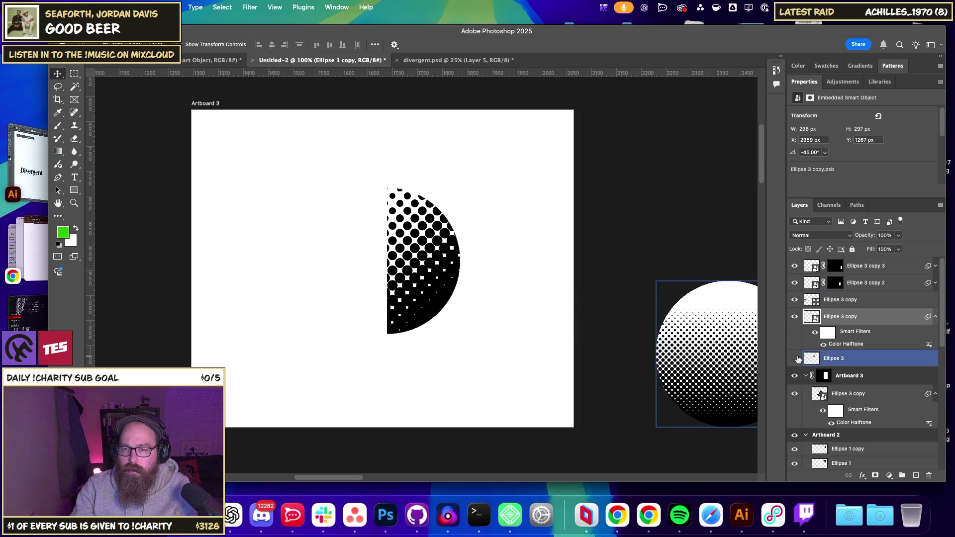
Toggle visibility of the Ellipse 3 copy layers to identify each halftone circle.
{"action": "left_click", "coordinate": [794, 282]}
{"action": "left_click_drag", "start_coordinate": [794, 281], "coordinate": [795, 301]}
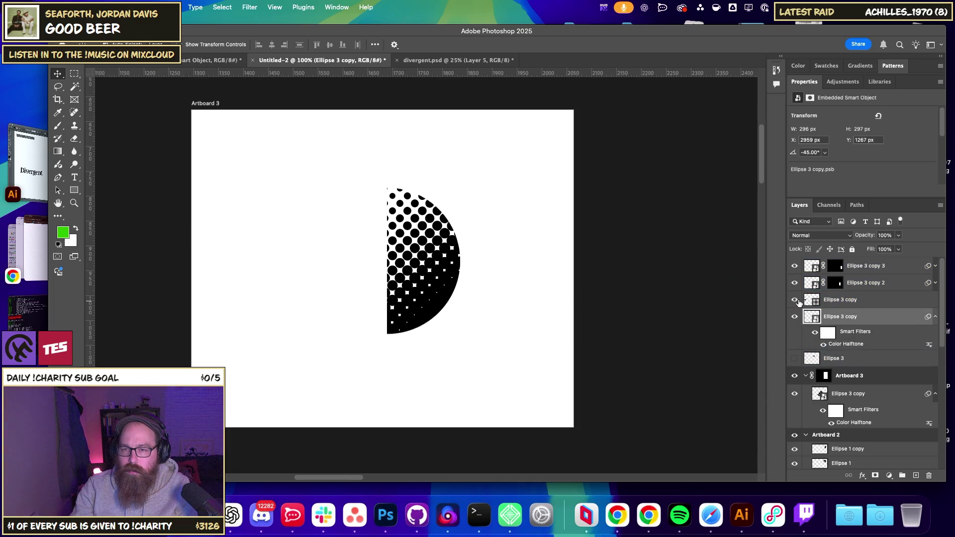
{"action": "left_click", "coordinate": [795, 359]}
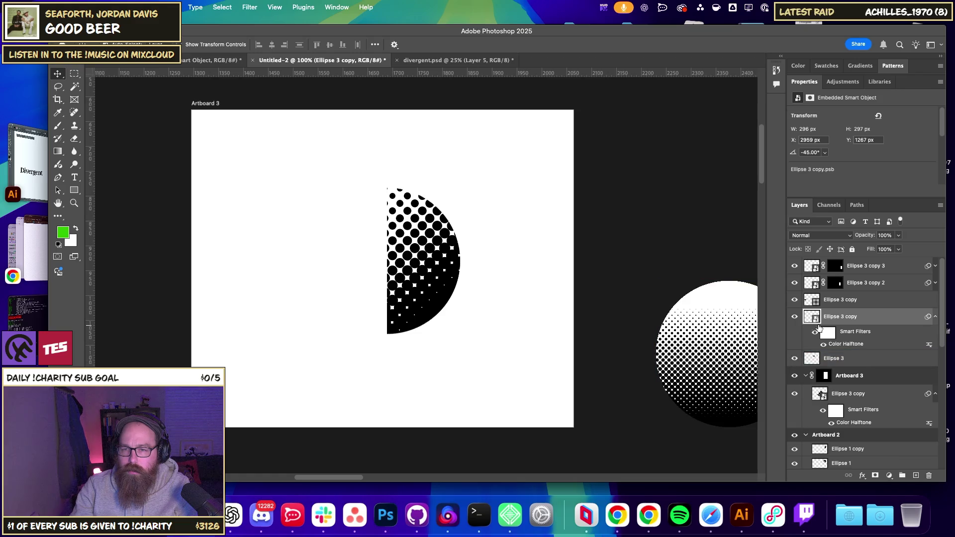
{"action": "left_click", "coordinate": [797, 366]}
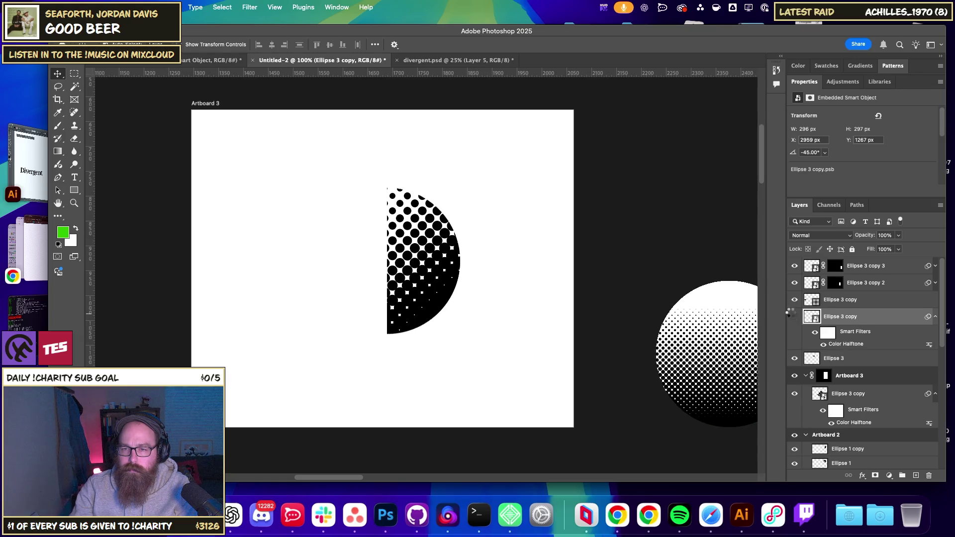
{"action": "left_click", "coordinate": [793, 282]}
{"action": "left_click", "coordinate": [865, 265]}
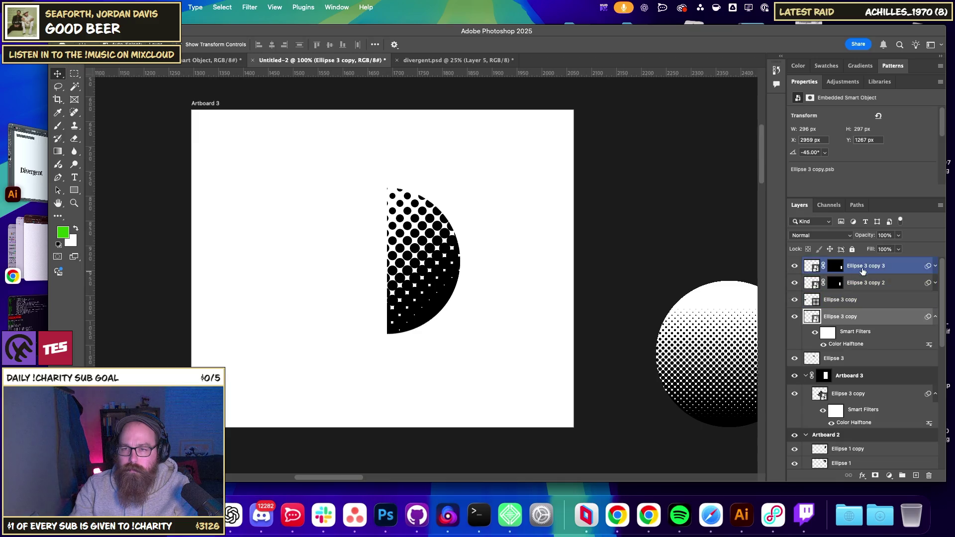
{"action": "left_click", "coordinate": [833, 318]}
{"action": "left_click", "coordinate": [865, 265]}
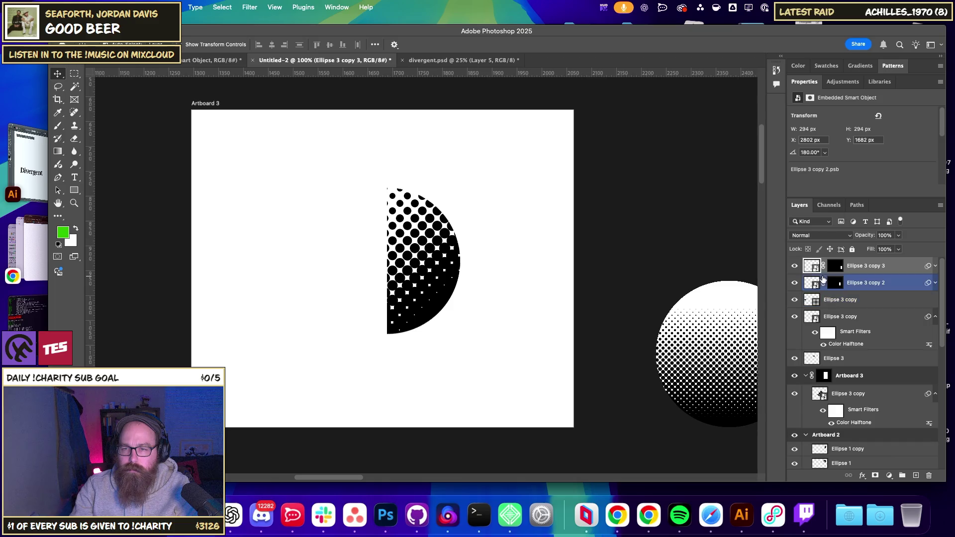
{"action": "left_click", "coordinate": [794, 265]}
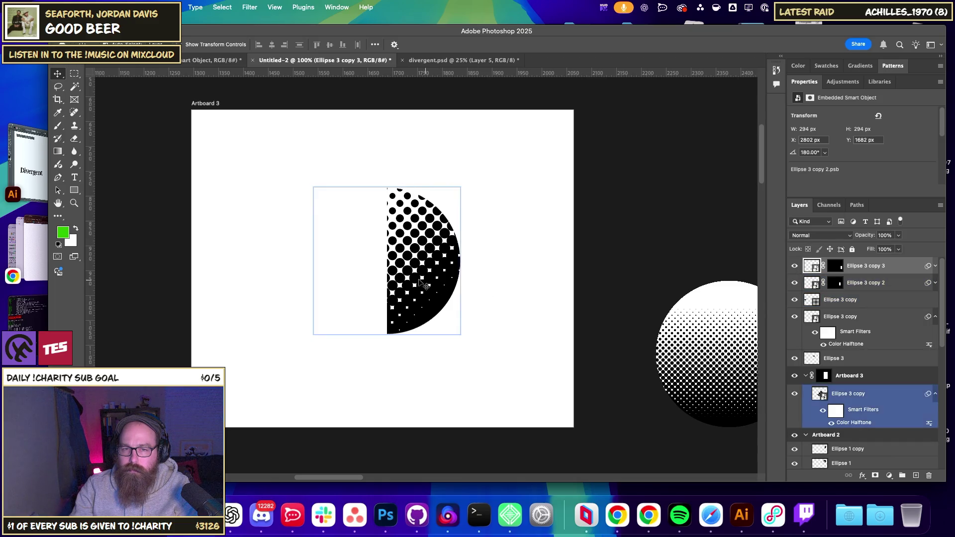
Locate the halftone Ellipse 3 copy in Artboard 3 by hiding and showing Ellipse 3 and Artboard 3.
{"action": "right_click", "coordinate": [440, 279]}
{"action": "left_click", "coordinate": [447, 286]}
{"action": "left_click", "coordinate": [846, 343]}
{"action": "left_click", "coordinate": [845, 359]}
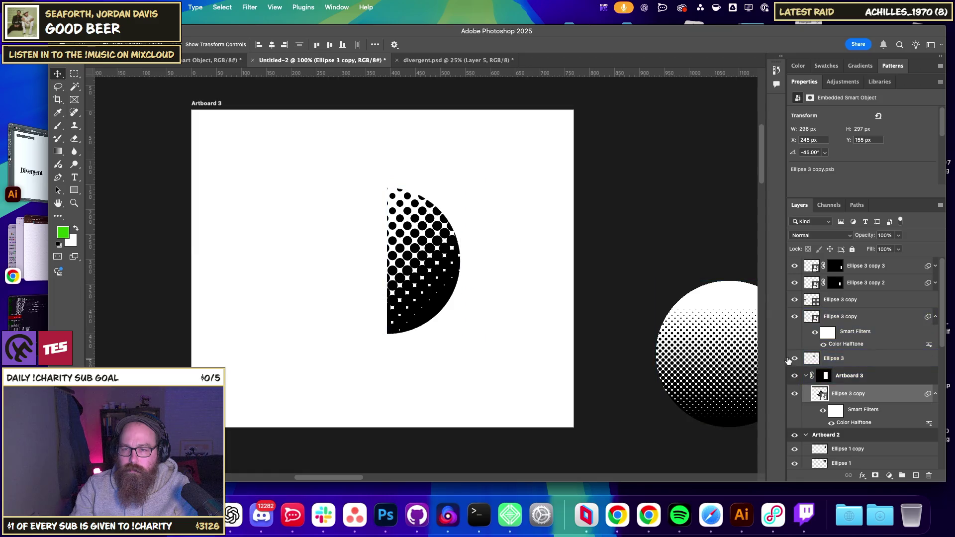
{"action": "left_click", "coordinate": [794, 358]}
{"action": "left_click", "coordinate": [794, 358]}
{"action": "left_click", "coordinate": [794, 358]}
{"action": "left_click", "coordinate": [791, 360]}
{"action": "right_click", "coordinate": [439, 278]}
{"action": "left_click", "coordinate": [440, 277]}
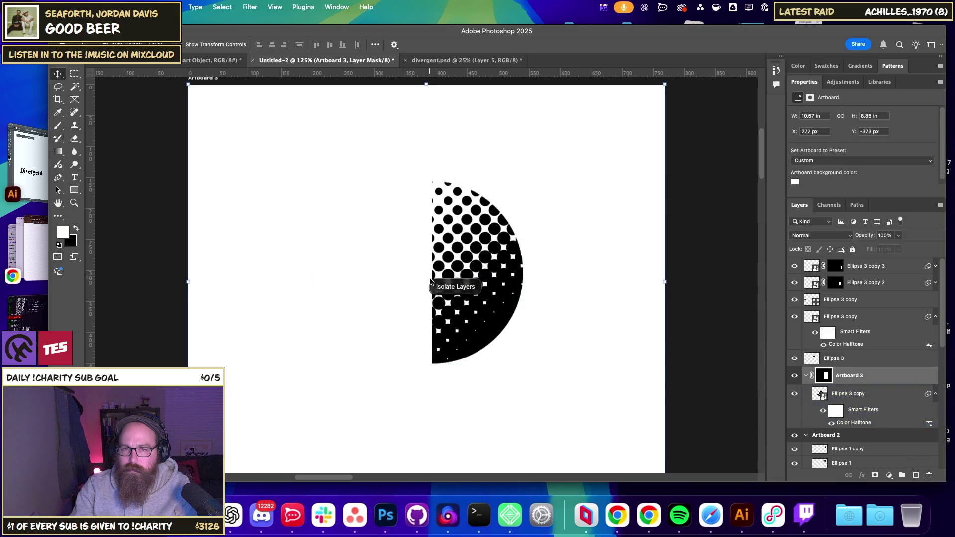
{"action": "left_click", "coordinate": [794, 375]}
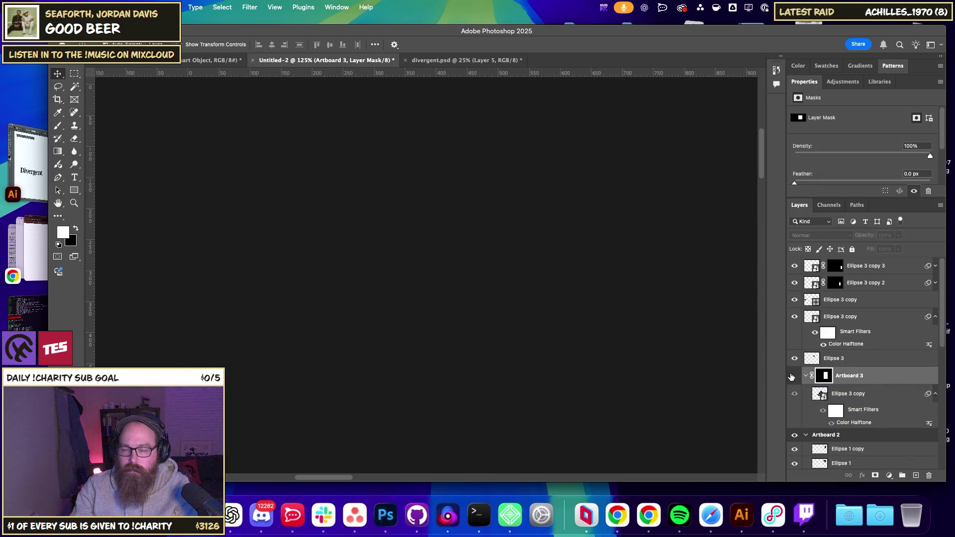
{"action": "left_click", "coordinate": [794, 376]}
{"action": "left_click", "coordinate": [794, 364]}
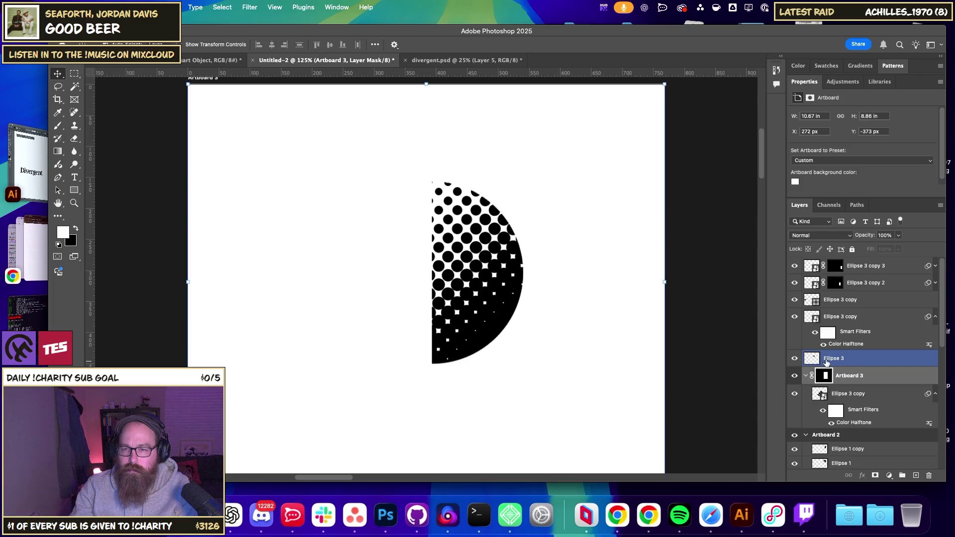
Expand Artboard 3 and duplicate its Ellipse 3 copy inside the artboard.
{"action": "left_click", "coordinate": [794, 394]}
{"action": "left_click", "coordinate": [794, 394]}
{"action": "double_click", "coordinate": [794, 394]}
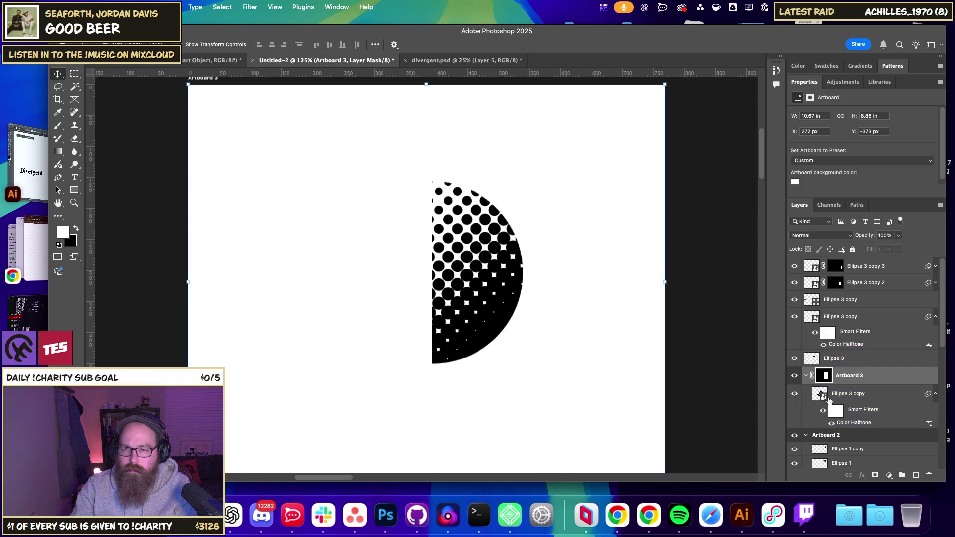
{"action": "left_click", "coordinate": [820, 393]}
{"action": "left_click", "coordinate": [811, 377]}
{"action": "left_click", "coordinate": [806, 376]}
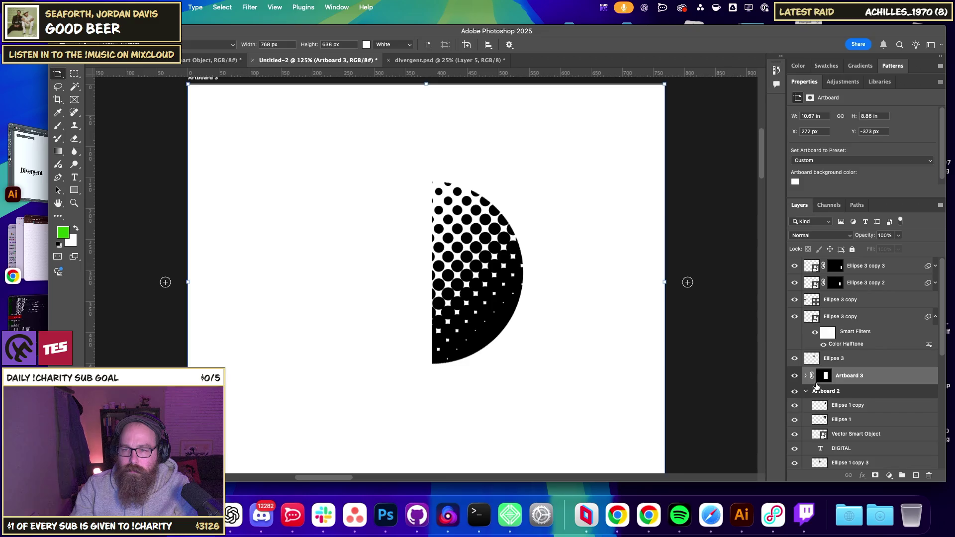
{"action": "left_click", "coordinate": [807, 376]}
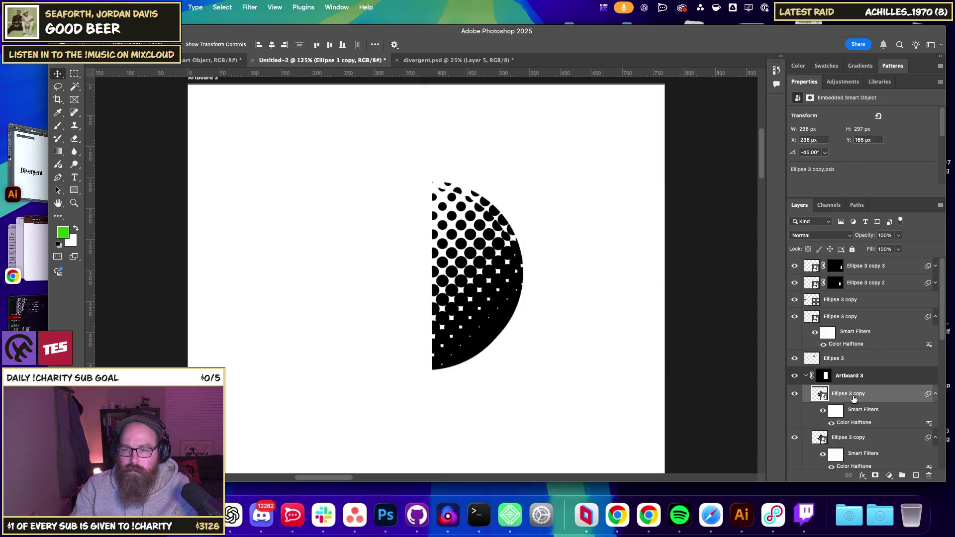
{"action": "mouse_move", "coordinate": [820, 393]}
{"action": "left_mouse_down"}
{"action": "mouse_move", "coordinate": [829, 379]}
{"action": "mouse_move", "coordinate": [848, 406]}
{"action": "left_mouse_up"}
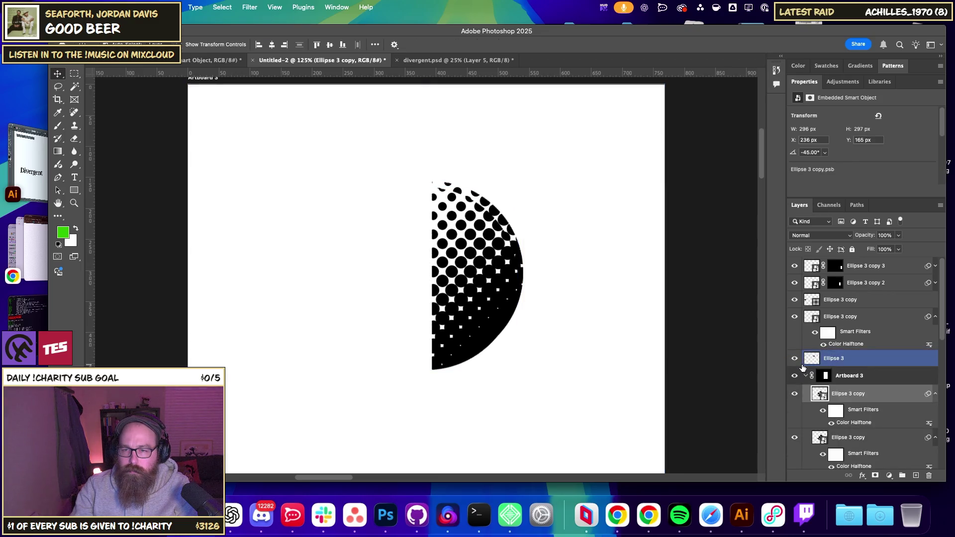
Cancel the Ellipse 3 copy's Layer Style dialog, delete Artboard 3's mask, then undo.
{"action": "double_click", "coordinate": [813, 398]}
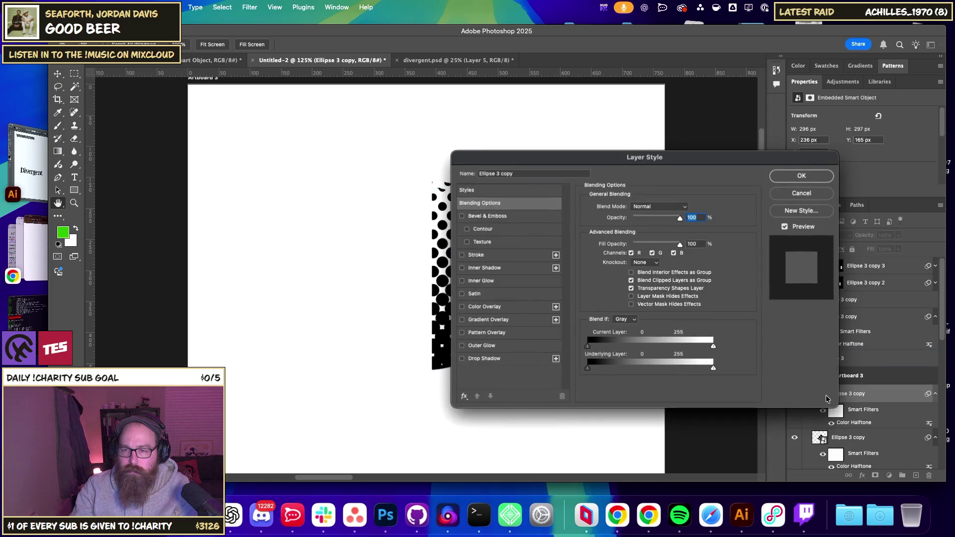
{"action": "key", "text": "Escape"}
{"action": "left_click", "coordinate": [824, 377]}
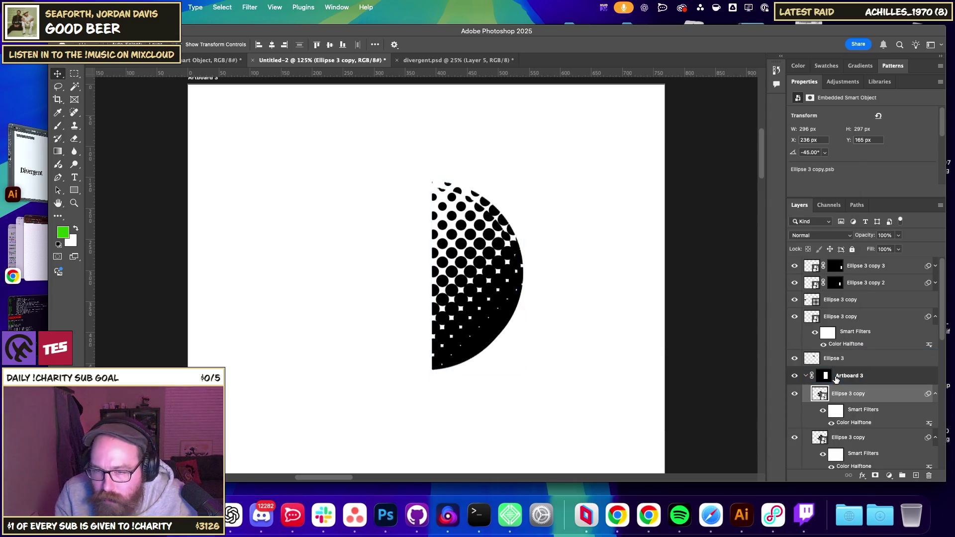
{"action": "left_click", "coordinate": [824, 376]}
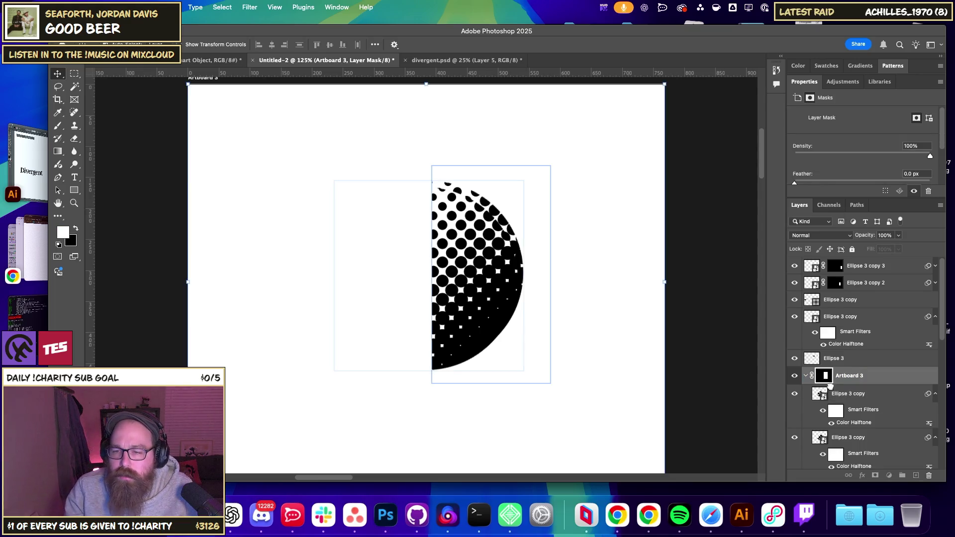
{"action": "left_click_drag", "start_coordinate": [825, 378], "coordinate": [928, 475]}
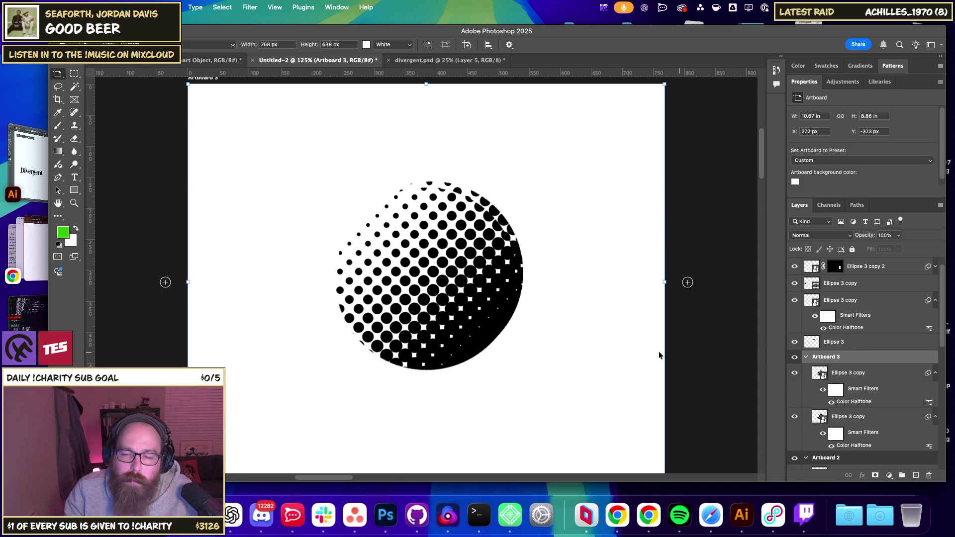
{"action": "key", "text": "ctrl+z"}
Redo the mask deletion so Artboard 3 shows the full halftone circle.
{"action": "left_click", "coordinate": [844, 379]}
{"action": "key", "text": "v"}
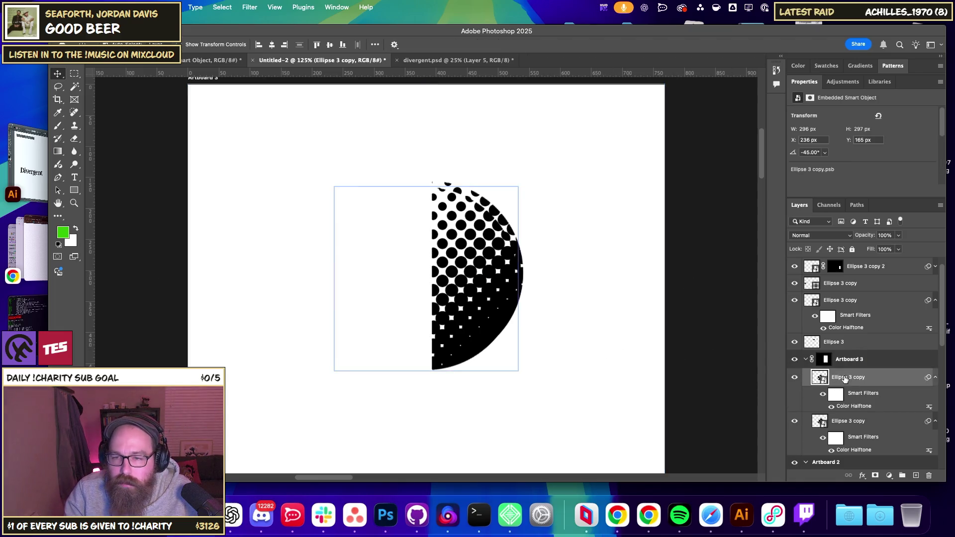
{"action": "key", "text": "ctrl+shift+z"}
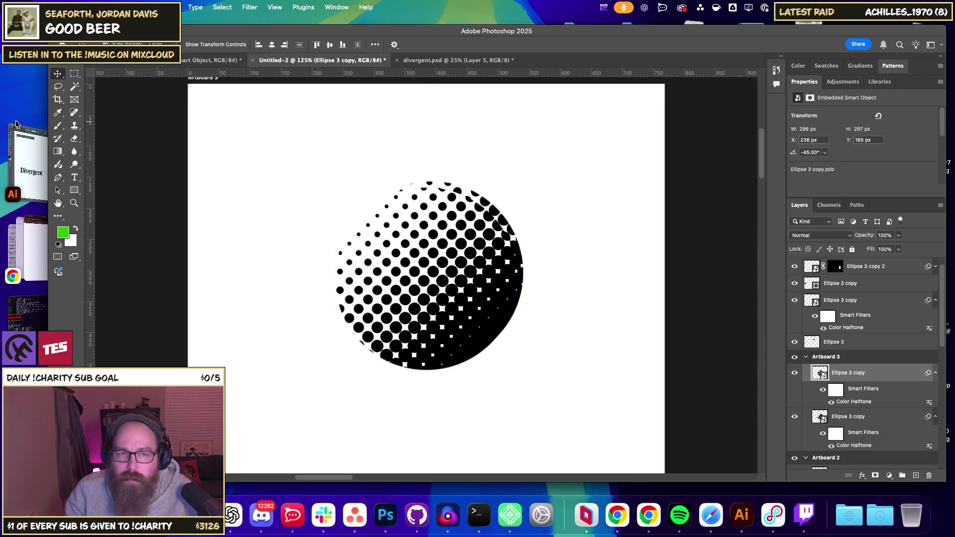
{"action": "left_click", "coordinate": [75, 74]}
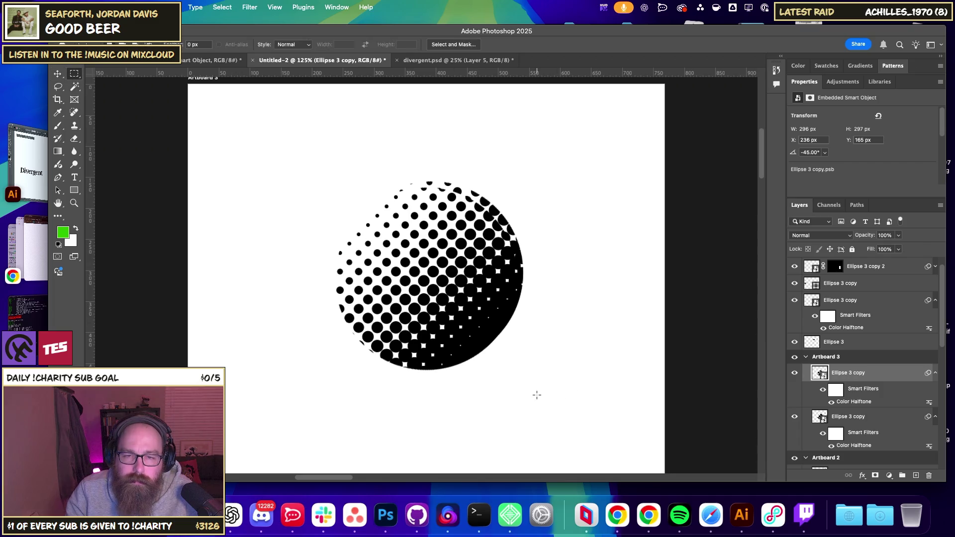
Marquee the circle's right half and mask the upper Ellipse 3 copy to it.
{"action": "left_click_drag", "start_coordinate": [407, 155], "coordinate": [428, 150]}
{"action": "left_click_drag", "start_coordinate": [434, 154], "coordinate": [427, 158]}
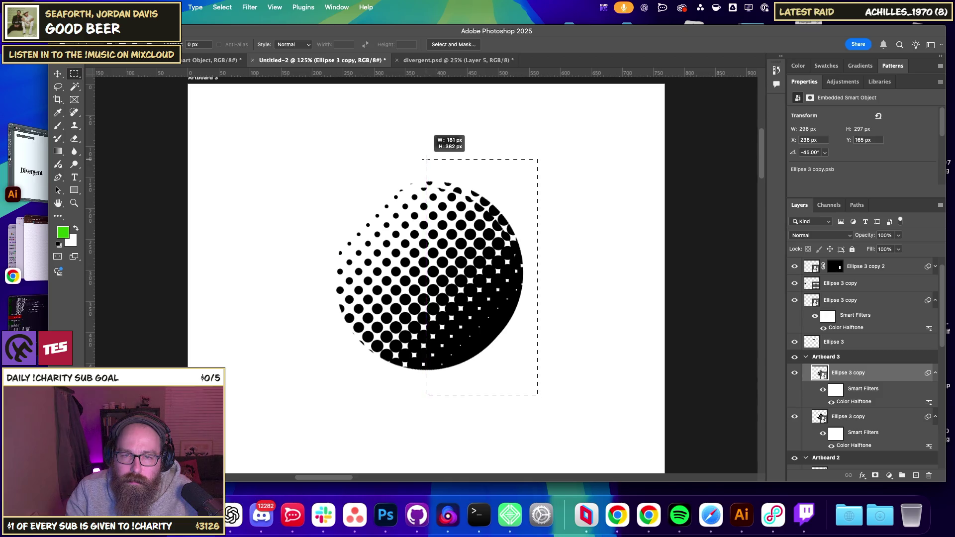
{"action": "left_click_drag", "start_coordinate": [427, 157], "coordinate": [426, 159]}
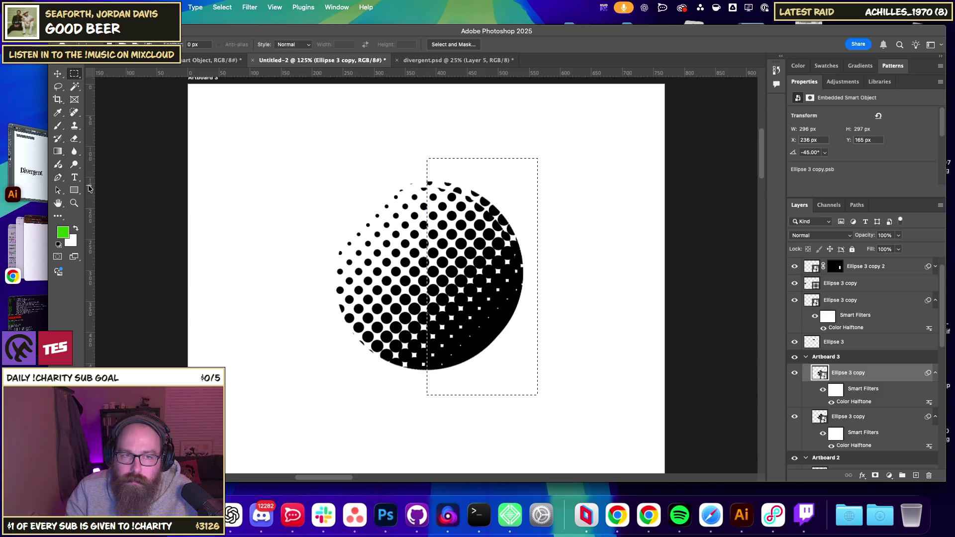
{"action": "left_click", "coordinate": [280, 252]}
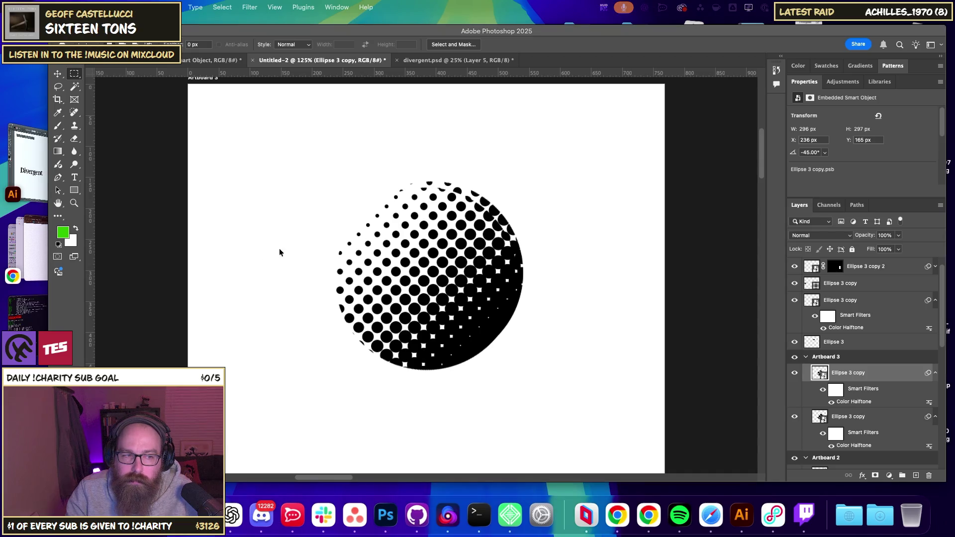
{"action": "key", "text": "ctrl+z"}
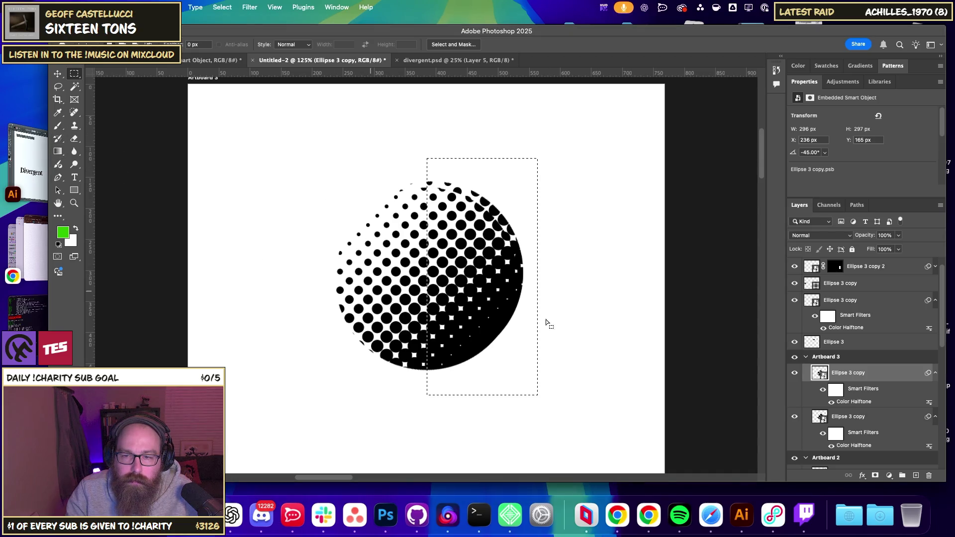
{"action": "left_click", "coordinate": [875, 475]}
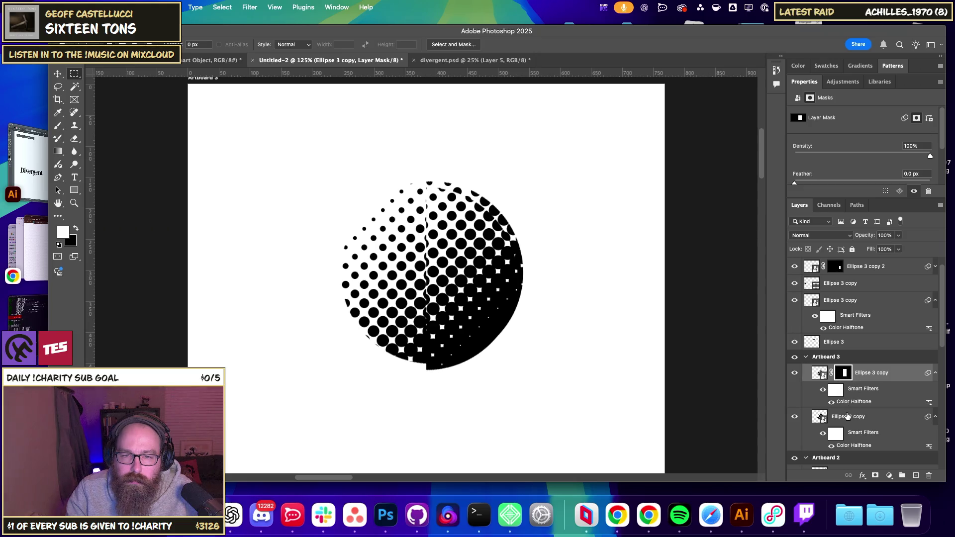
Align the upper and lower Ellipse 3 copies into one circle with the Move tool.
{"action": "left_click", "coordinate": [855, 415]}
{"action": "left_click", "coordinate": [848, 372], "text": "shift"}
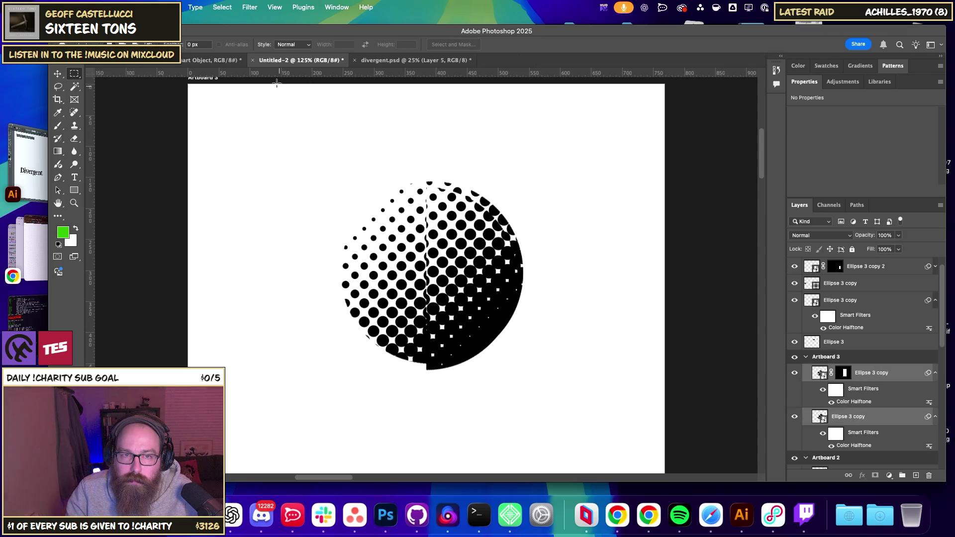
{"action": "key", "text": "v"}
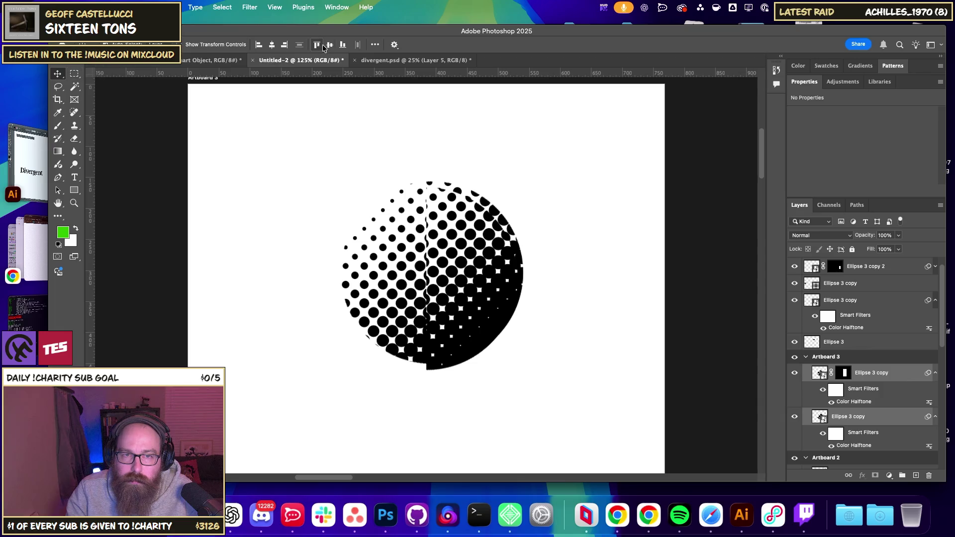
{"action": "left_click", "coordinate": [298, 45]}
{"action": "left_click", "coordinate": [272, 45]}
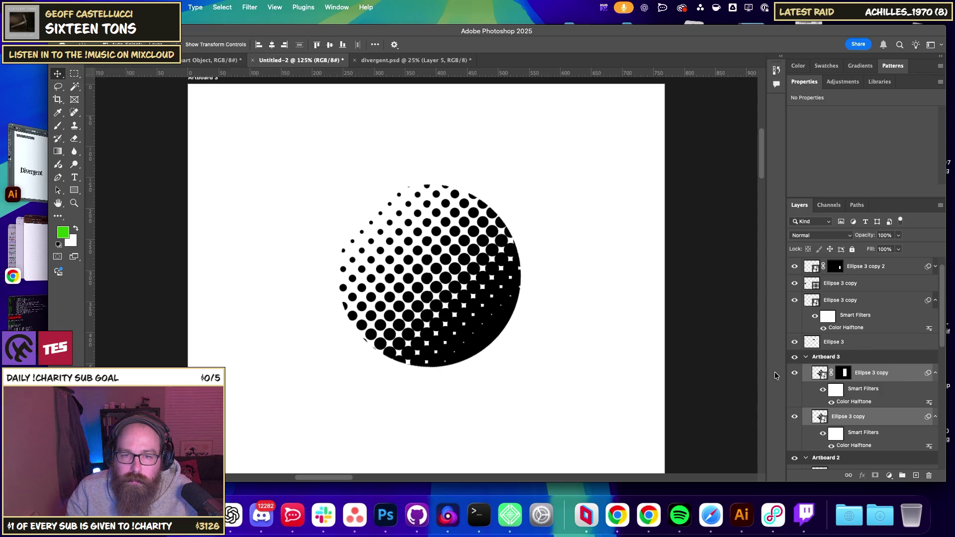
{"action": "left_click", "coordinate": [867, 419]}
Rotate the lower Ellipse 3 copy to 90°, accepting the Smart Filters warning.
{"action": "left_click", "coordinate": [845, 377]}
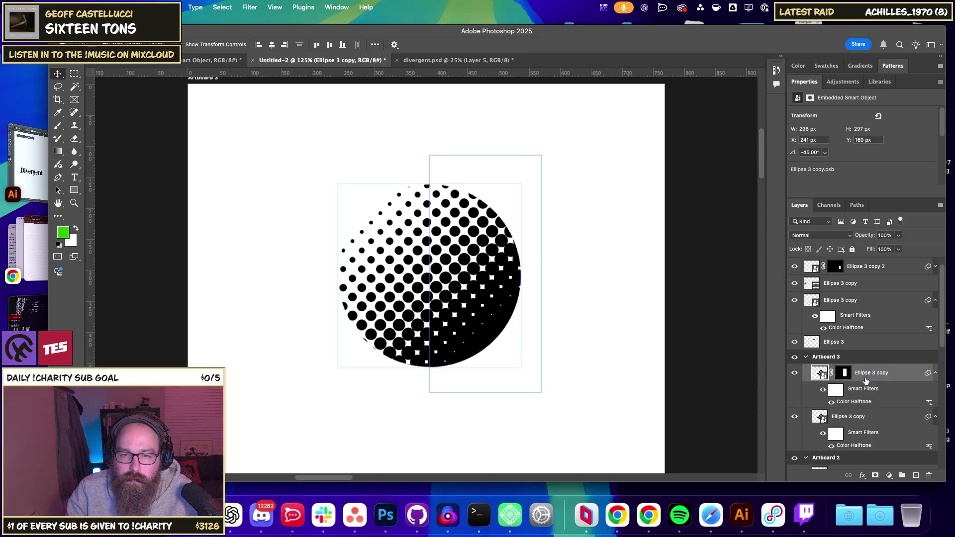
{"action": "left_click", "coordinate": [843, 429]}
{"action": "key", "text": "ctrl+t"}
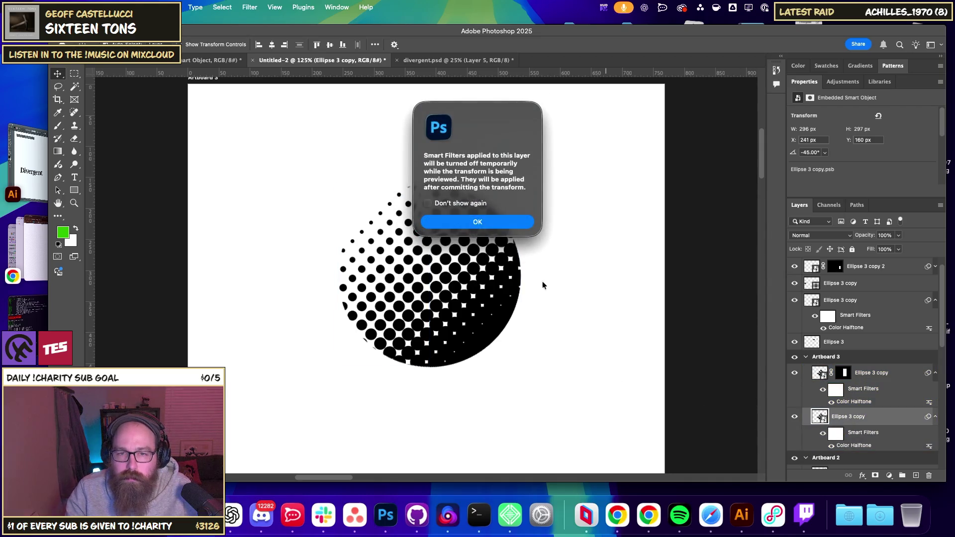
{"action": "left_click", "coordinate": [477, 222]}
{"action": "mouse_move", "coordinate": [537, 386]}
{"action": "left_mouse_down"}
{"action": "mouse_move", "coordinate": [257, 336]}
{"action": "mouse_move", "coordinate": [271, 264]}
{"action": "left_mouse_up"}
{"action": "key", "text": "Return"}
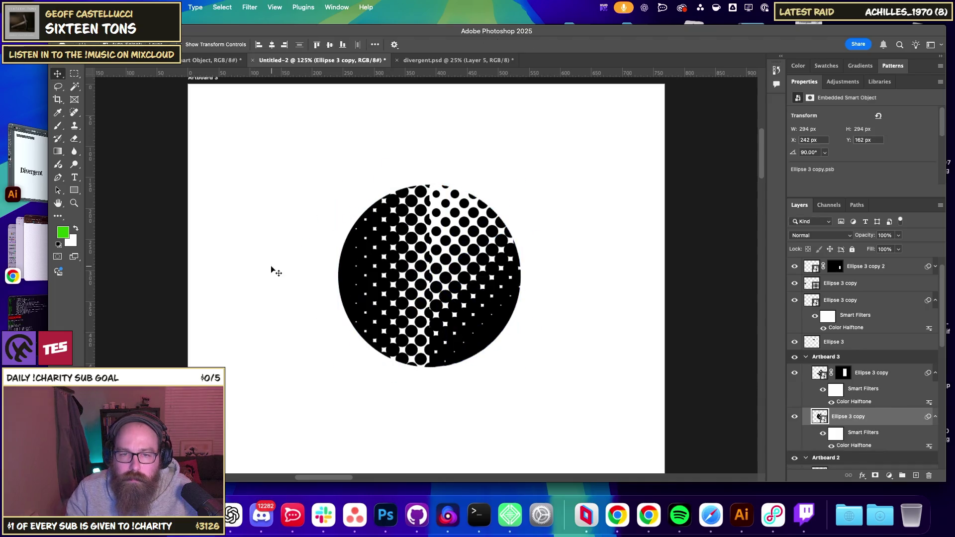
Rotate the lower copy further to 135° and zoom out to all artboards.
{"action": "key", "text": "ctrl+t"}
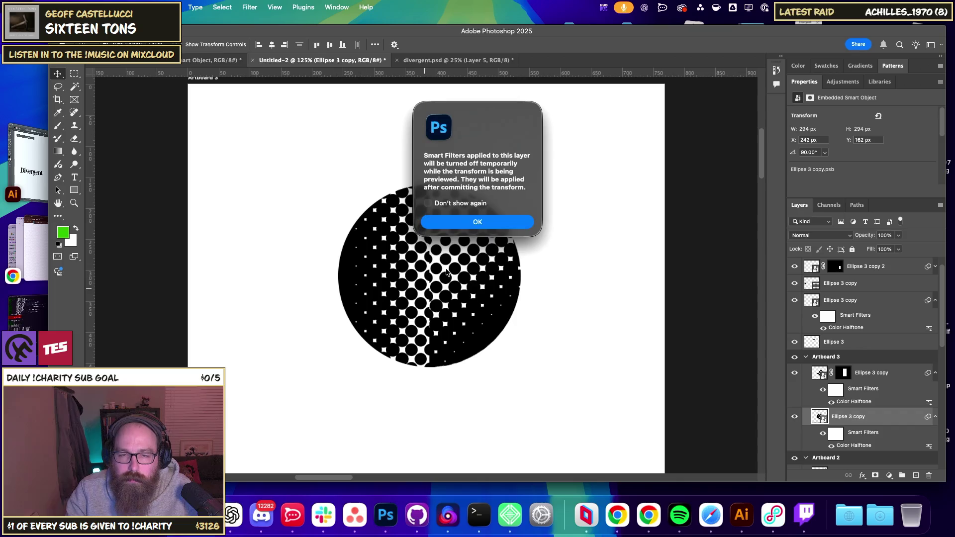
{"action": "left_click", "coordinate": [473, 222]}
{"action": "left_click_drag", "start_coordinate": [315, 352], "coordinate": [268, 263]}
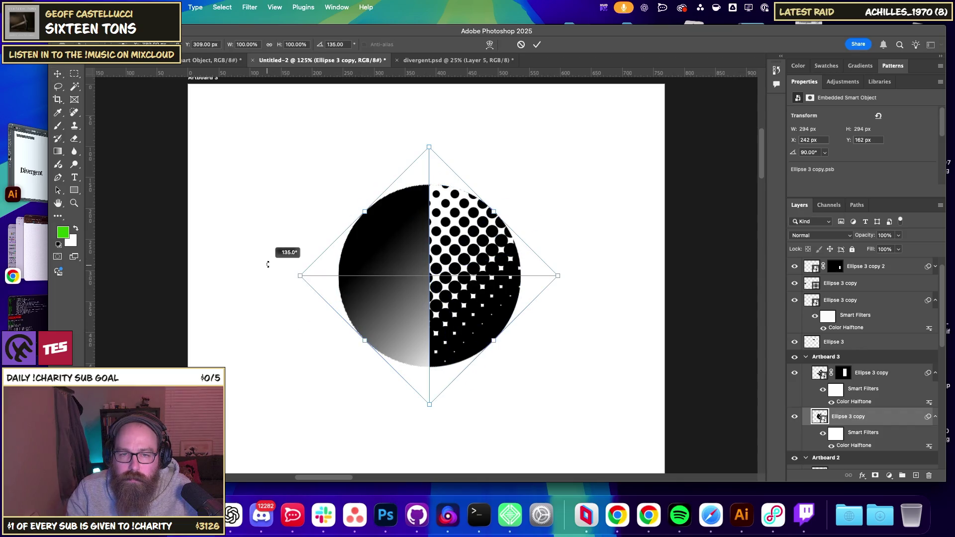
{"action": "key", "text": "Return"}
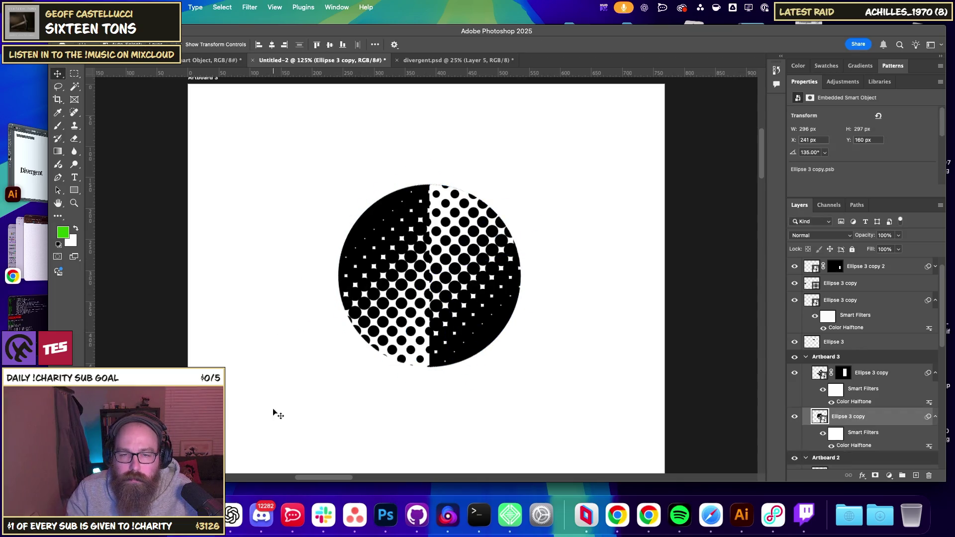
{"action": "key", "text": "ctrl+minus"}
{"action": "key", "text": "ctrl+minus"}
{"action": "key", "text": "ctrl+minus"}
{"action": "key", "text": "ctrl+minus"}
{"action": "key", "text": "ctrl+minus"}
{"action": "key", "text": "ctrl+minus"}
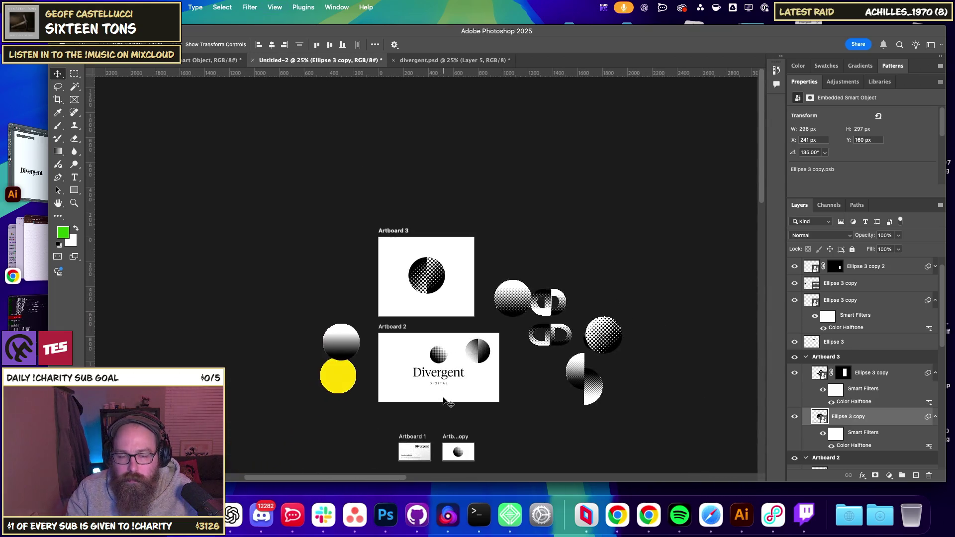
{"action": "key", "text": "ctrl+plus"}
{"action": "key", "text": "ctrl+plus"}
{"action": "key", "text": "ctrl+plus"}
{"action": "key", "text": "ctrl+minus"}
{"action": "key", "text": "ctrl+minus"}
{"action": "key", "text": "ctrl+minus"}
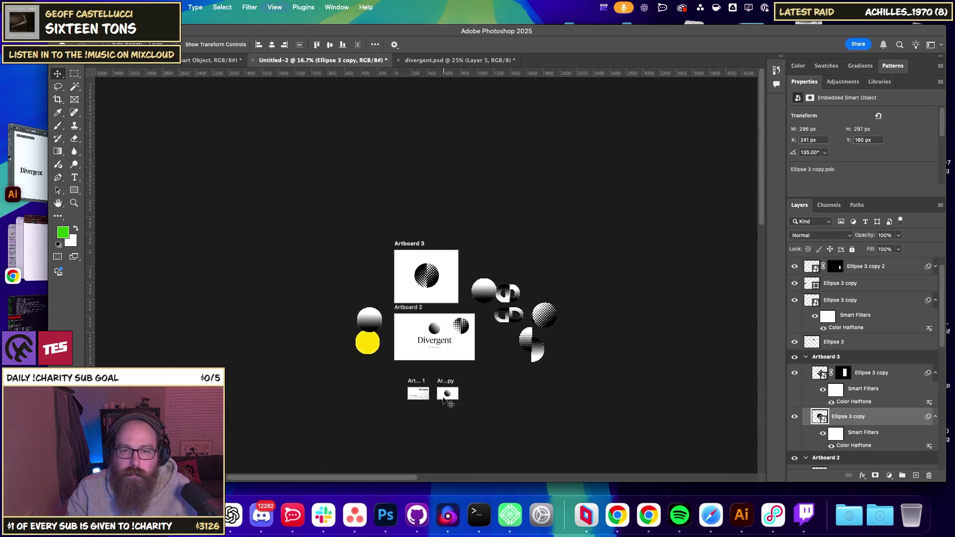
{"action": "key", "text": "ctrl+plus"}
{"action": "key", "text": "ctrl+plus"}
{"action": "key", "text": "ctrl+plus"}
{"action": "key", "text": "ctrl+plus"}
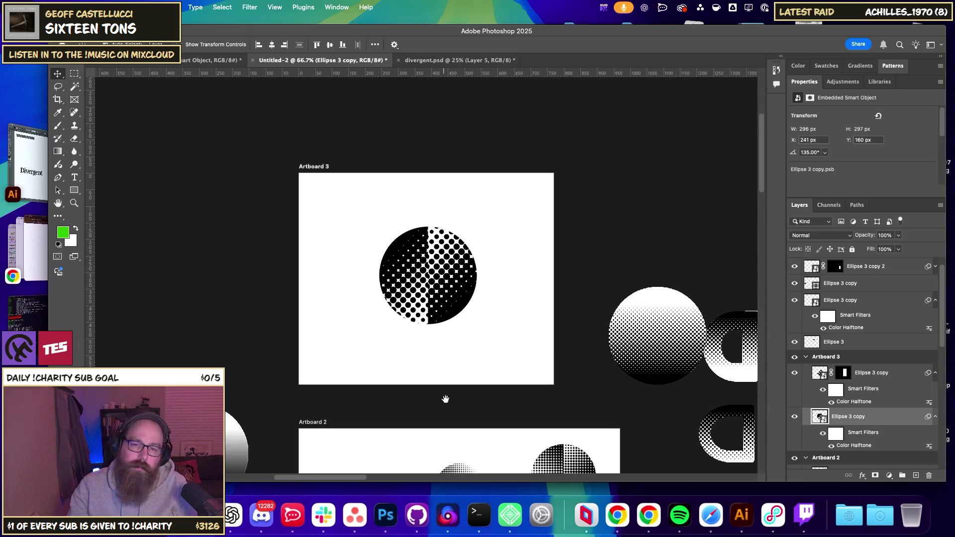
{"action": "left_click_drag", "start_coordinate": [443, 400], "coordinate": [436, 275]}
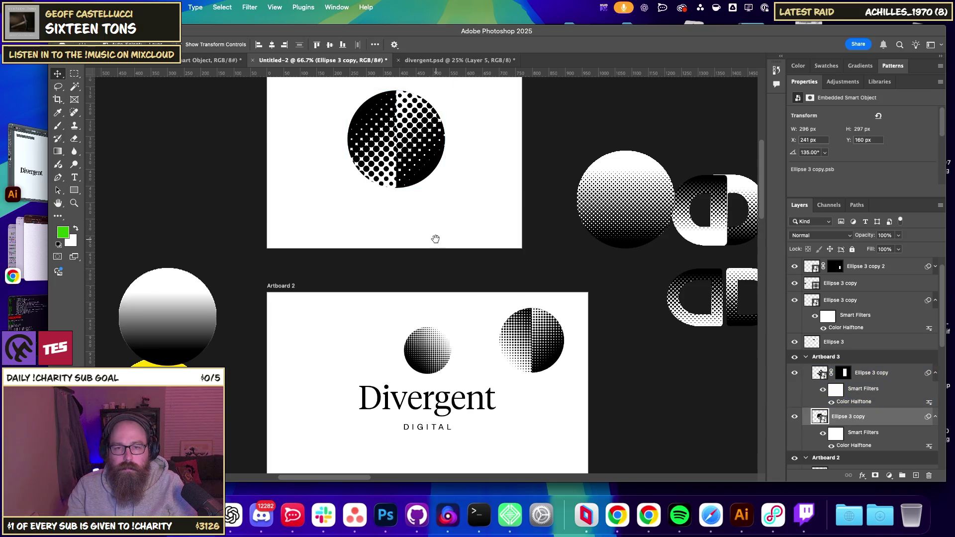
{"action": "left_click_drag", "start_coordinate": [435, 237], "coordinate": [457, 296]}
{"action": "key", "text": "ctrl+minus"}
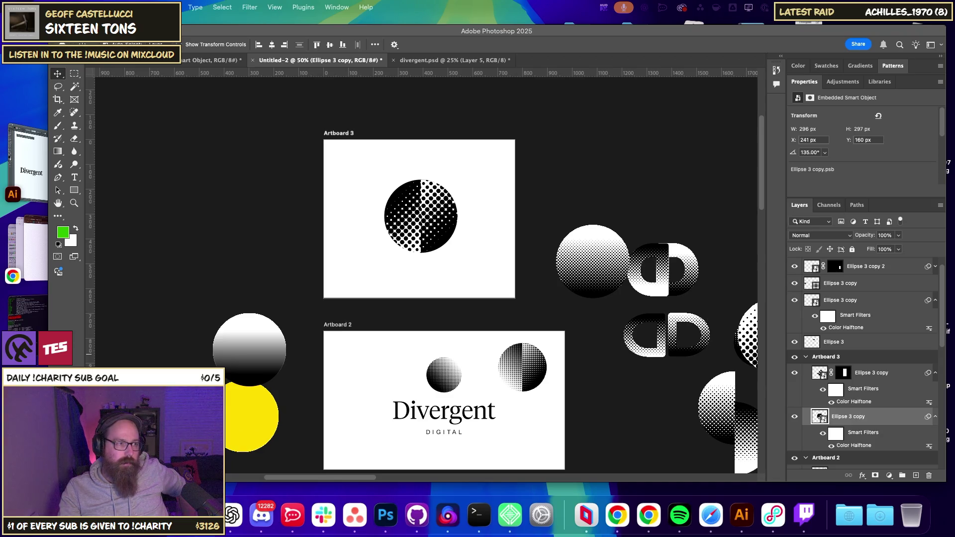
{"action": "key", "text": "super+Tab"}
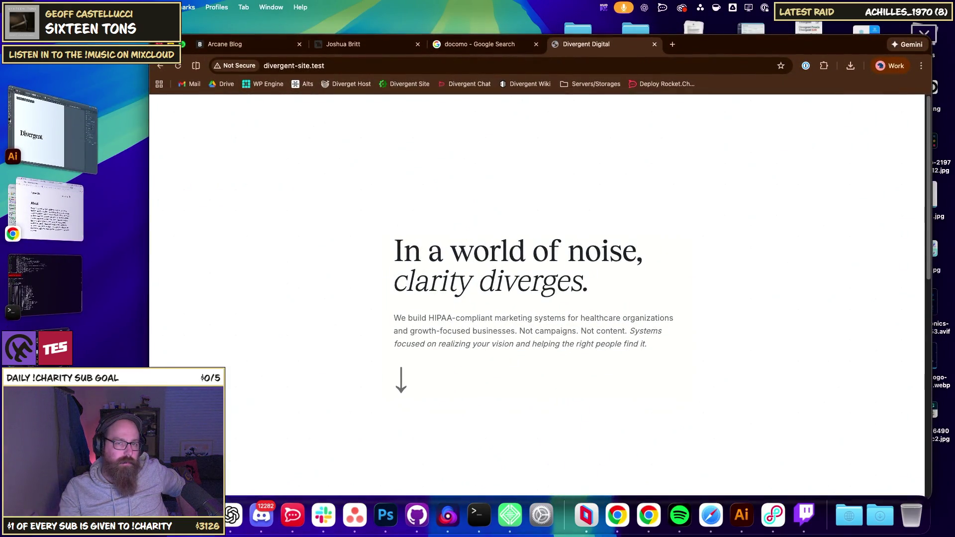
{"action": "left_click", "coordinate": [81, 355]}
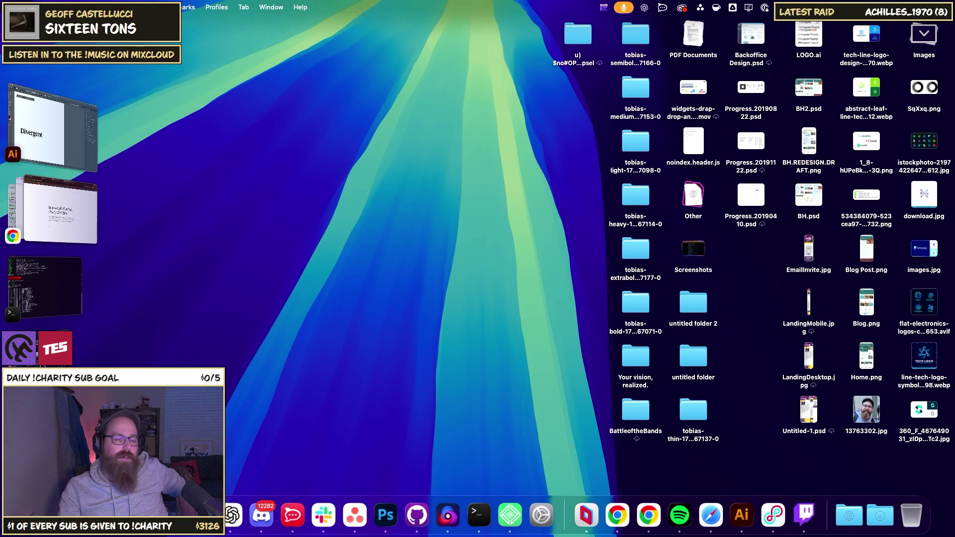
{"action": "key", "text": "super+Tab"}
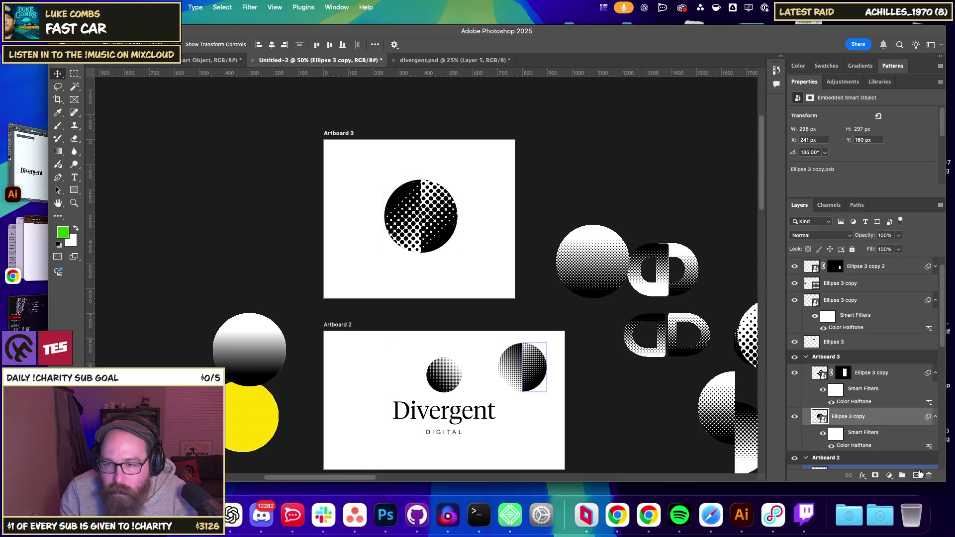
Merge the lower Ellipse 3 copy into a new empty pixel layer, Layer 3.
{"action": "left_click", "coordinate": [916, 475]}
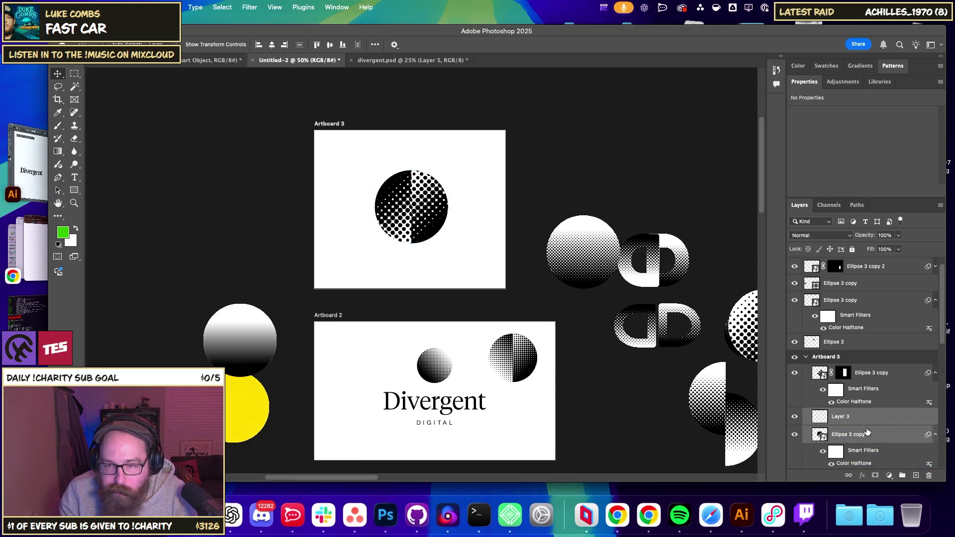
{"action": "left_click", "coordinate": [866, 433]}
{"action": "left_click", "coordinate": [843, 417], "text": "shift"}
{"action": "key", "text": "ctrl+e"}
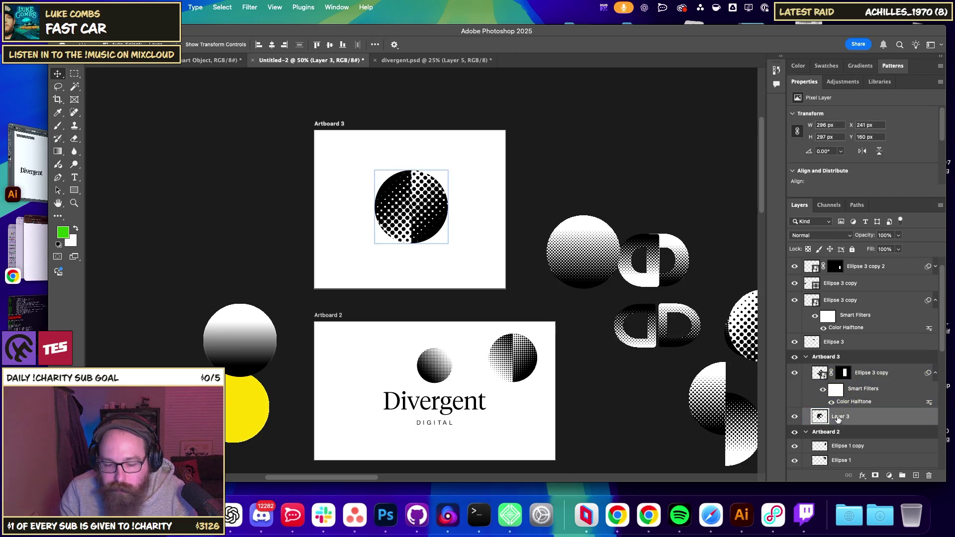
Rotate Layer 3 twice within the Artboard 3 circle, ending at 30°.
{"action": "key", "text": "ctrl+t"}
{"action": "mouse_move", "coordinate": [477, 277]}
{"action": "left_mouse_down"}
{"action": "mouse_move", "coordinate": [458, 298]}
{"action": "mouse_move", "coordinate": [530, 212]}
{"action": "left_mouse_up"}
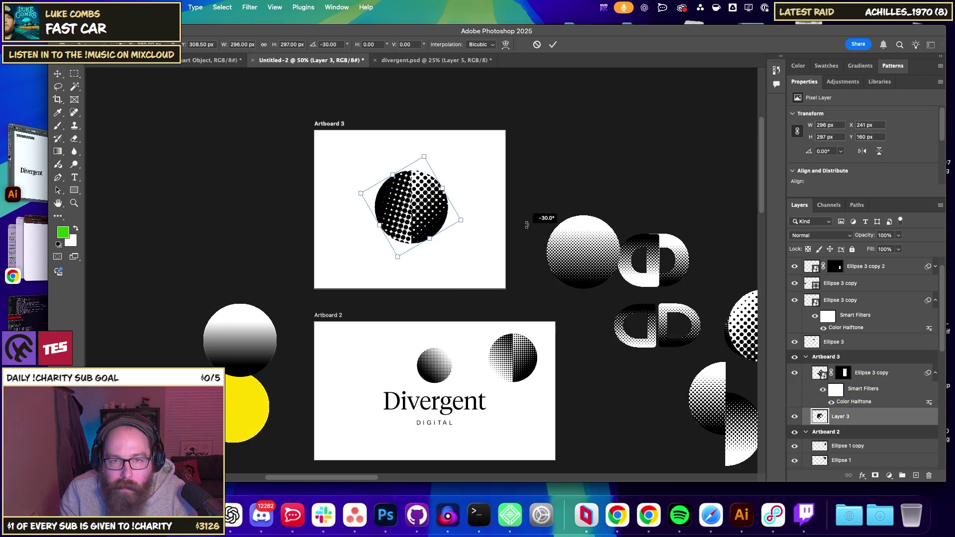
{"action": "key", "text": "Return"}
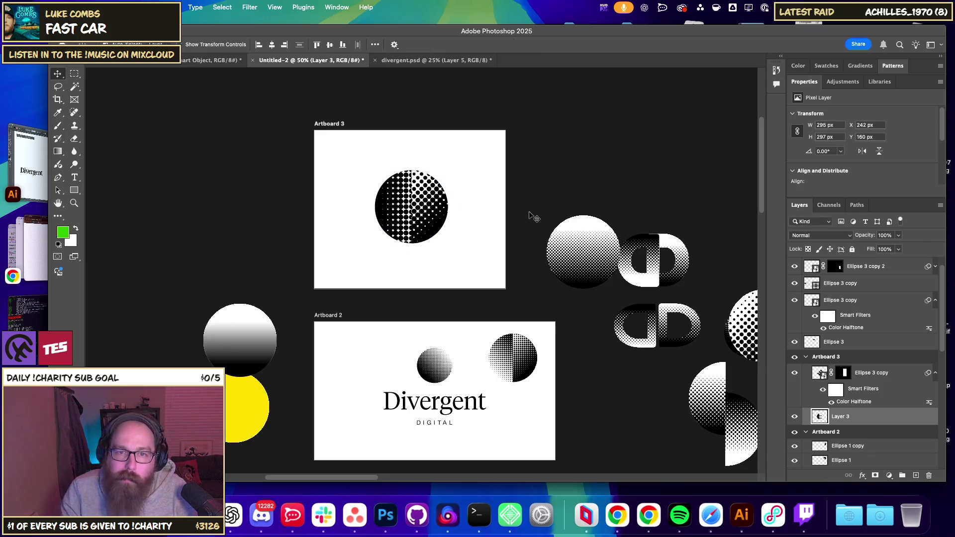
{"action": "key", "text": "ctrl+t"}
{"action": "left_click_drag", "start_coordinate": [497, 241], "coordinate": [428, 305]}
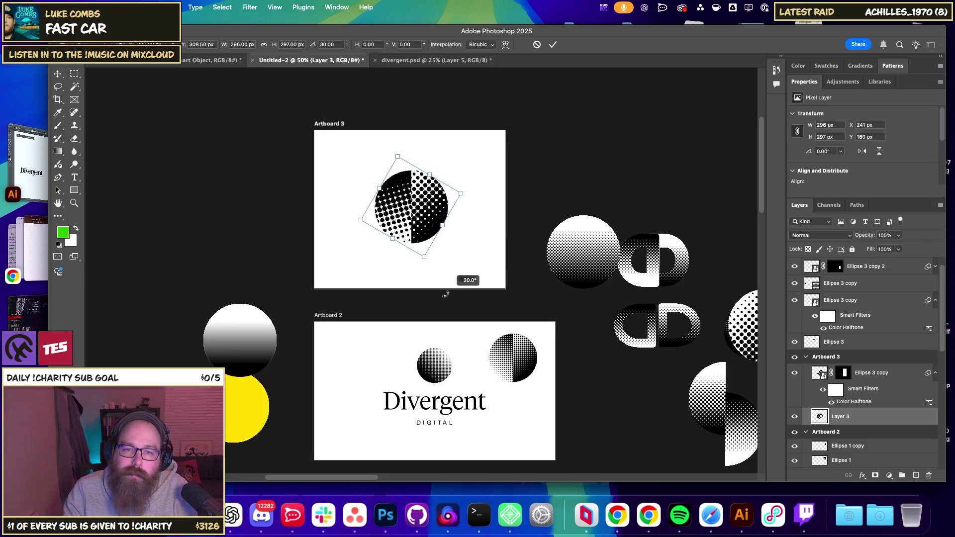
{"action": "key", "text": "Return"}
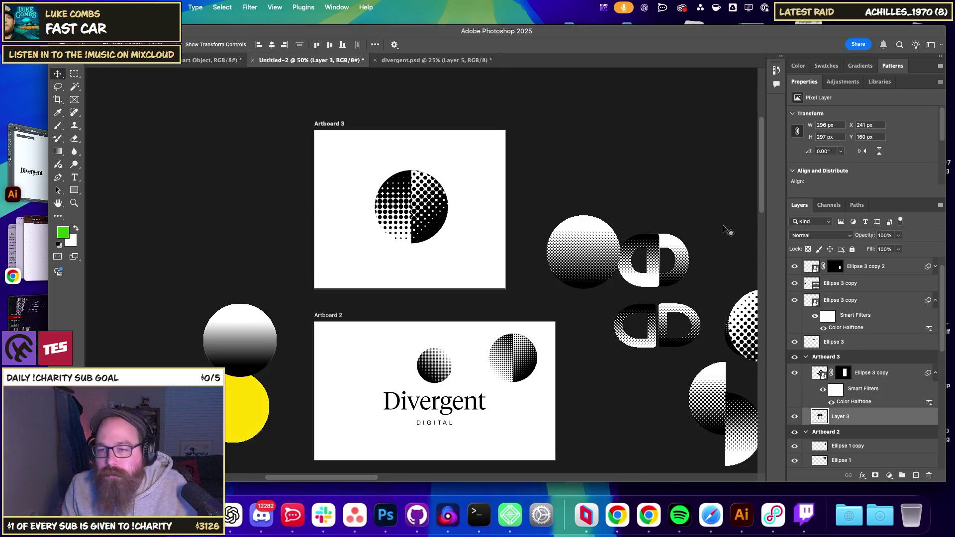
Search the system for 'chat', then dismiss the search bar.
{"action": "key", "text": "super+space"}
{"action": "type", "text": "chat"}
{"action": "key", "text": "Escape"}
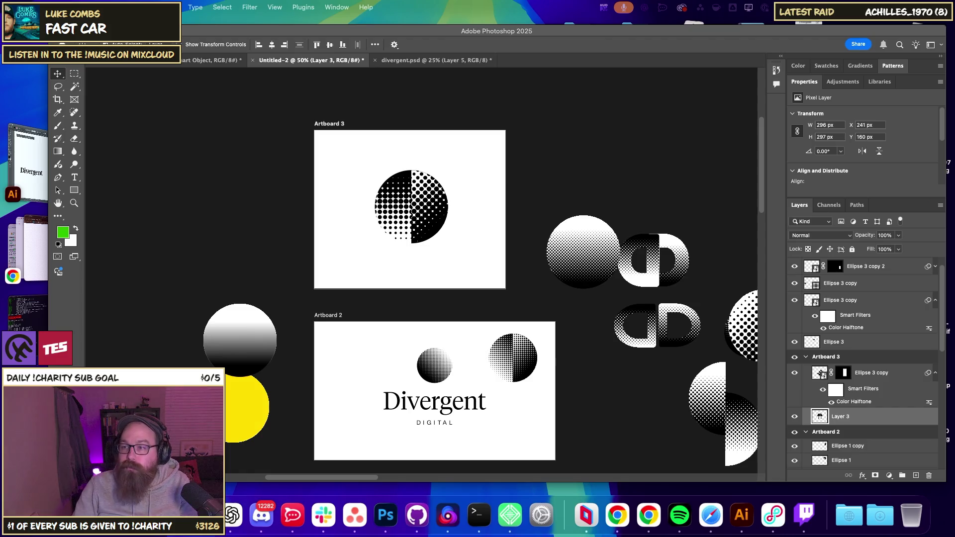
{"action": "key", "text": "super+minus"}
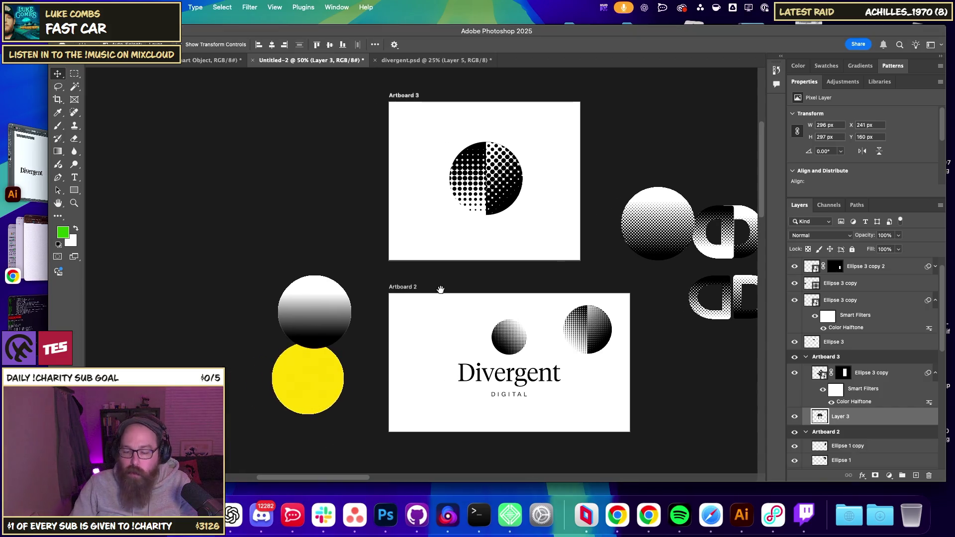
Draw a new Artboard 4 on the empty canvas with the Artboard Tool.
{"action": "scroll", "coordinate": [348, 249], "scroll_direction": "left", "scroll_amount": 5}
{"action": "key", "text": "super+minus"}
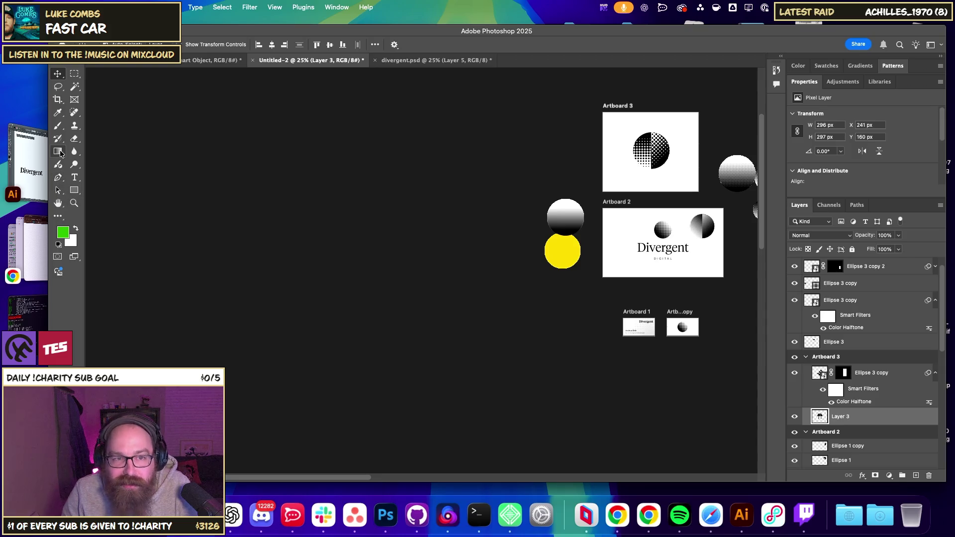
{"action": "right_click", "coordinate": [58, 73]}
{"action": "left_click", "coordinate": [106, 82]}
{"action": "left_click_drag", "start_coordinate": [187, 146], "coordinate": [390, 382]}
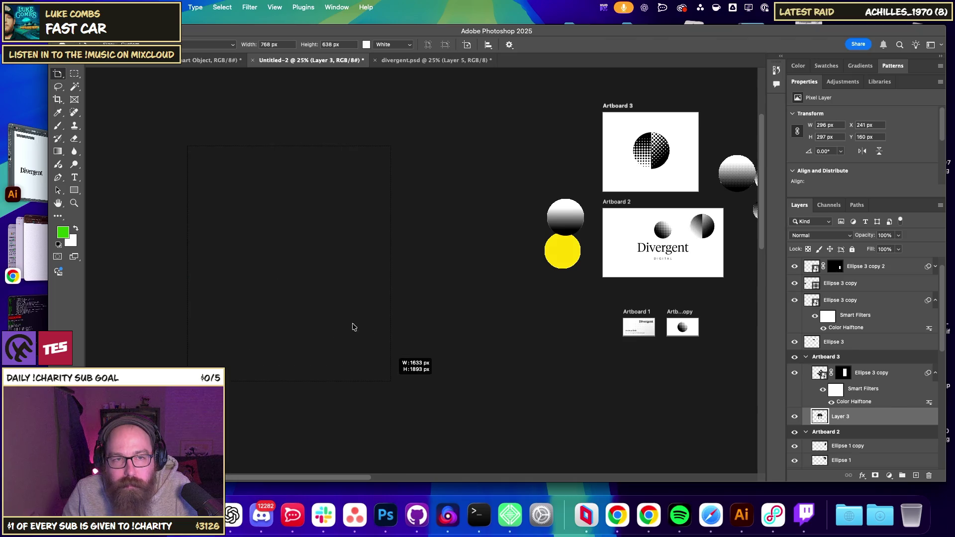
{"action": "right_click", "coordinate": [58, 74]}
{"action": "left_click", "coordinate": [99, 73]}
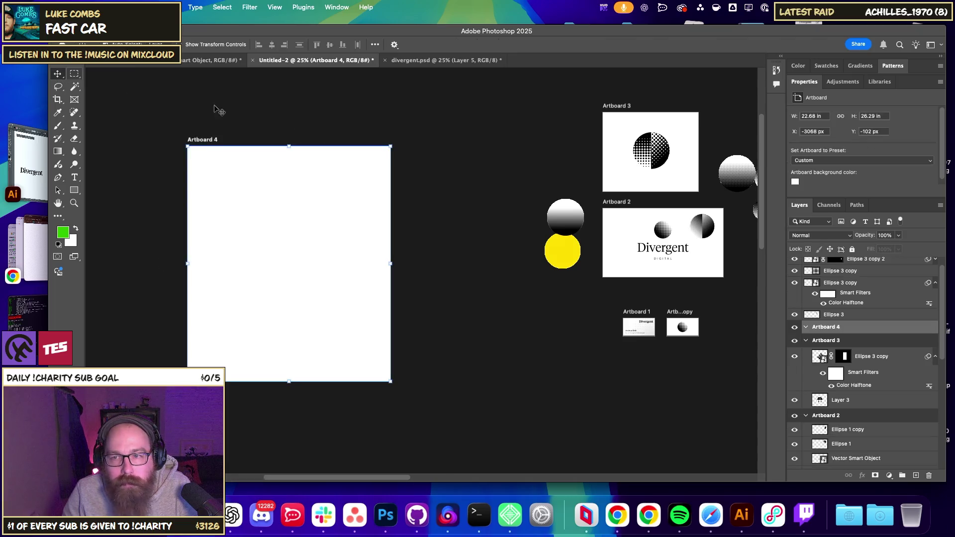
Size Artboard 4 to width 8.5 in and height 11 in.
{"action": "left_click", "coordinate": [811, 117]}
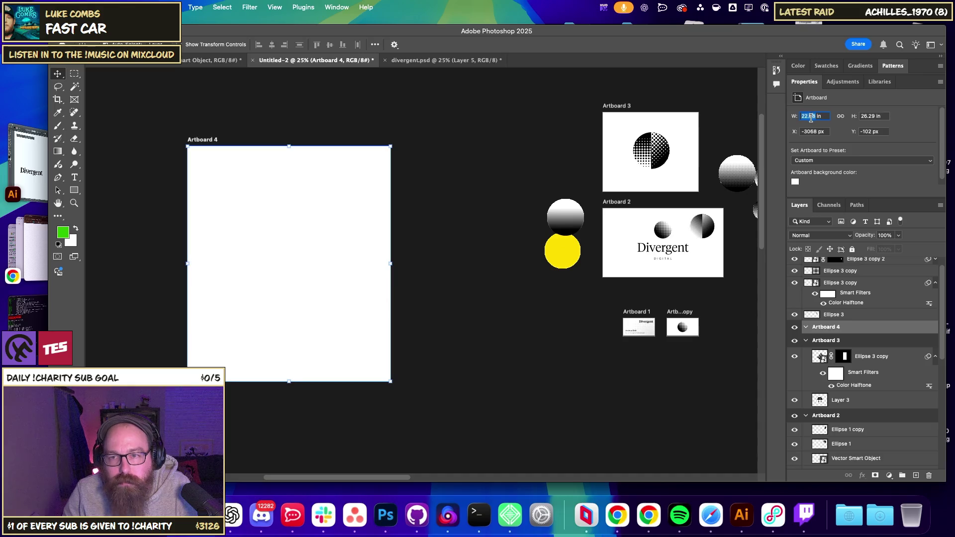
{"action": "type", "text": "8.5"}
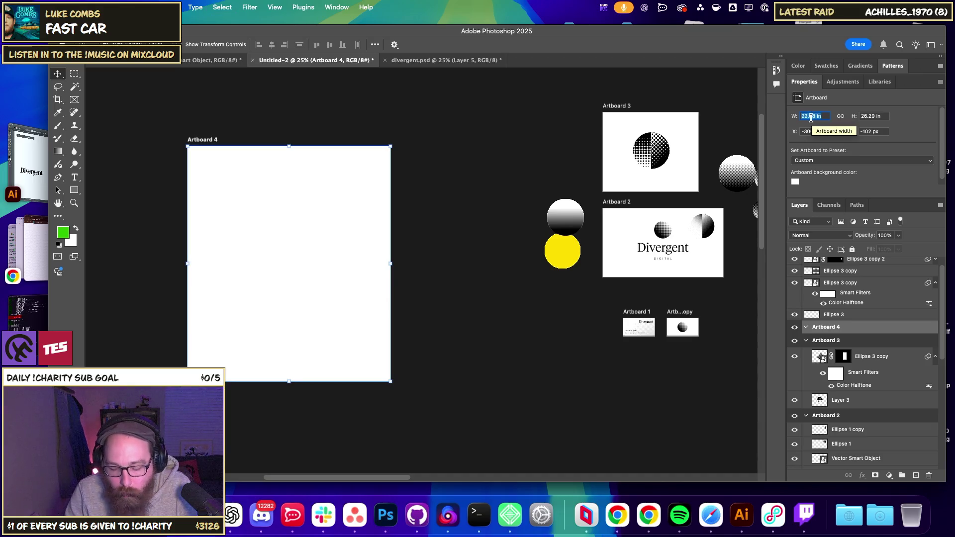
{"action": "key", "text": "Return"}
{"action": "key", "text": "shift+v"}
{"action": "key", "text": "Tab"}
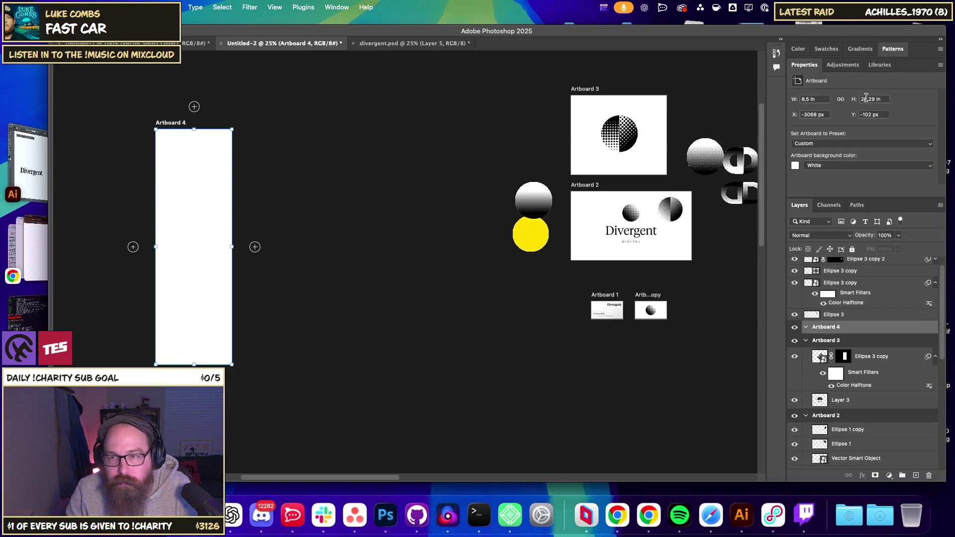
{"action": "left_click", "coordinate": [875, 99]}
{"action": "type", "text": "11"}
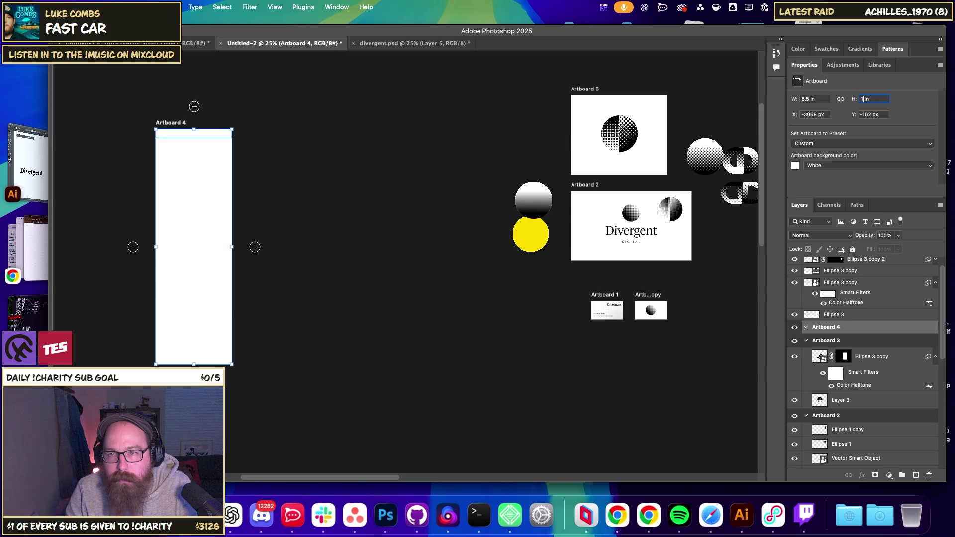
{"action": "key", "text": "Return"}
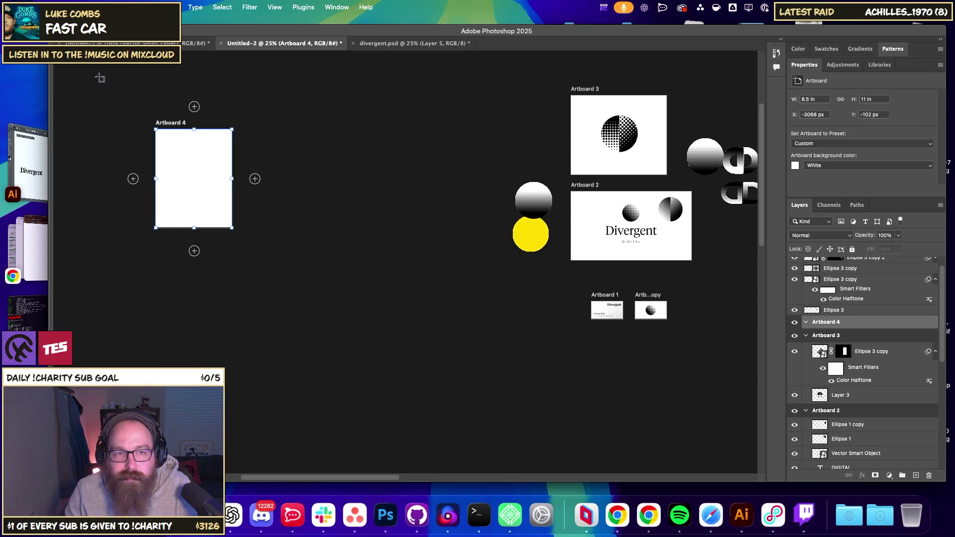
{"action": "left_click", "coordinate": [141, 71]}
{"action": "scroll", "coordinate": [397, 199], "scroll_direction": "left", "scroll_amount": 10}
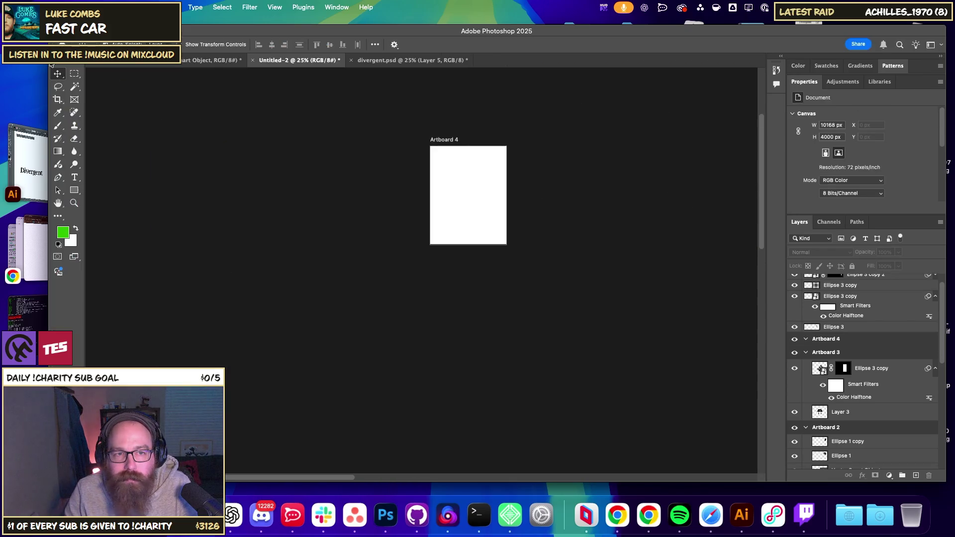
{"action": "key", "text": "Tab"}
{"action": "scroll", "coordinate": [474, 196], "scroll_direction": "up", "scroll_amount": 3}
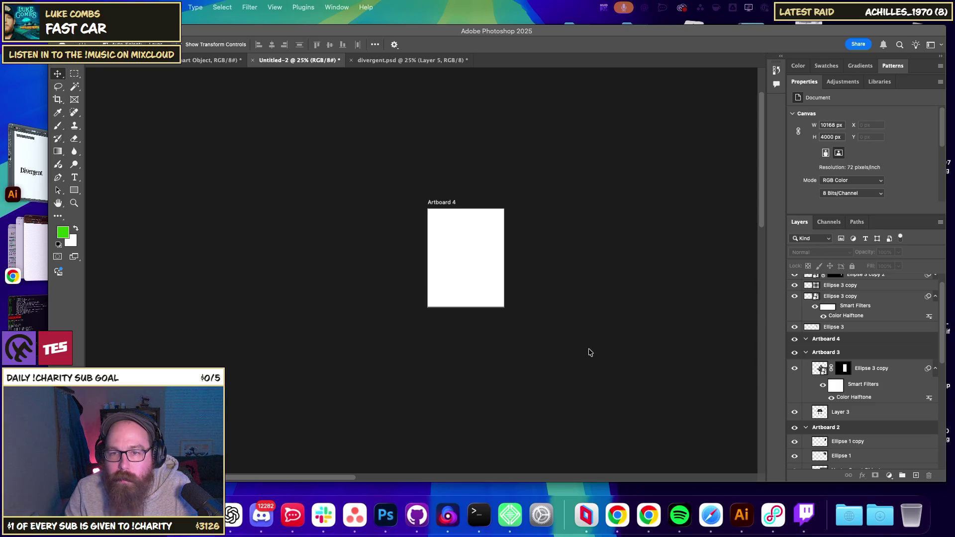
Paste the river-delta photo onto Artboard 4 and scale it to 612 × 918 px.
{"action": "key", "text": "super+v"}
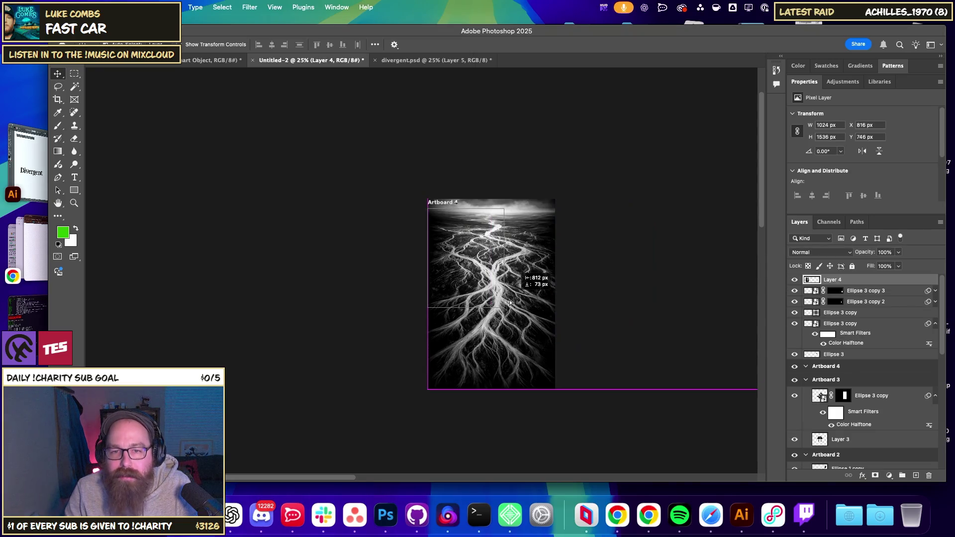
{"action": "left_click_drag", "start_coordinate": [622, 294], "coordinate": [508, 297]}
{"action": "key", "text": "super+equal"}
{"action": "left_click_drag", "start_coordinate": [338, 274], "coordinate": [656, 294]}
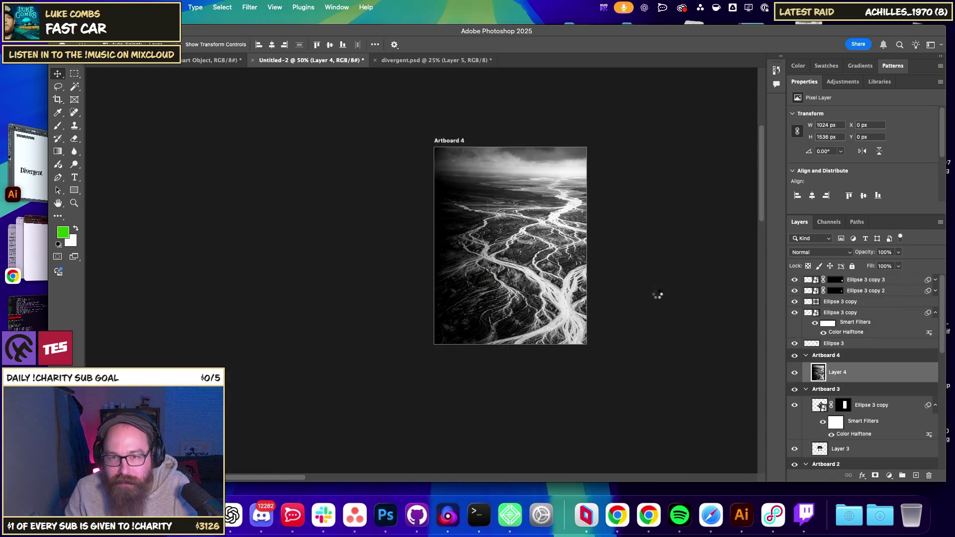
{"action": "key", "text": "super+t"}
{"action": "mouse_move", "coordinate": [693, 340]}
{"action": "left_mouse_down"}
{"action": "mouse_move", "coordinate": [586, 338]}
{"action": "mouse_move", "coordinate": [539, 271]}
{"action": "left_mouse_up"}
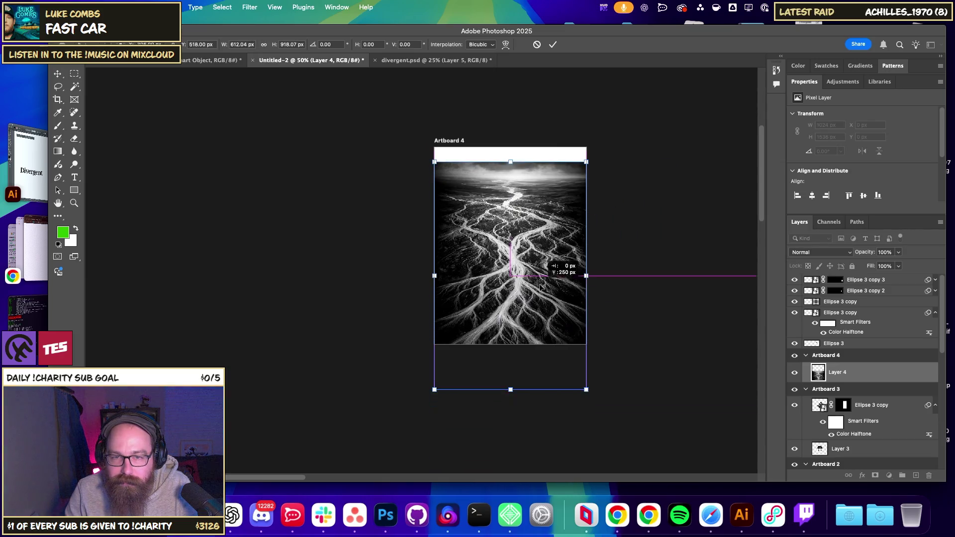
{"action": "key", "text": "Return"}
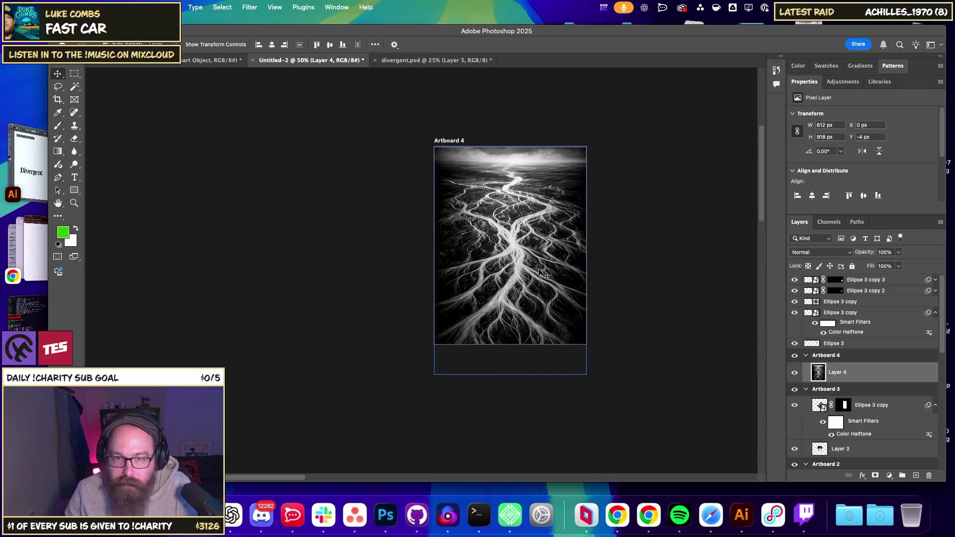
{"action": "left_click", "coordinate": [248, 7]}
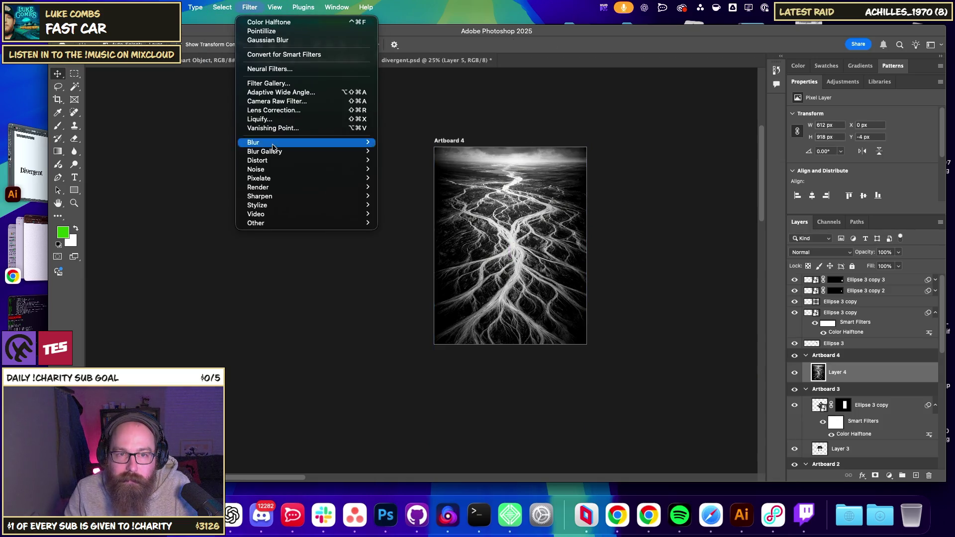
{"action": "mouse_move", "coordinate": [259, 178]}
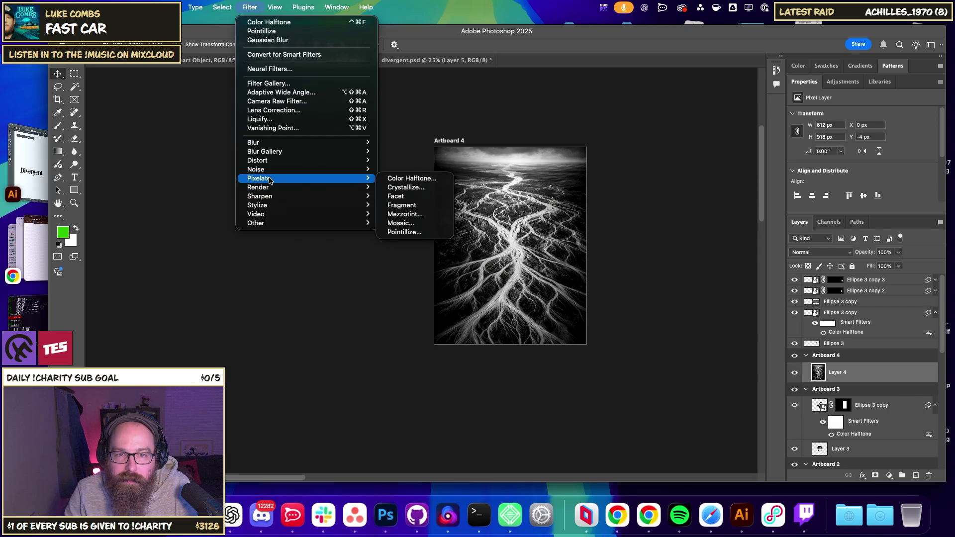
Try Color Halftone on the river photo at default settings, undoing each result.
{"action": "left_click", "coordinate": [408, 180]}
{"action": "left_click_drag", "start_coordinate": [648, 177], "coordinate": [697, 181]}
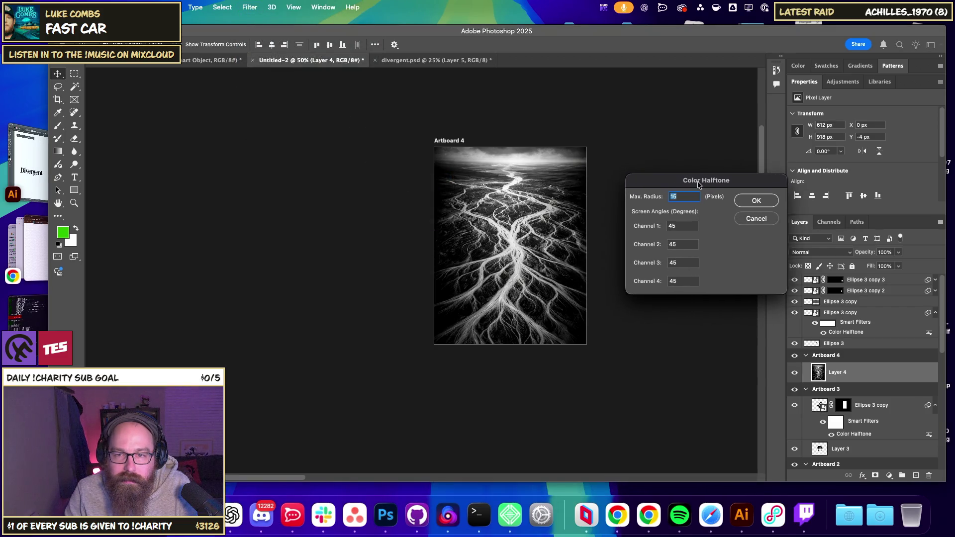
{"action": "left_click", "coordinate": [737, 196]}
{"action": "key", "text": "super+z"}
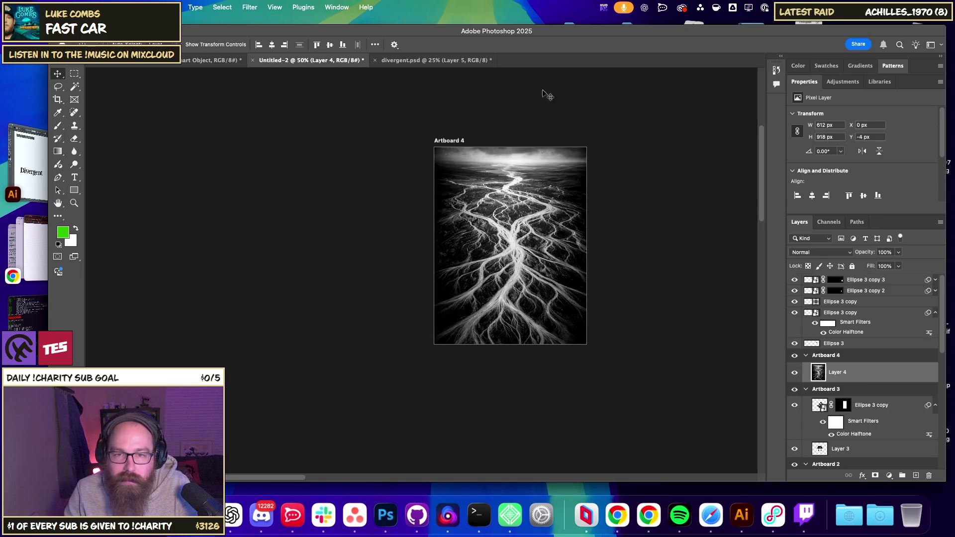
{"action": "left_click", "coordinate": [250, 7]}
{"action": "mouse_move", "coordinate": [259, 178]}
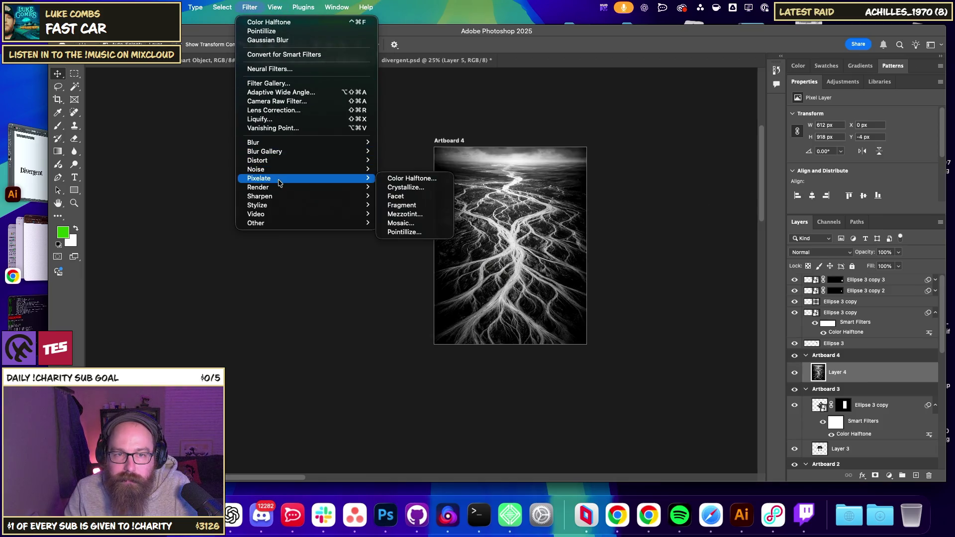
{"action": "left_click", "coordinate": [433, 178]}
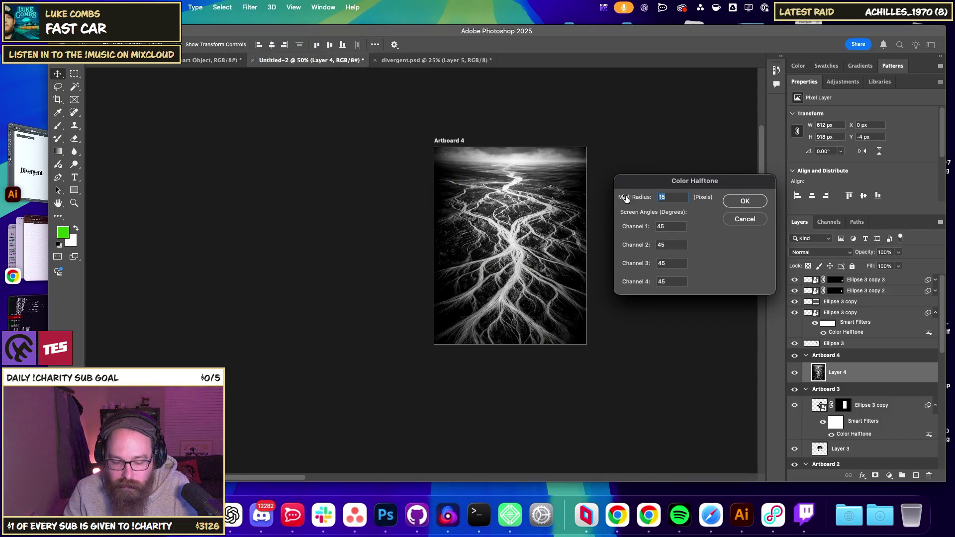
{"action": "key", "text": "Return"}
{"action": "key", "text": "super+z"}
Test Color Halftone Max. Radius values 4 and 8, undoing each.
{"action": "left_click", "coordinate": [222, 7]}
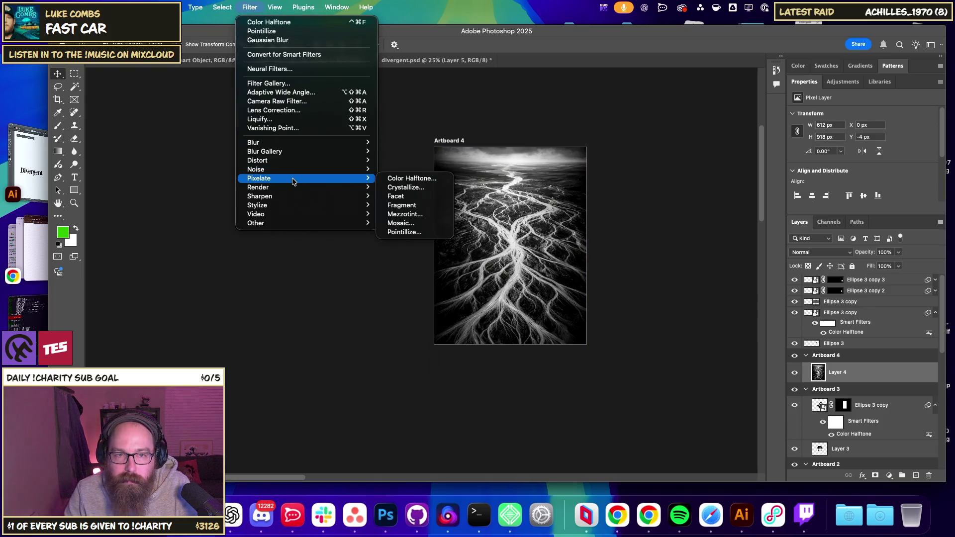
{"action": "left_click", "coordinate": [392, 178]}
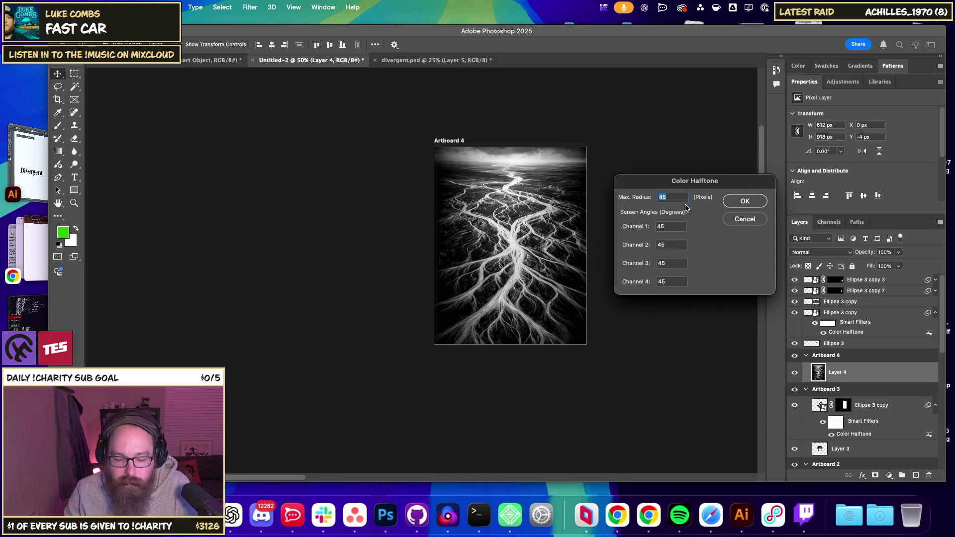
{"action": "type", "text": "4"}
{"action": "key", "text": "Return"}
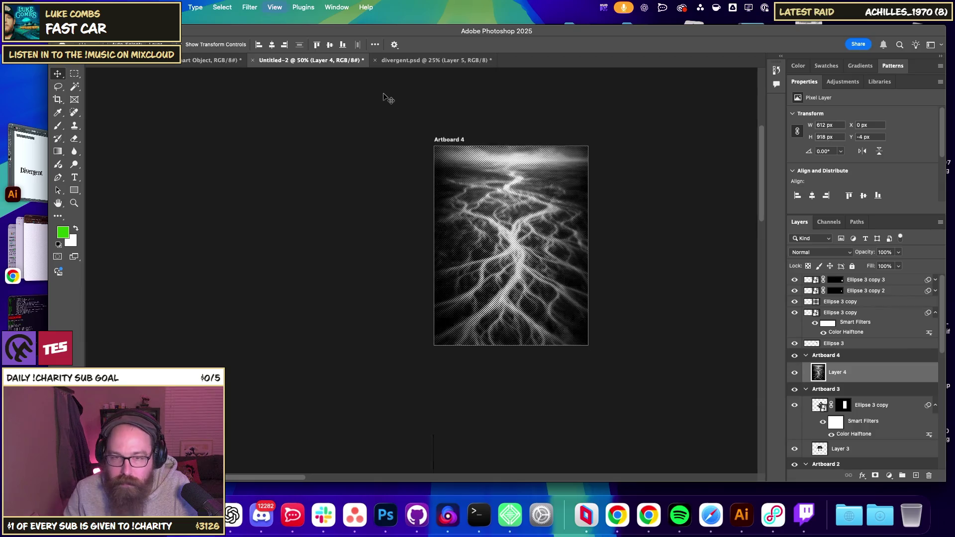
{"action": "key", "text": "super+plus"}
{"action": "key", "text": "super+z"}
{"action": "left_click", "coordinate": [222, 7]}
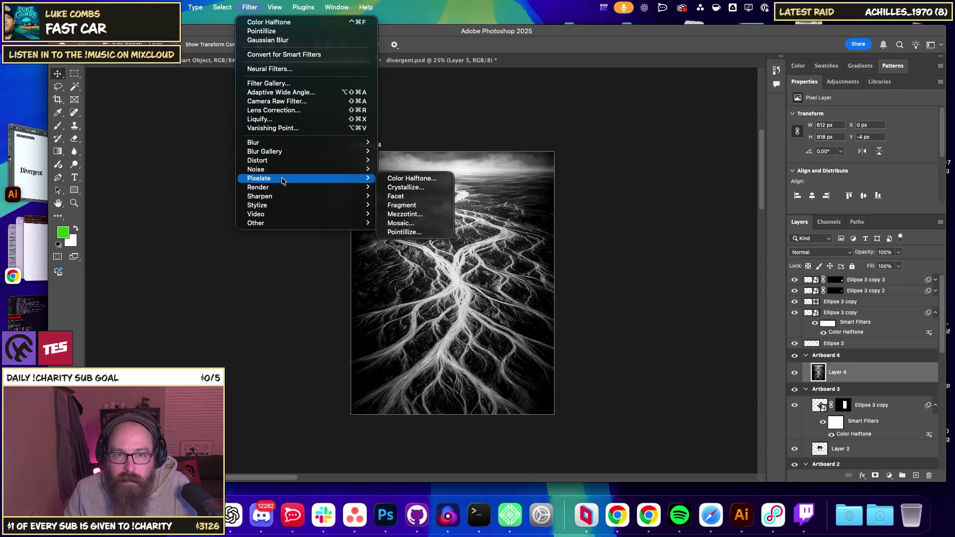
{"action": "mouse_move", "coordinate": [256, 169]}
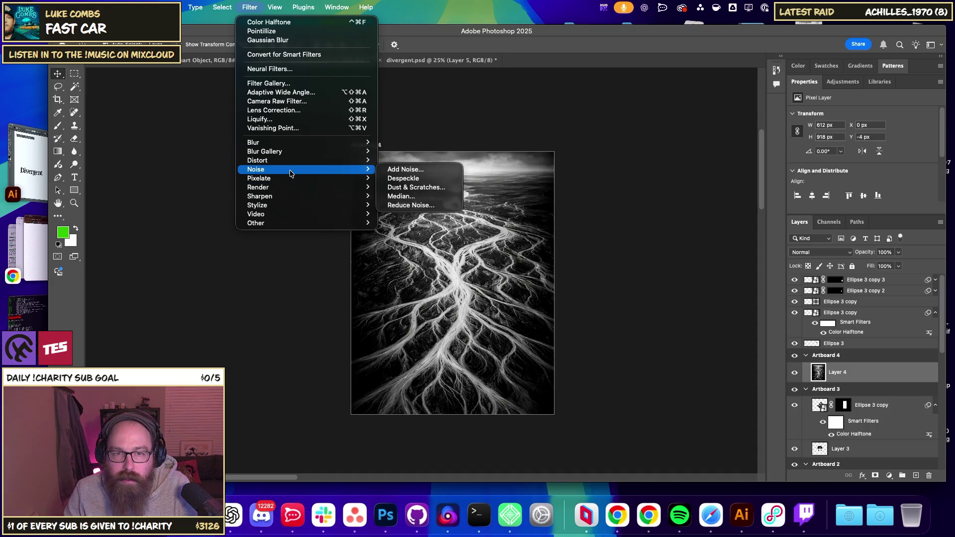
{"action": "left_click", "coordinate": [570, 239]}
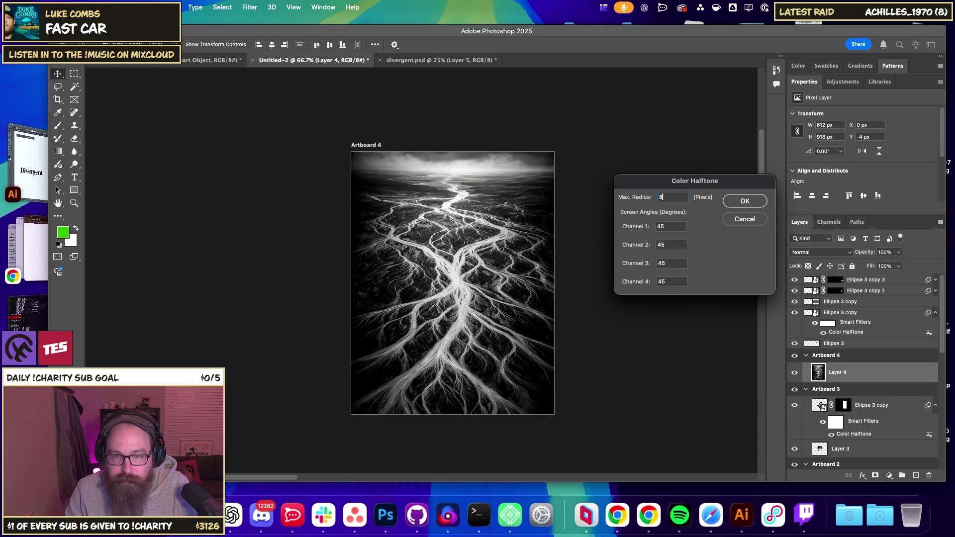
{"action": "key", "text": "Return"}
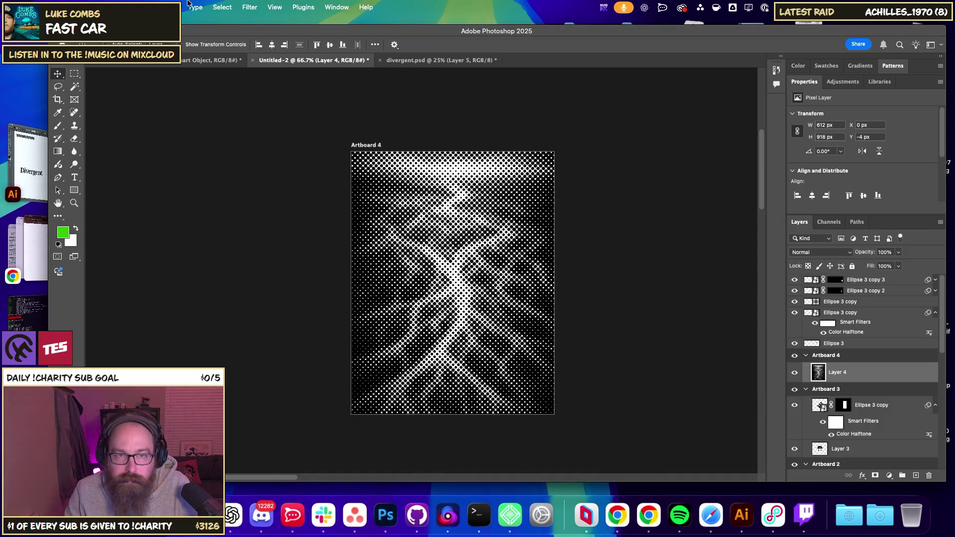
{"action": "key", "text": "super+z"}
Apply Color Halftone with Max. Radius 8 and inspect the halftoned photo.
{"action": "left_click", "coordinate": [250, 7]}
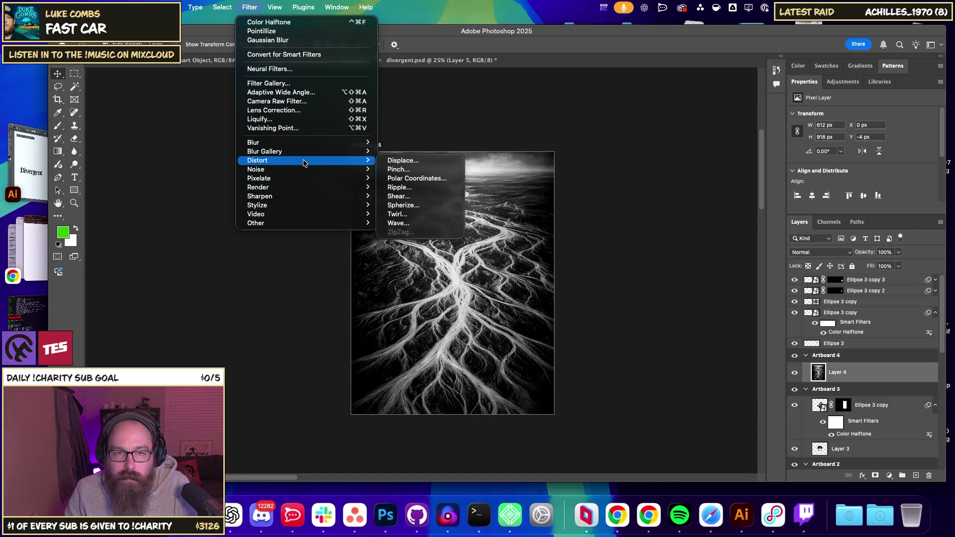
{"action": "mouse_move", "coordinate": [259, 178]}
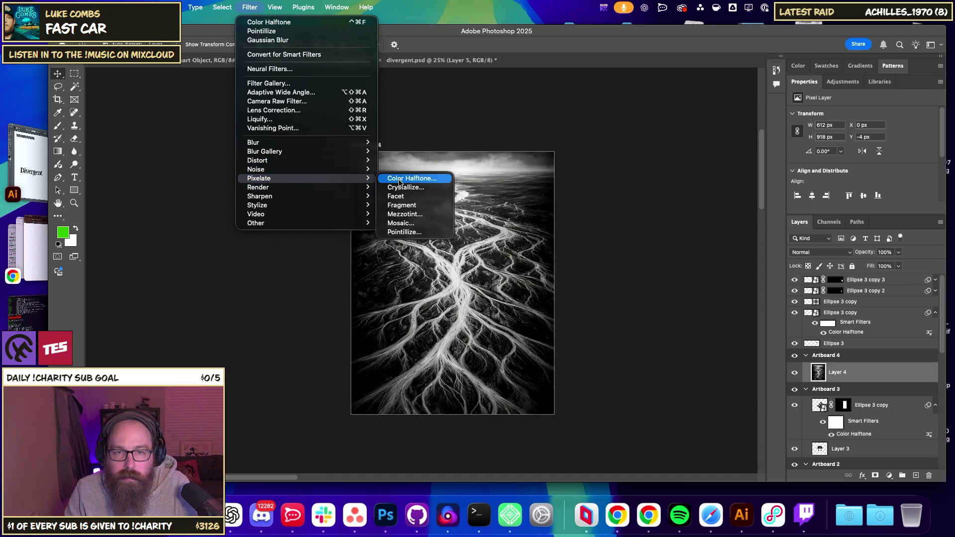
{"action": "left_click", "coordinate": [398, 179]}
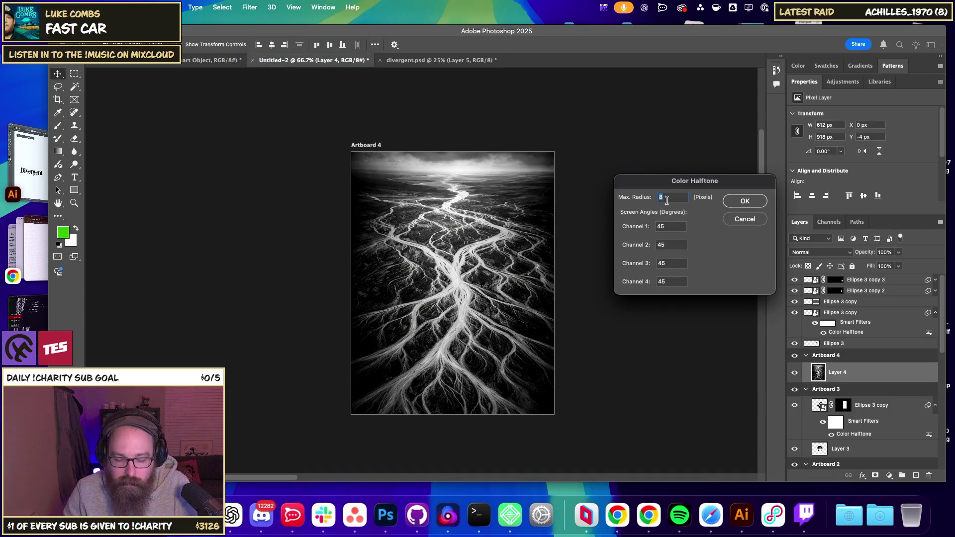
{"action": "key", "text": "Escape"}
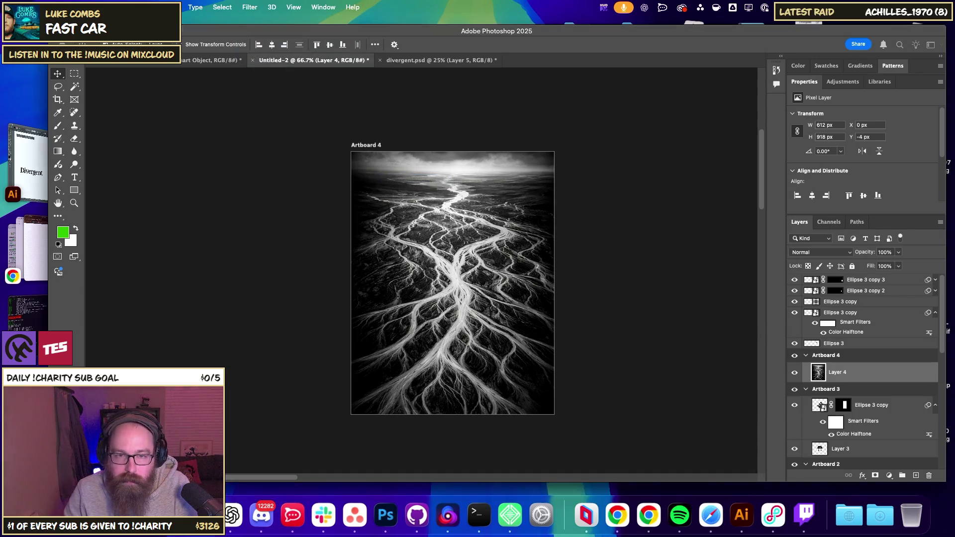
{"action": "left_click", "coordinate": [639, 273]}
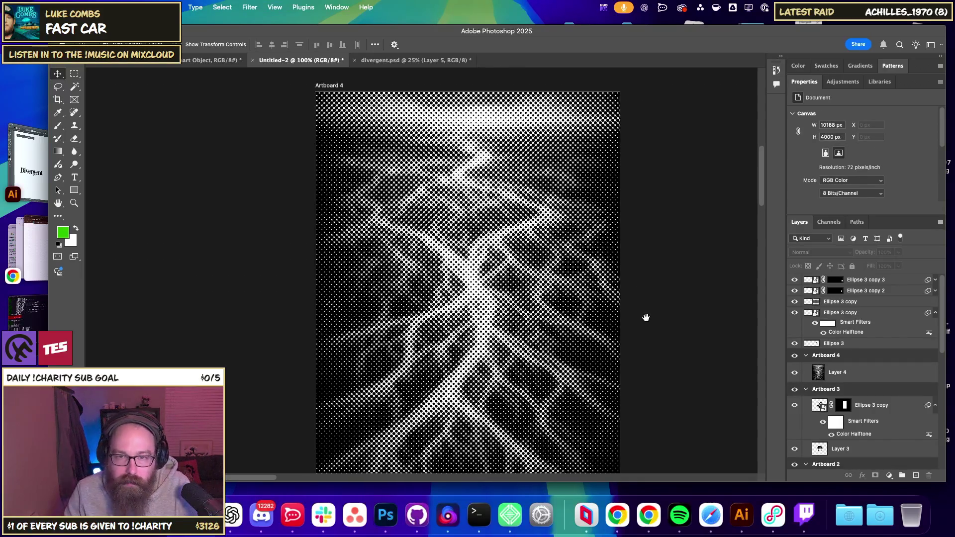
{"action": "left_click_drag", "start_coordinate": [646, 317], "coordinate": [620, 298]}
{"action": "key", "text": "ctrl+minus"}
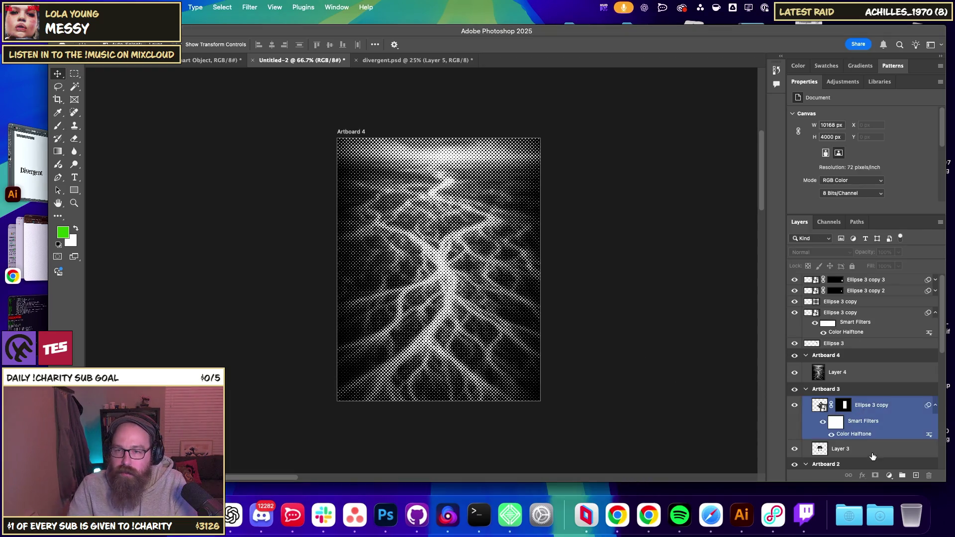
Add a new empty layer and pick the Gradient Tool.
{"action": "left_click", "coordinate": [894, 465]}
{"action": "left_click", "coordinate": [311, 271]}
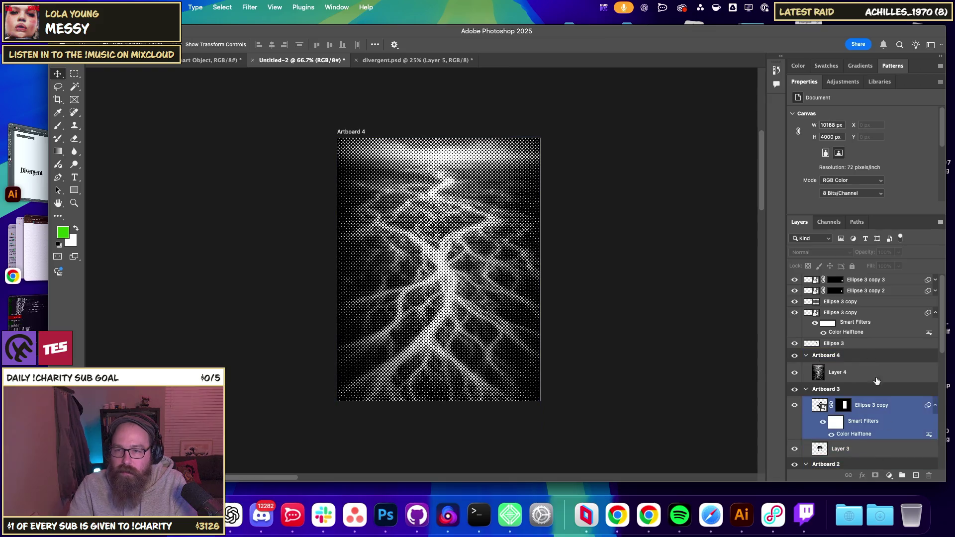
{"action": "left_click", "coordinate": [912, 477]}
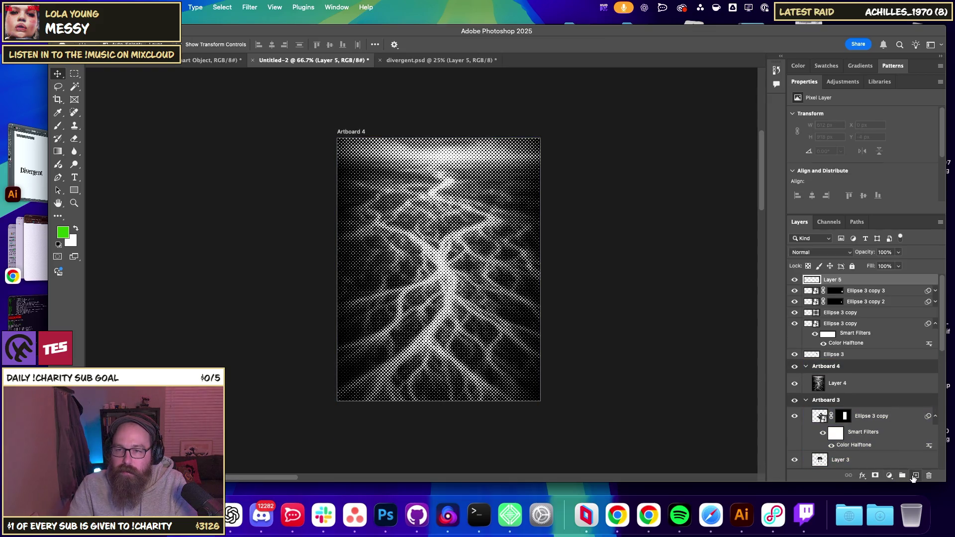
{"action": "left_click", "coordinate": [75, 191]}
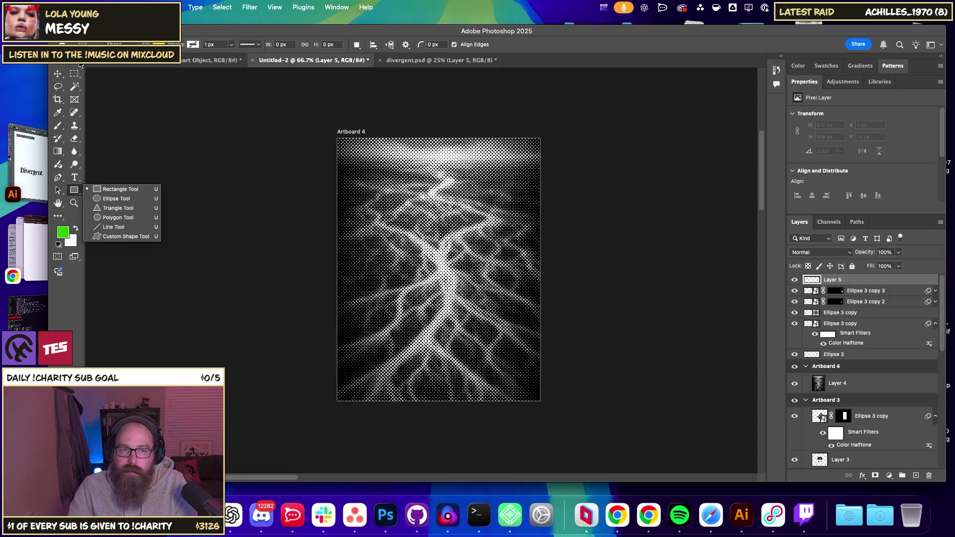
{"action": "left_click", "coordinate": [59, 130]}
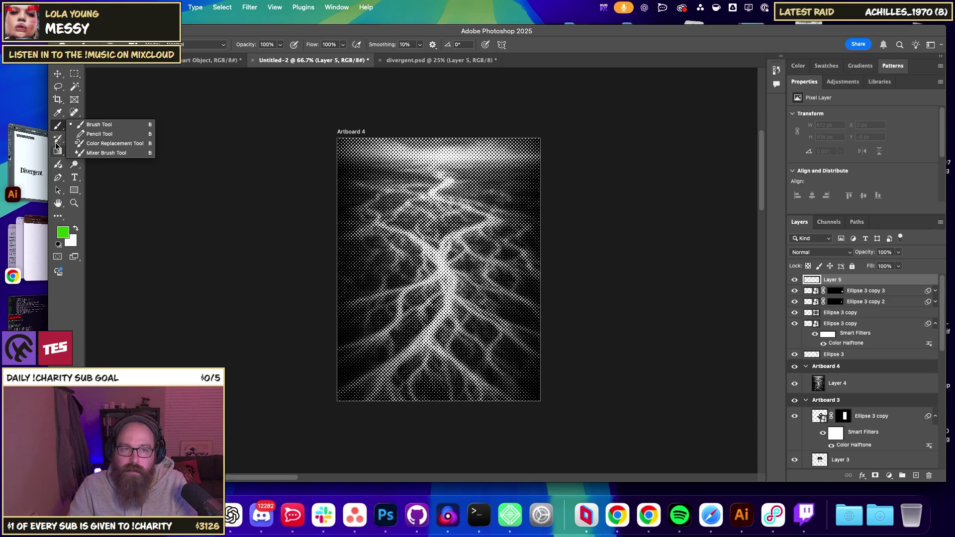
{"action": "key", "text": "g"}
{"action": "left_click", "coordinate": [92, 151]}
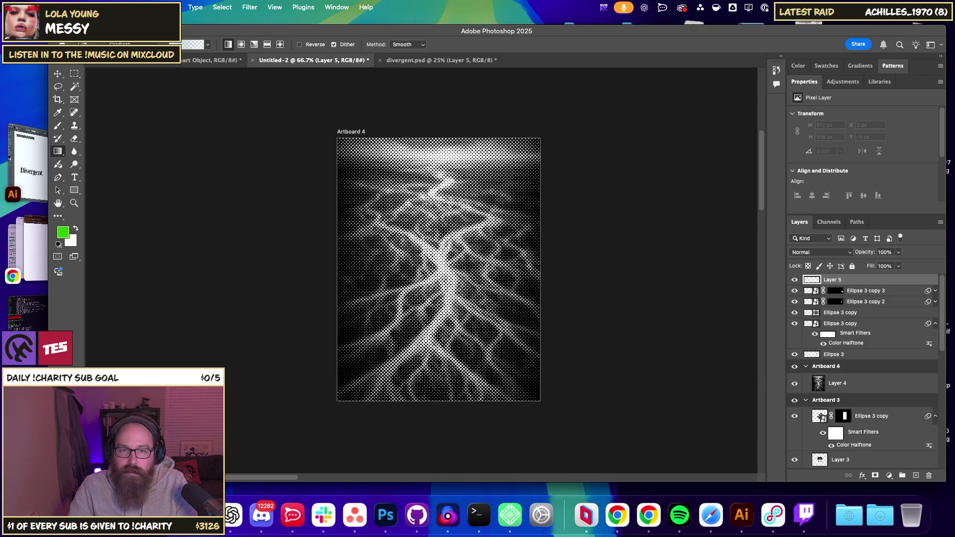
Choose the Black, White gradient preset and drag it diagonally across the canvas.
{"action": "left_click", "coordinate": [199, 44]}
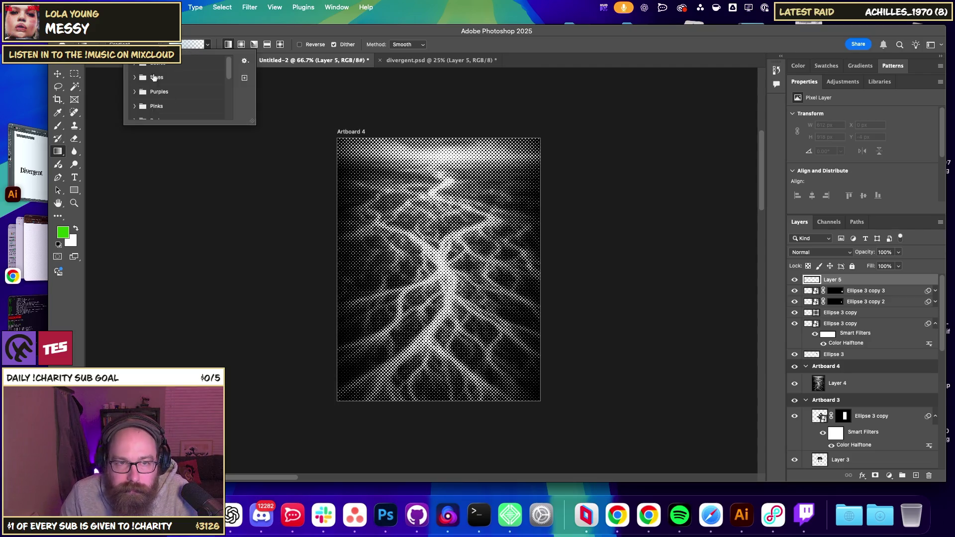
{"action": "left_click", "coordinate": [181, 50]}
{"action": "left_click", "coordinate": [181, 50]}
{"action": "left_click", "coordinate": [244, 60]}
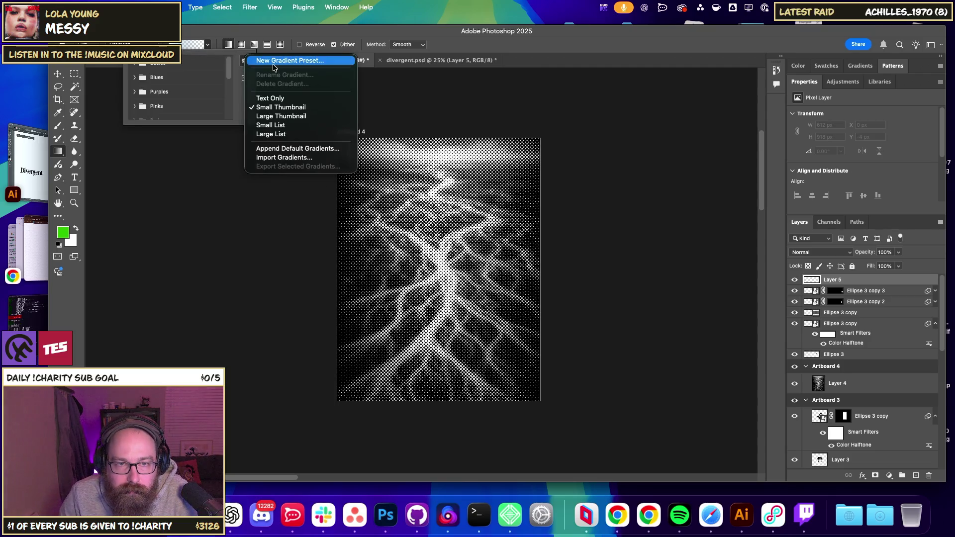
{"action": "left_click", "coordinate": [276, 62]}
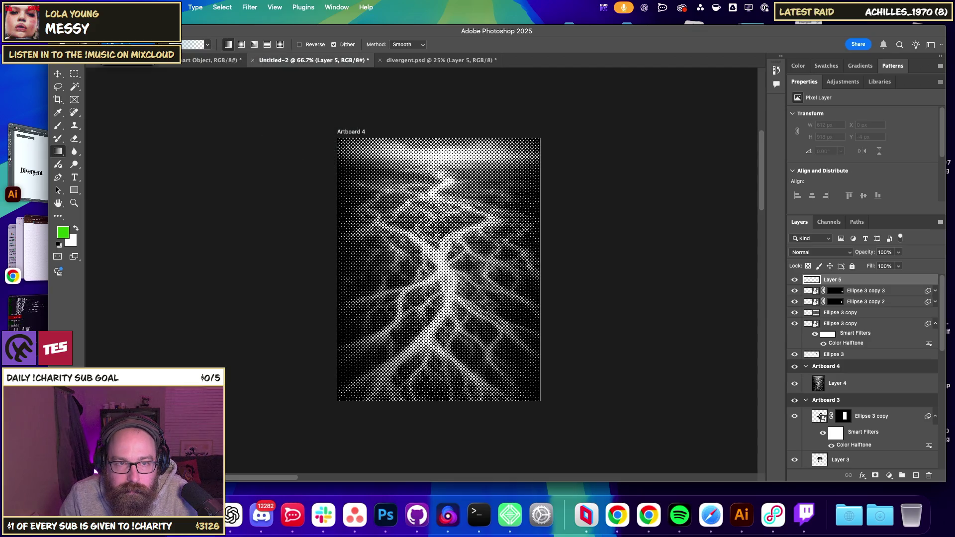
{"action": "left_click", "coordinate": [183, 49]}
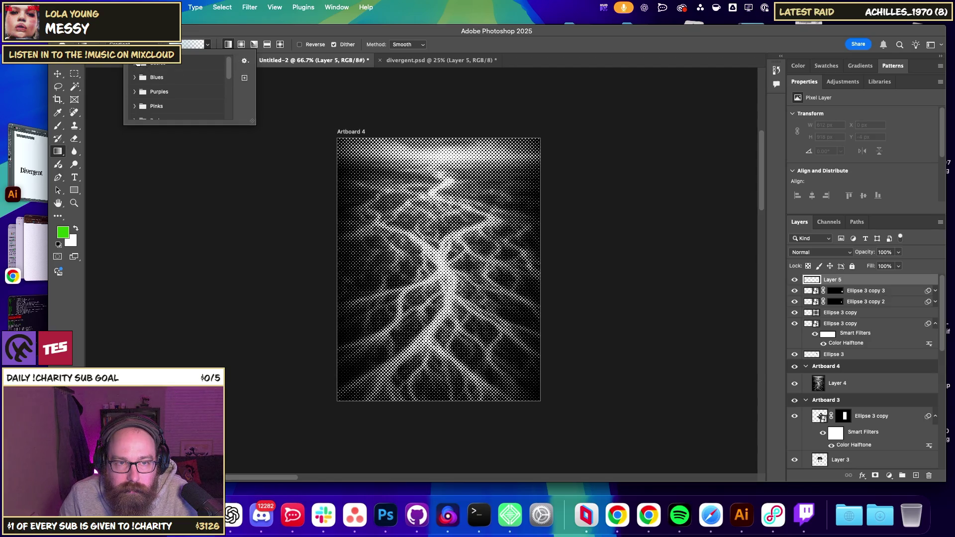
{"action": "left_click", "coordinate": [132, 64]}
{"action": "left_click", "coordinate": [184, 79]}
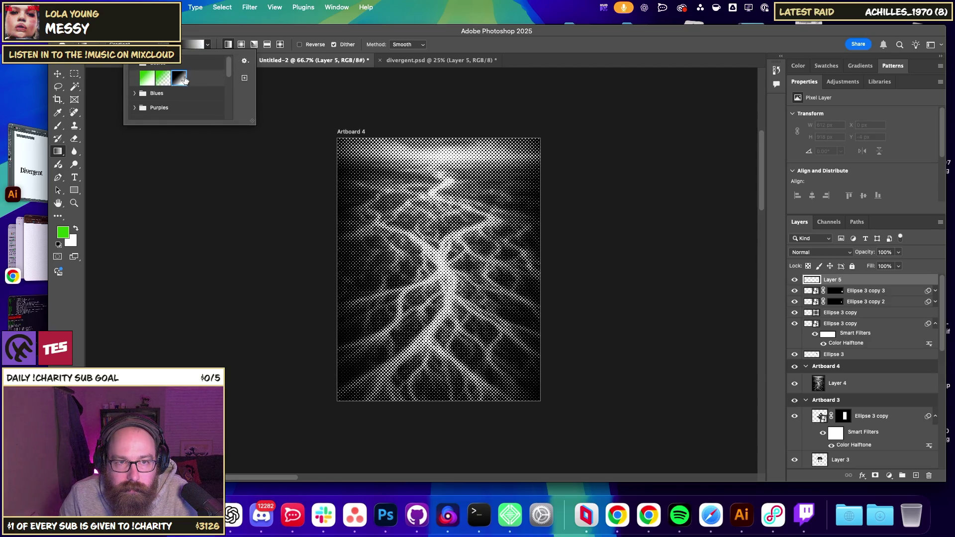
{"action": "left_click_drag", "start_coordinate": [409, 199], "coordinate": [482, 341]}
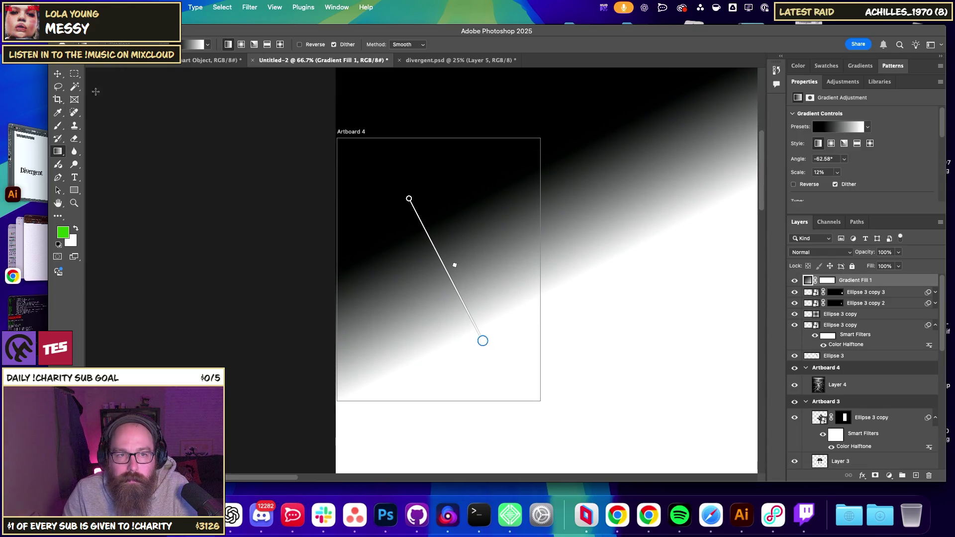
Try redrawing the gradient from upper left to lower right, then undo it.
{"action": "key", "text": "ctrl+z"}
{"action": "mouse_move", "coordinate": [372, 178]}
{"action": "left_mouse_down"}
{"action": "mouse_move", "coordinate": [474, 352]}
{"action": "mouse_move", "coordinate": [513, 388]}
{"action": "mouse_move", "coordinate": [498, 347]}
{"action": "left_mouse_up"}
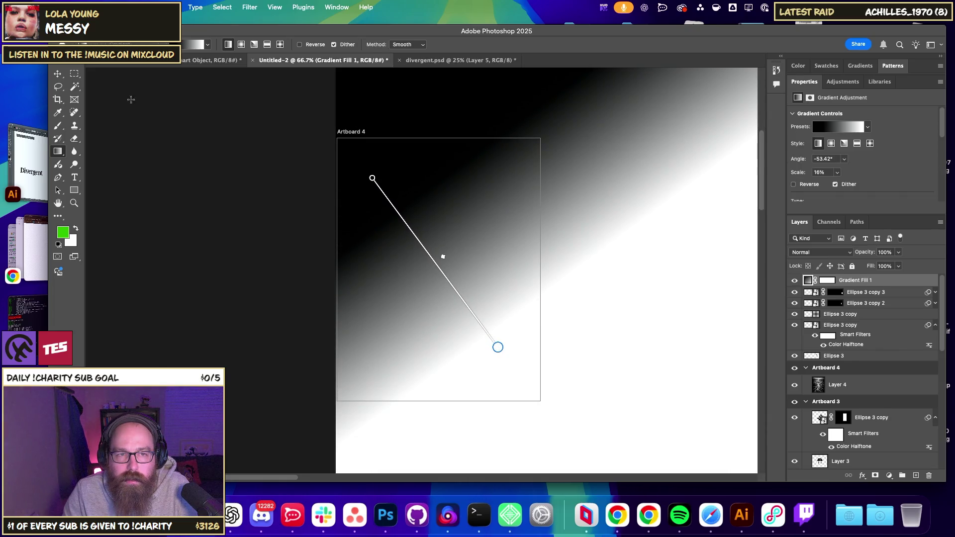
{"action": "key", "text": "v"}
{"action": "left_click_drag", "start_coordinate": [366, 188], "coordinate": [264, 305]}
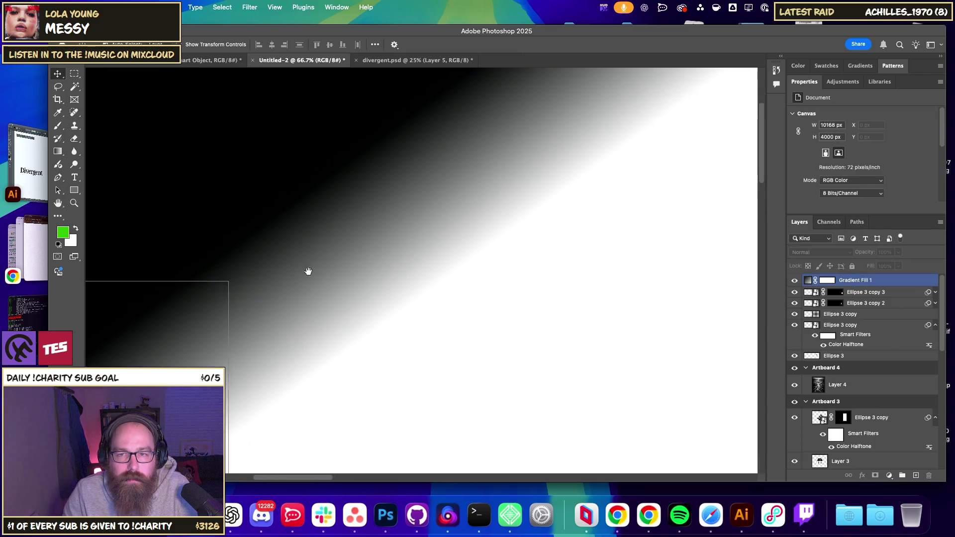
{"action": "left_click_drag", "start_coordinate": [308, 271], "coordinate": [416, 187]}
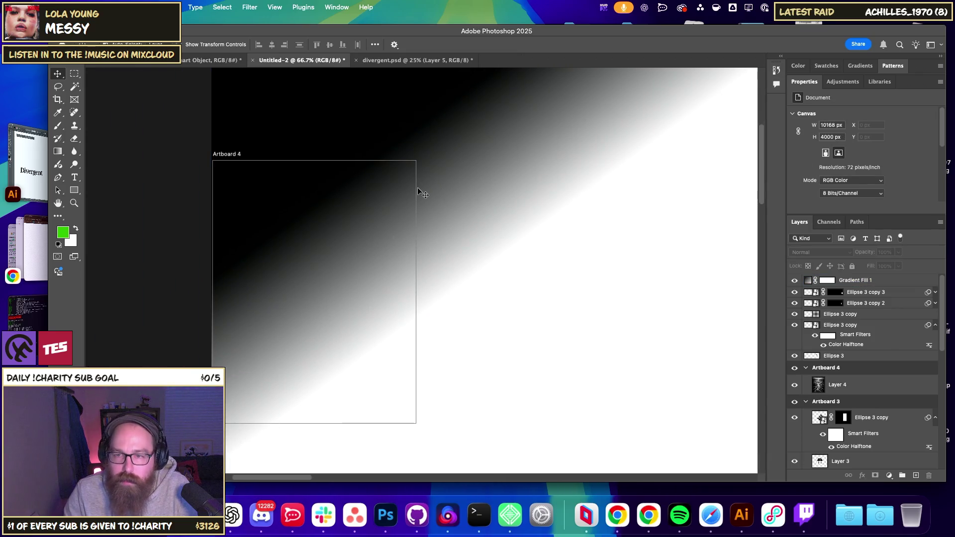
{"action": "key", "text": "cmd+z"}
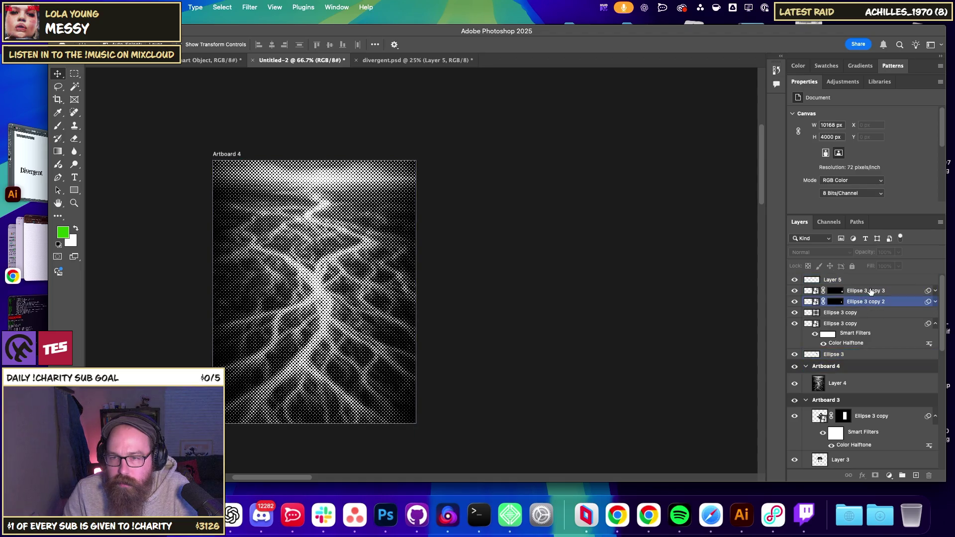
Select Layer 4 inside Artboard 4 and draw a black-to-white gradient over its photo.
{"action": "left_click", "coordinate": [845, 343]}
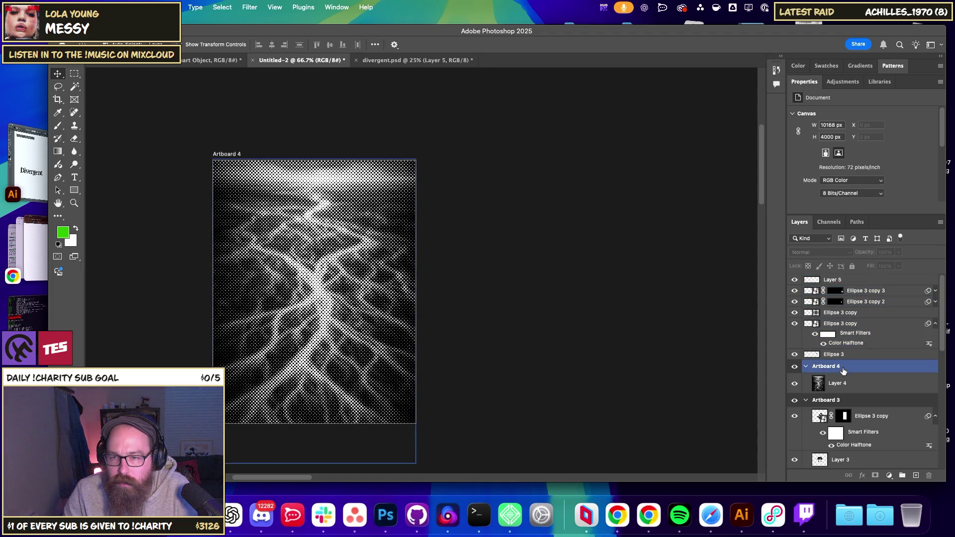
{"action": "left_click_drag", "start_coordinate": [835, 354], "coordinate": [848, 368]}
{"action": "left_click", "coordinate": [840, 382]}
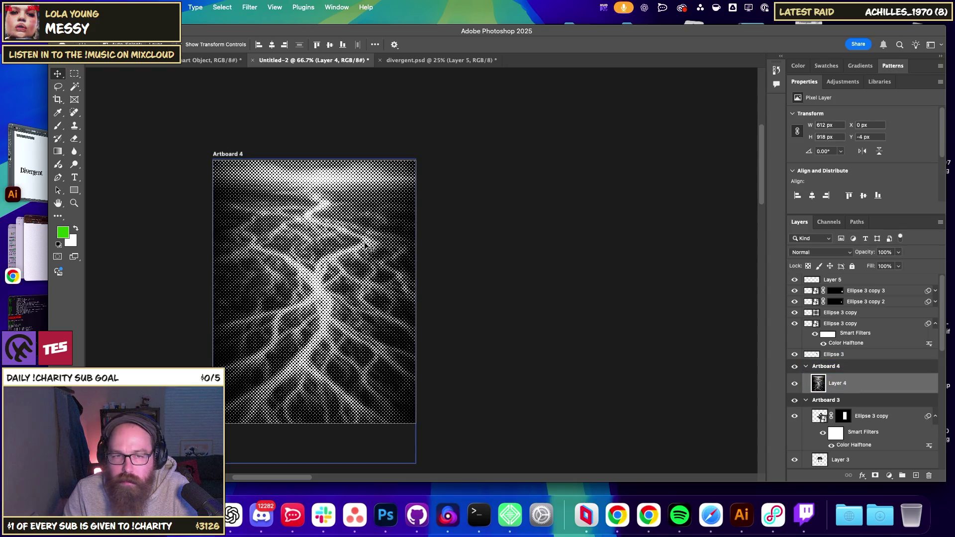
{"action": "left_click", "coordinate": [62, 155]}
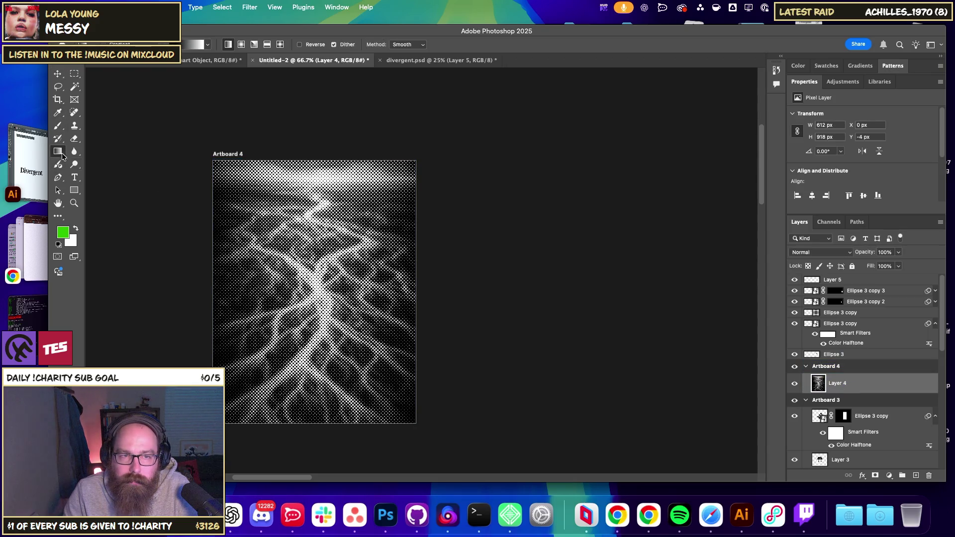
{"action": "left_click_drag", "start_coordinate": [264, 203], "coordinate": [353, 365]}
Set the gradient layer's blend mode to Subtract.
{"action": "key", "text": "v"}
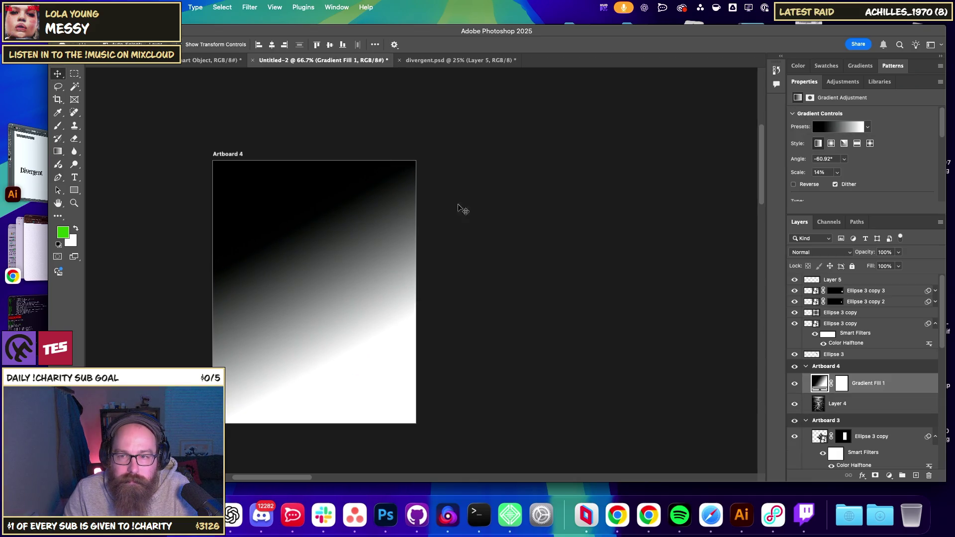
{"action": "left_click", "coordinate": [831, 253]}
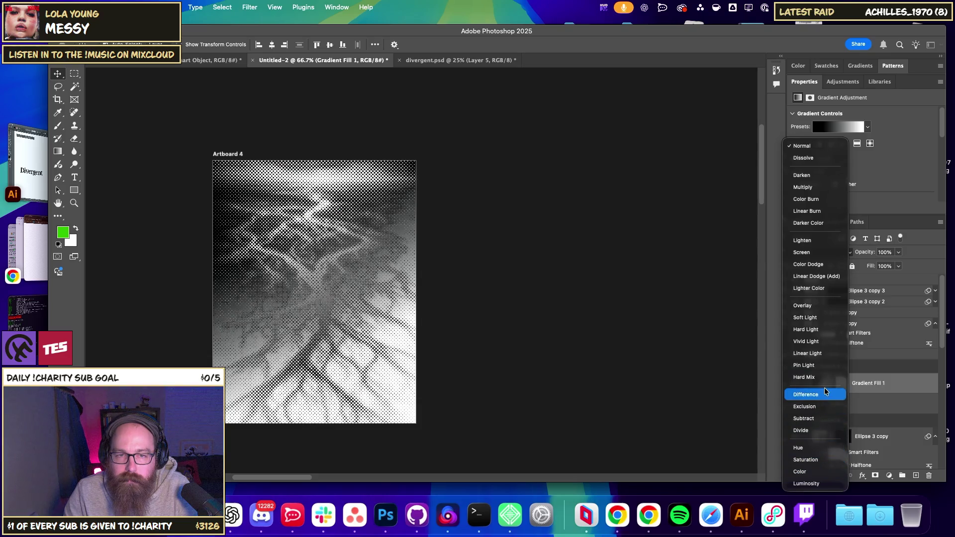
{"action": "left_click", "coordinate": [822, 420]}
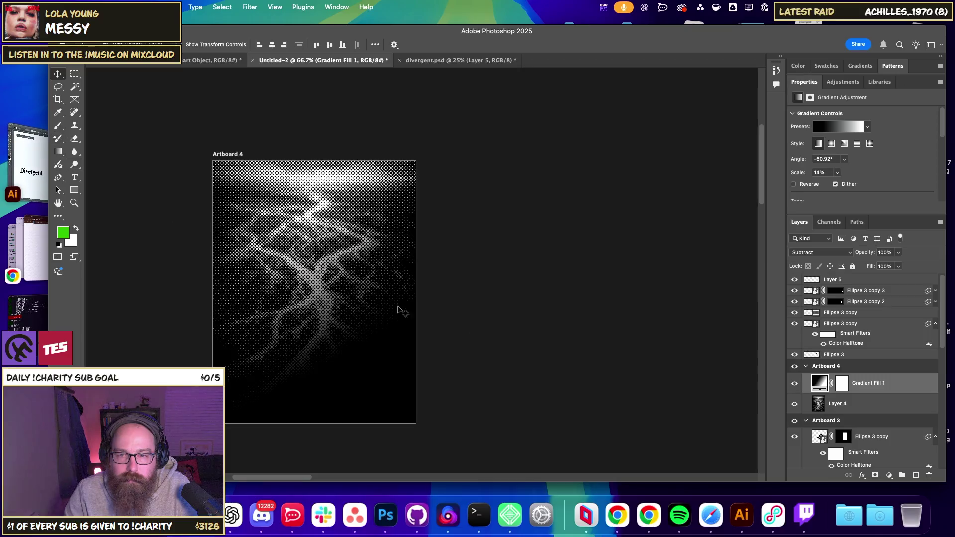
Reopen the Gradient Fill settings and rotate the angle to -56.15°.
{"action": "double_click", "coordinate": [820, 383]}
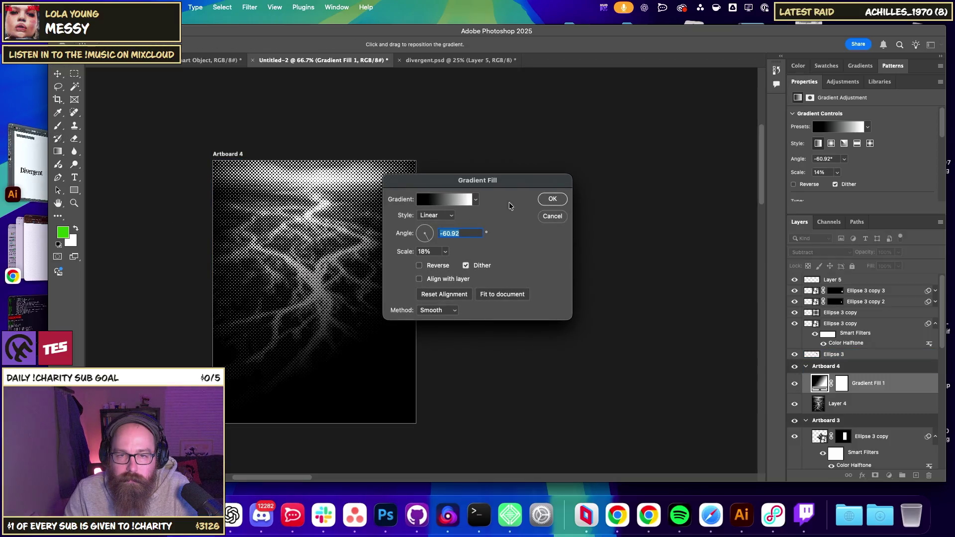
{"action": "left_click_drag", "start_coordinate": [418, 244], "coordinate": [429, 240]}
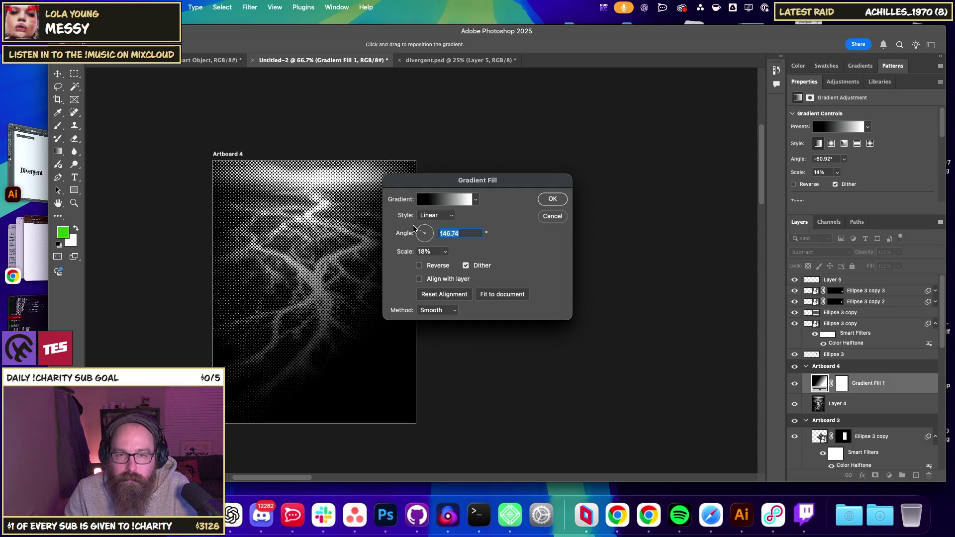
{"action": "left_click_drag", "start_coordinate": [413, 228], "coordinate": [428, 239]}
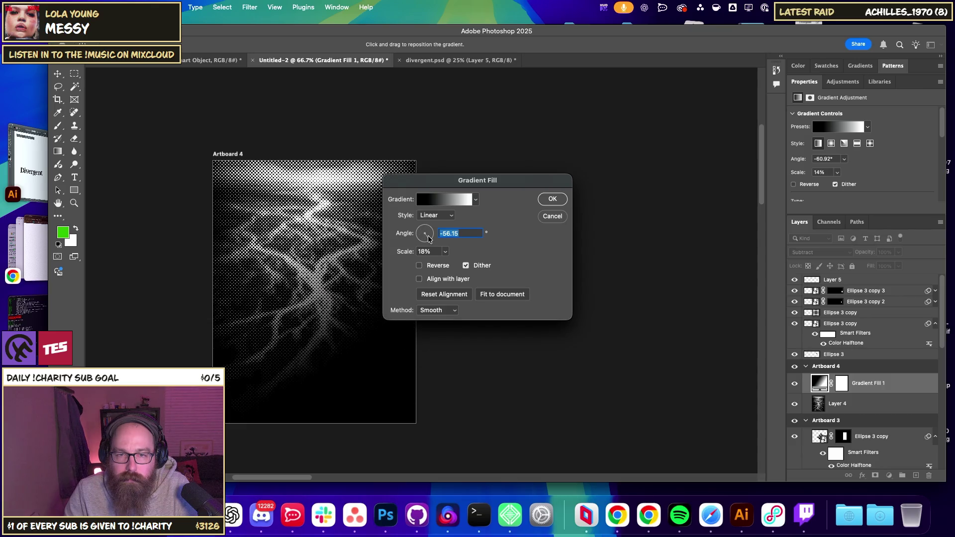
Move the gradient's white stop to 86, apply, and merge it down with the photo layer.
{"action": "left_click", "coordinate": [453, 200]}
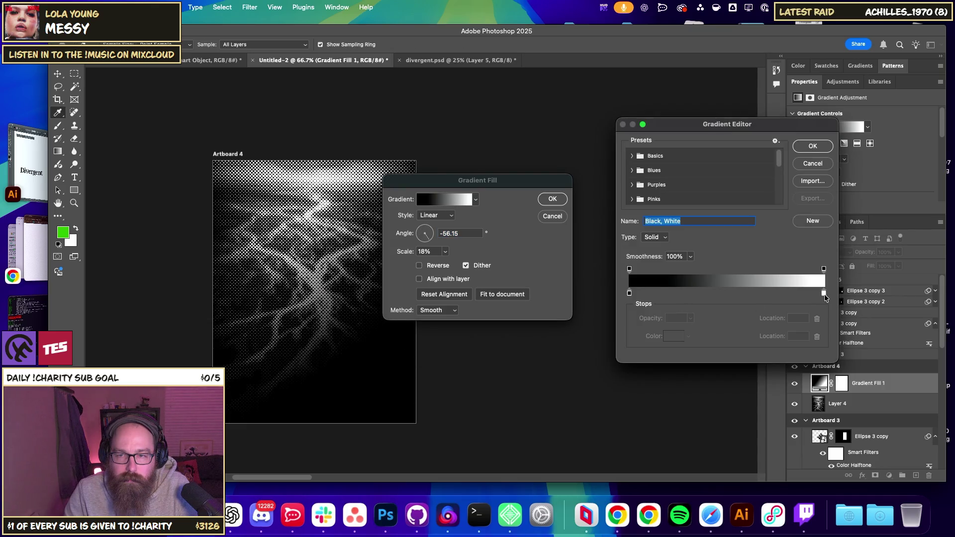
{"action": "left_click_drag", "start_coordinate": [823, 293], "coordinate": [718, 294]}
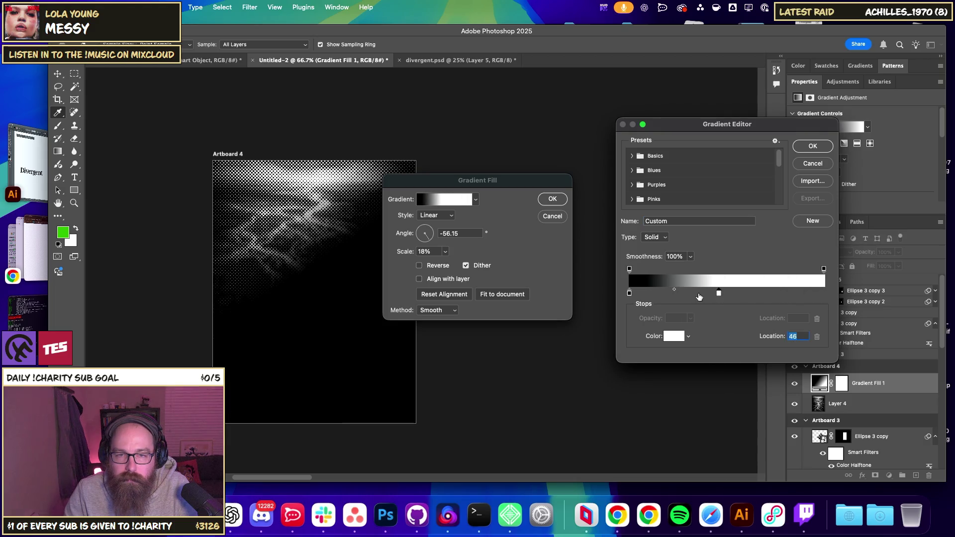
{"action": "left_click_drag", "start_coordinate": [719, 294], "coordinate": [796, 294]}
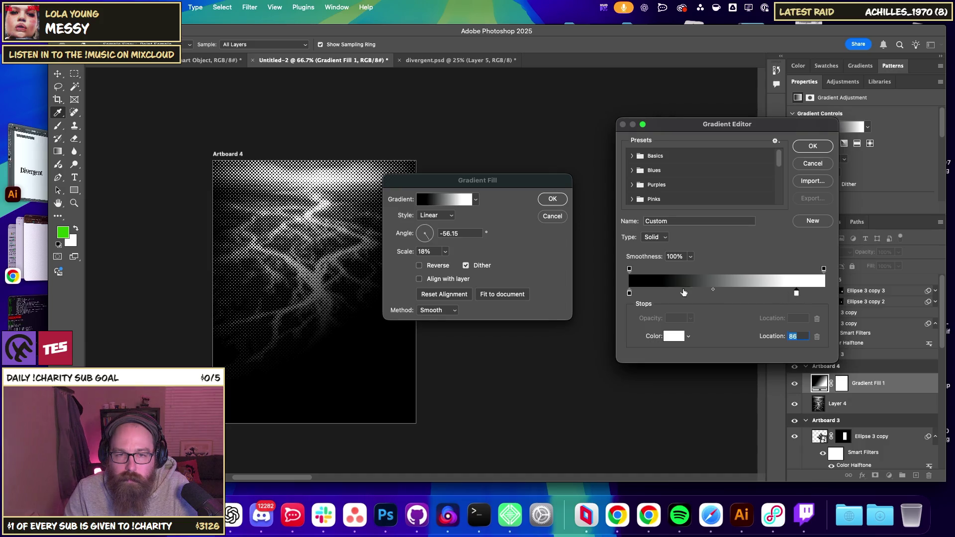
{"action": "left_click", "coordinate": [813, 146]}
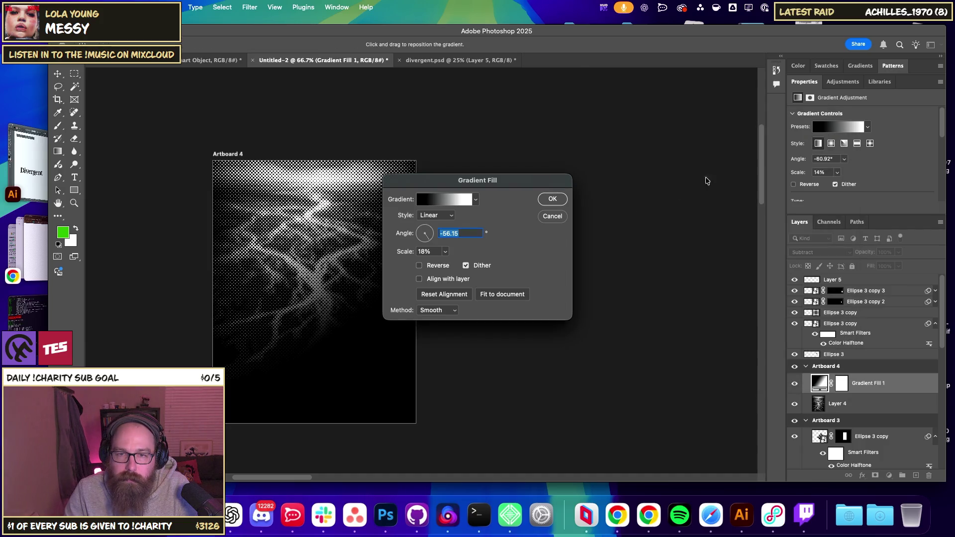
{"action": "left_click", "coordinate": [553, 199]}
{"action": "left_click", "coordinate": [841, 403], "text": "shift"}
{"action": "key", "text": "ctrl+e"}
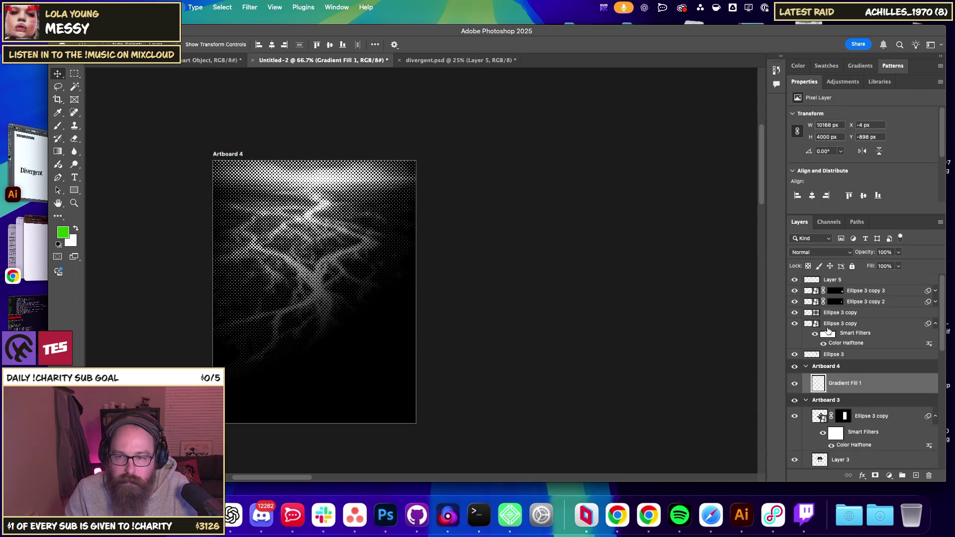
Add Layer 6 inside Artboard 4 and fill it with solid black.
{"action": "left_click", "coordinate": [916, 475]}
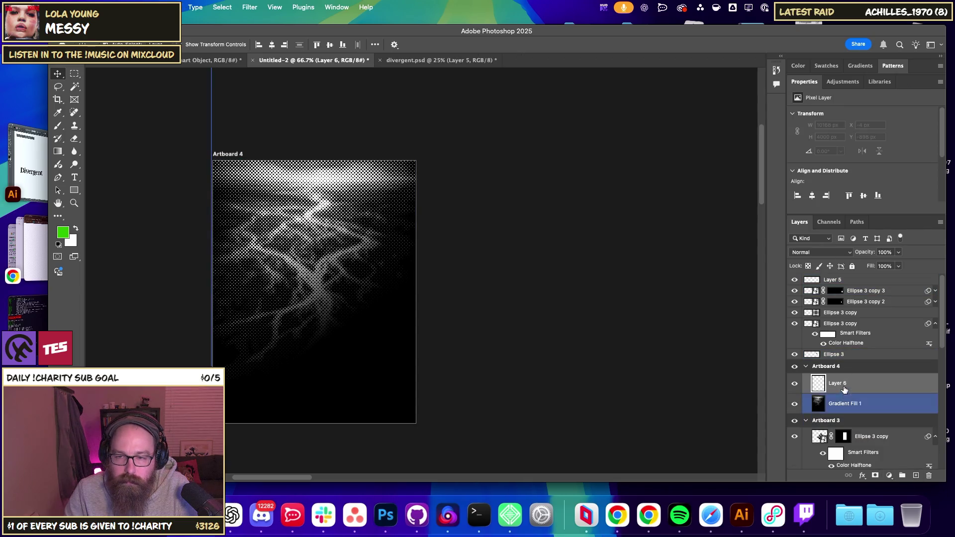
{"action": "left_click_drag", "start_coordinate": [845, 383], "coordinate": [847, 402]}
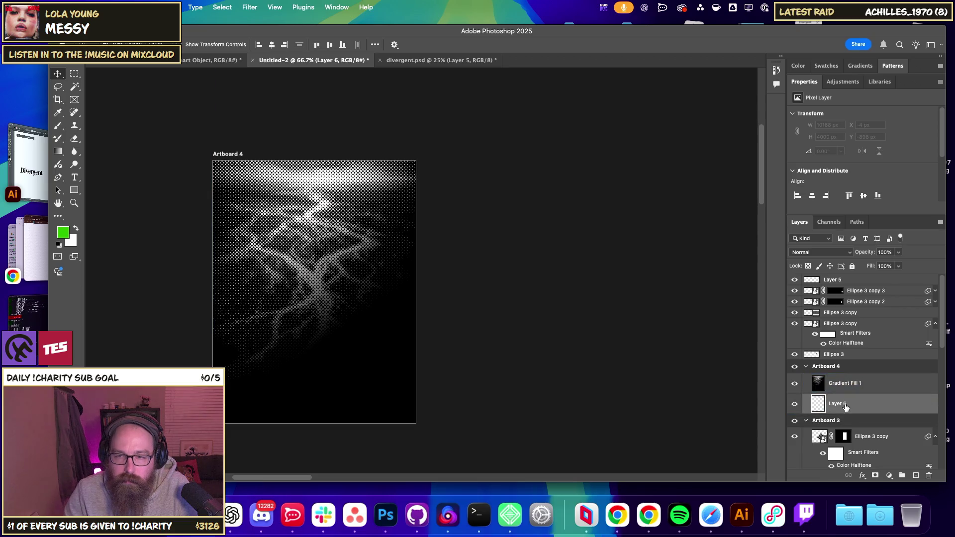
{"action": "key", "text": "alt+BackSpace"}
{"action": "key", "text": "ctrl+BackSpace"}
{"action": "key", "text": "d"}
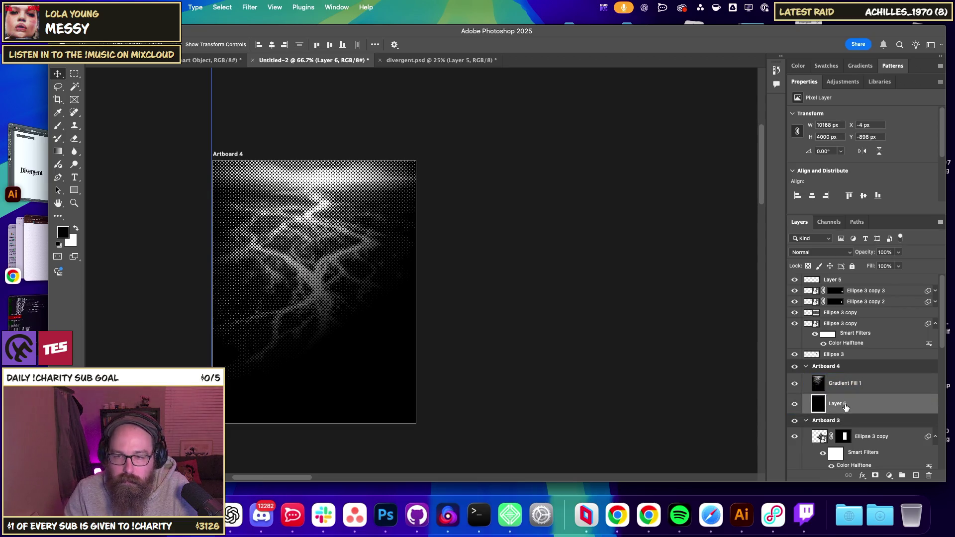
Set the Gradient Fill 1 layer's opacity to 58%.
{"action": "left_click", "coordinate": [875, 385]}
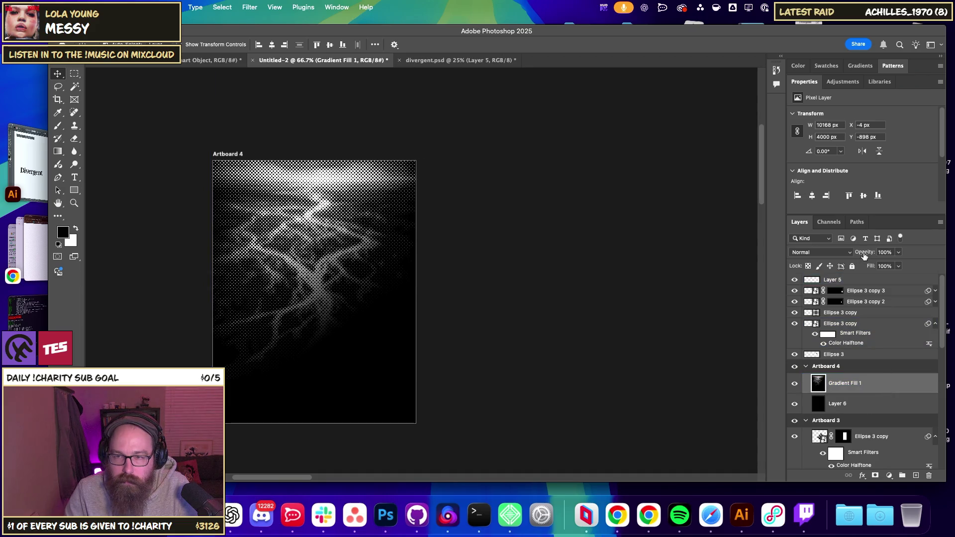
{"action": "key", "text": "4"}
{"action": "key", "text": "9"}
{"action": "left_click_drag", "start_coordinate": [864, 256], "coordinate": [869, 256]}
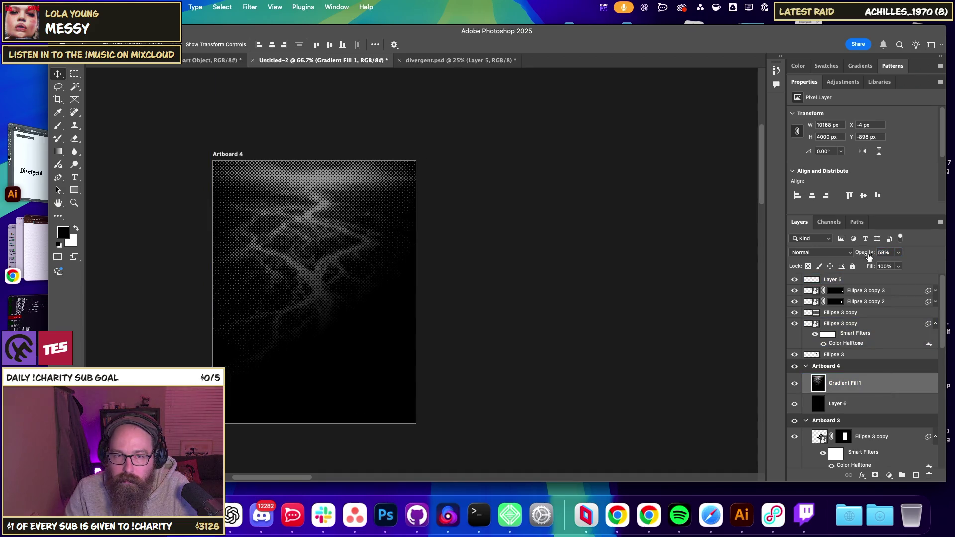
Zoom to 100% to inspect the halftone artboard, then zoom out and pan toward the other artboards.
{"action": "left_click", "coordinate": [537, 292]}
{"action": "key", "text": "ctrl+1"}
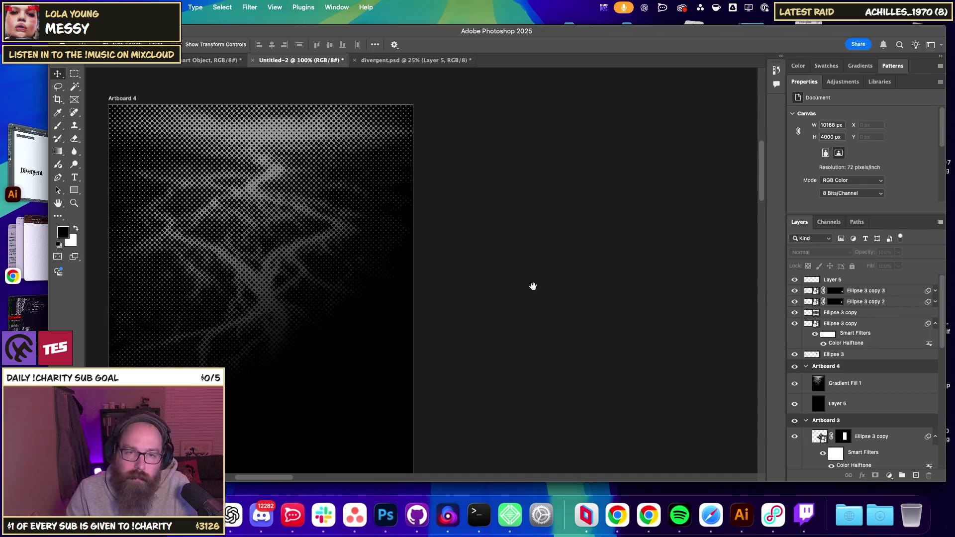
{"action": "left_click_drag", "start_coordinate": [369, 276], "coordinate": [476, 257]}
{"action": "key", "text": "ctrl+minus"}
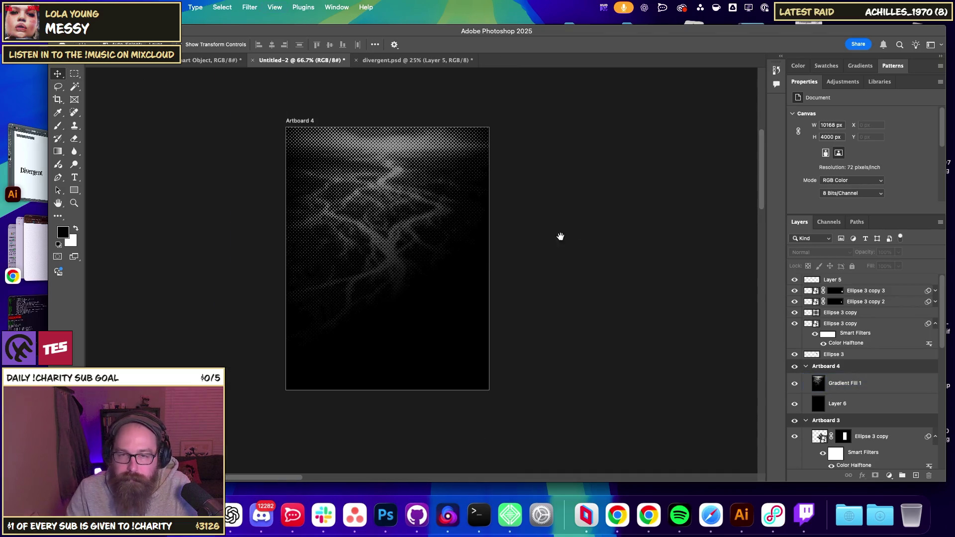
{"action": "left_click_drag", "start_coordinate": [560, 237], "coordinate": [217, 267]}
{"action": "scroll", "coordinate": [217, 268], "scroll_direction": "right", "scroll_amount": 5}
Select the Divergent vector smart object in Artboard 2 and move it onto Artboard 4.
{"action": "scroll", "coordinate": [209, 245], "scroll_direction": "right", "scroll_amount": 10}
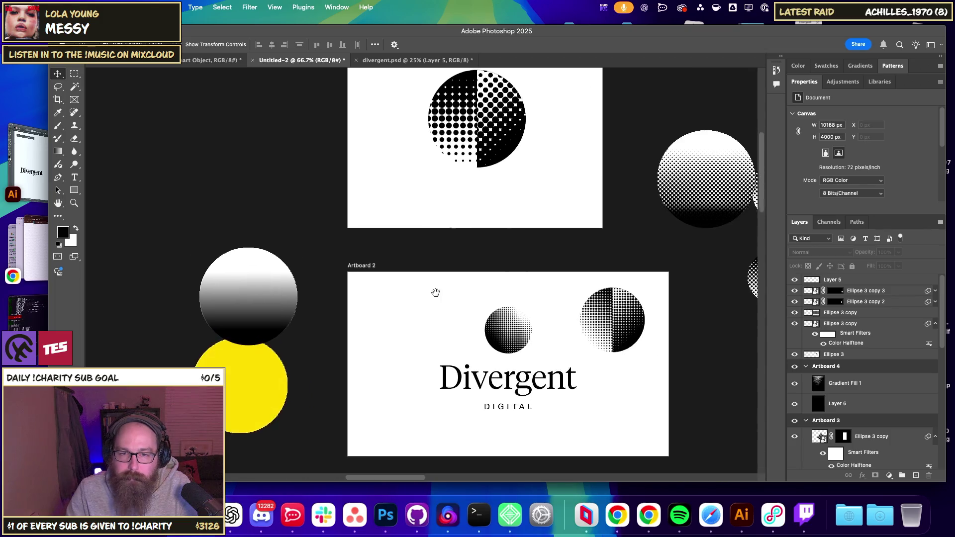
{"action": "left_click", "coordinate": [485, 385]}
{"action": "right_click", "coordinate": [438, 381]}
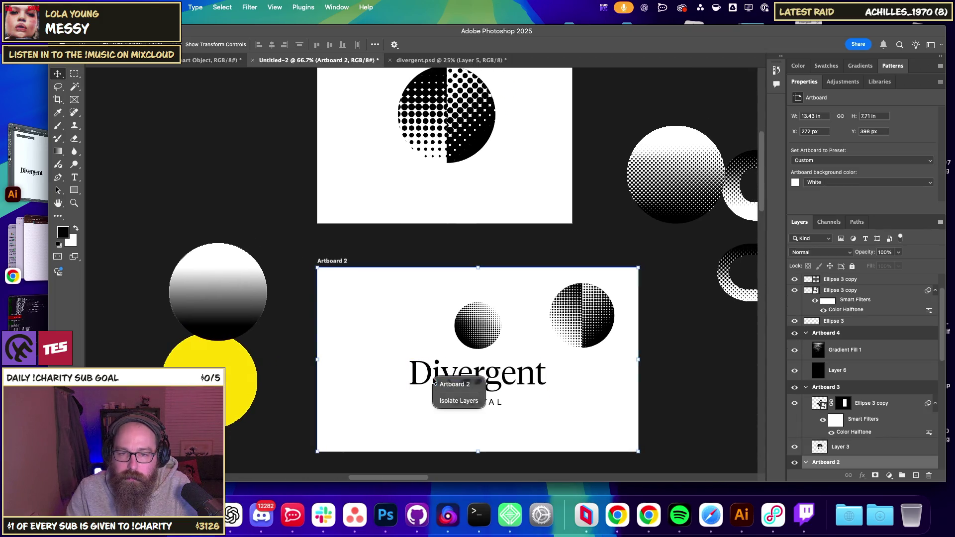
{"action": "right_click", "coordinate": [453, 374]}
{"action": "left_click", "coordinate": [453, 376]}
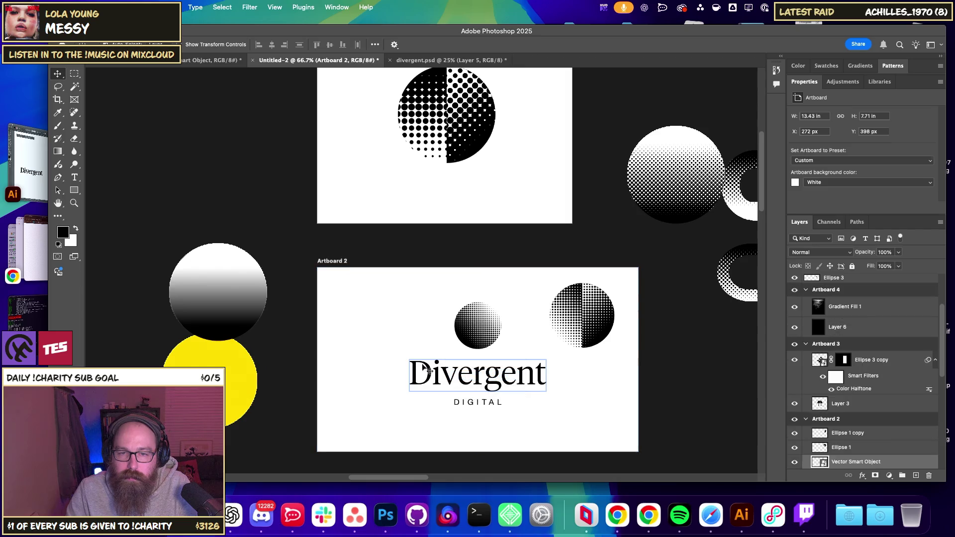
{"action": "scroll", "coordinate": [373, 358], "scroll_direction": "left", "scroll_amount": 10}
{"action": "scroll", "coordinate": [396, 344], "scroll_direction": "left", "scroll_amount": 5}
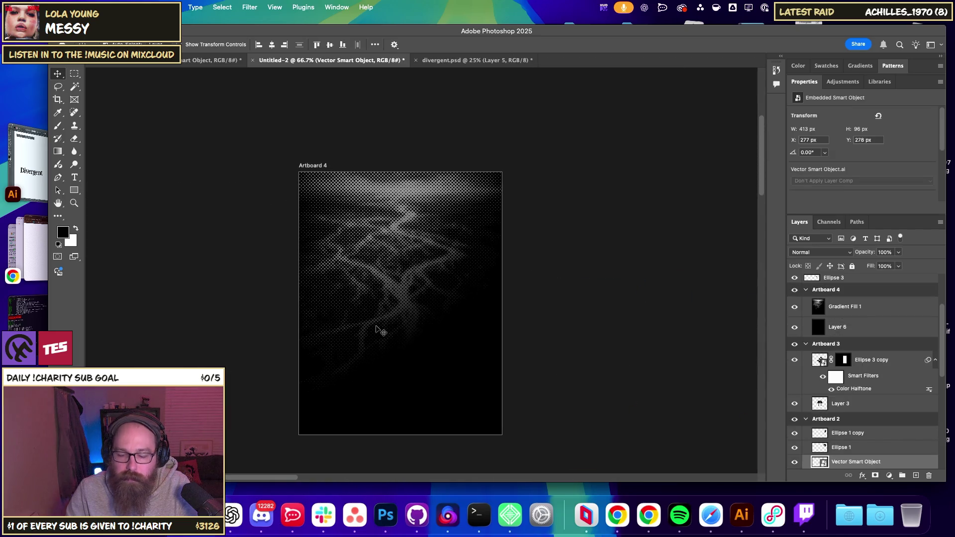
{"action": "scroll", "coordinate": [380, 328], "scroll_direction": "up", "scroll_amount": 3}
{"action": "left_click", "coordinate": [467, 332]}
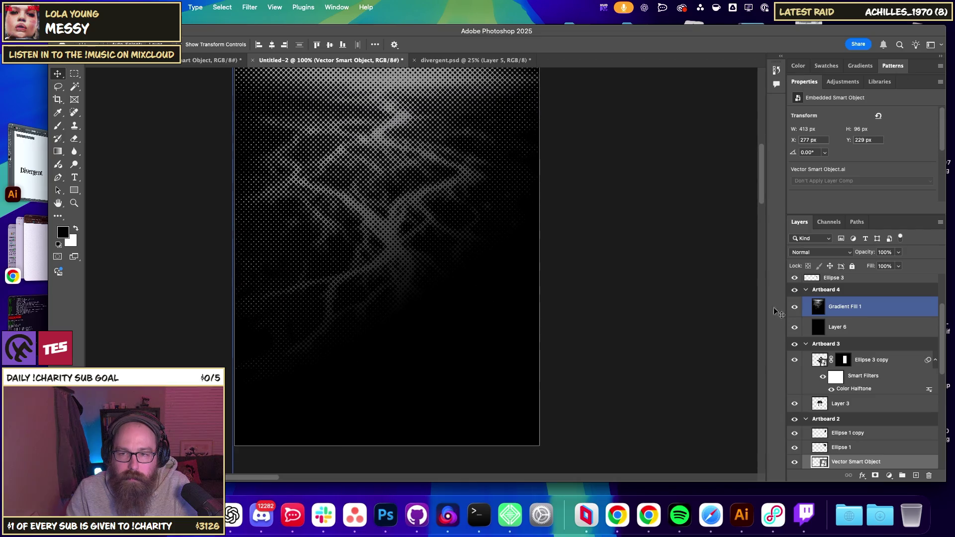
{"action": "left_click_drag", "start_coordinate": [474, 289], "coordinate": [491, 300]}
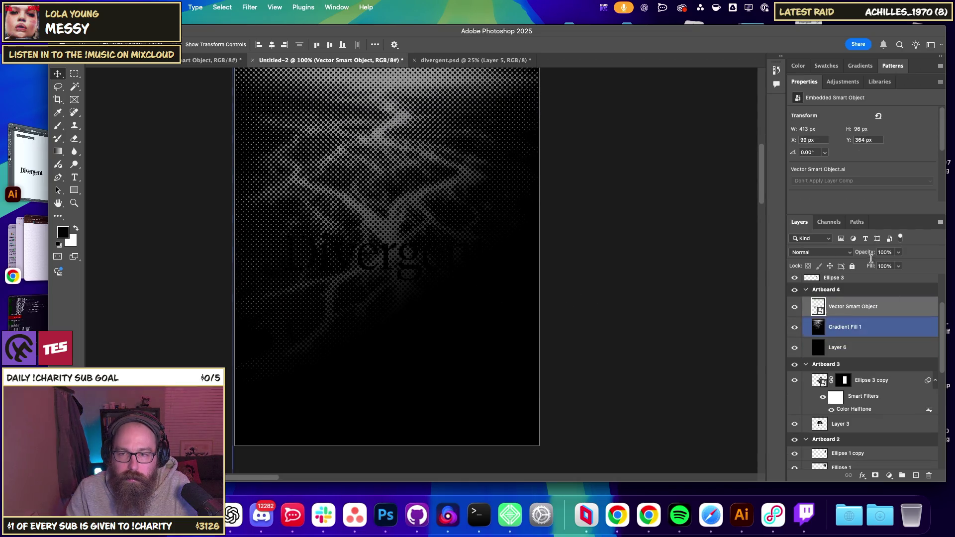
Give the Divergent smart object a white Color Overlay, then nudge the layer downward.
{"action": "left_click", "coordinate": [854, 313]}
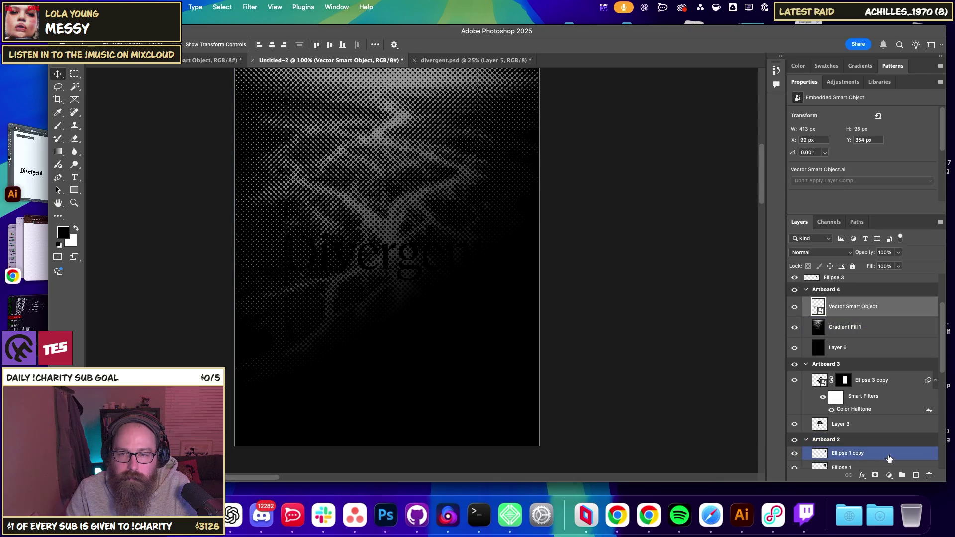
{"action": "left_click", "coordinate": [861, 475]}
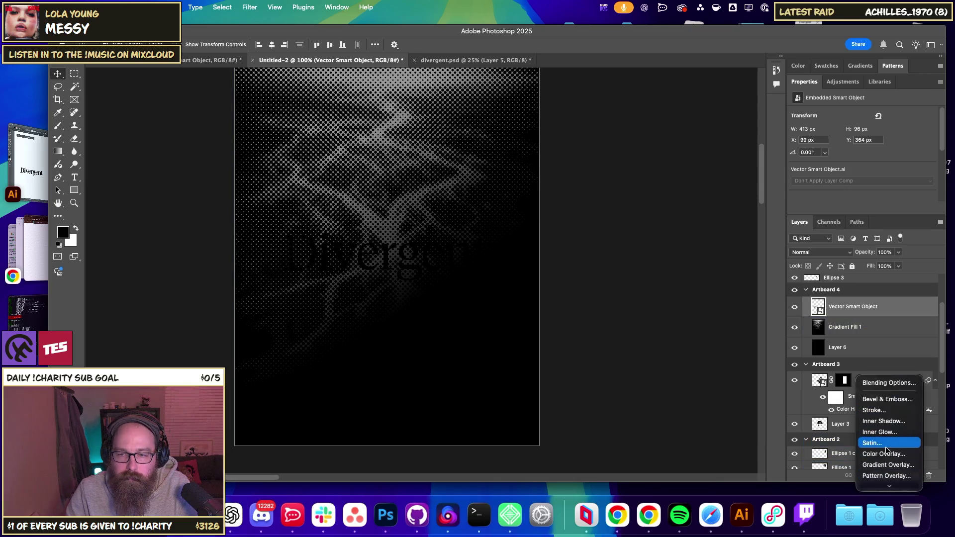
{"action": "left_click", "coordinate": [501, 270]}
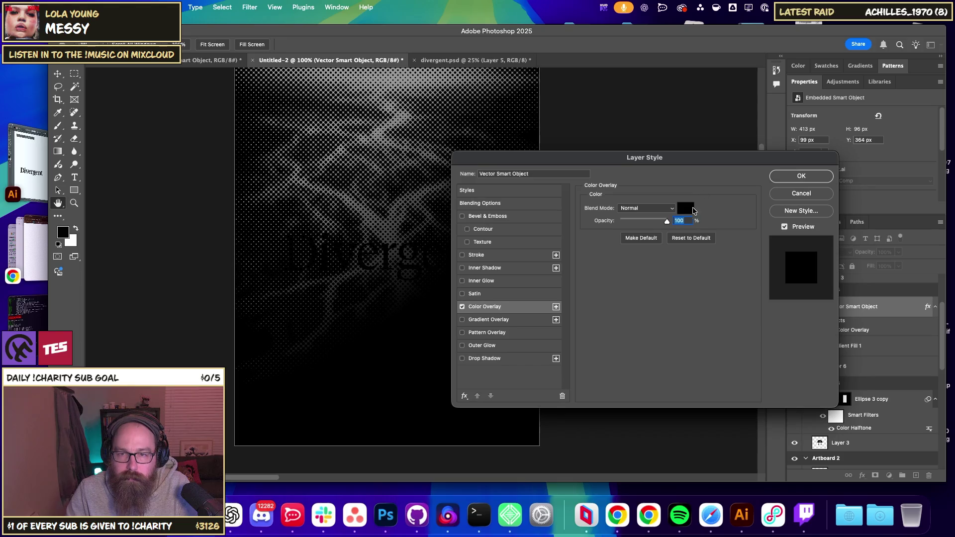
{"action": "left_click", "coordinate": [686, 208]}
{"action": "left_click", "coordinate": [580, 339]}
{"action": "left_click", "coordinate": [791, 336]}
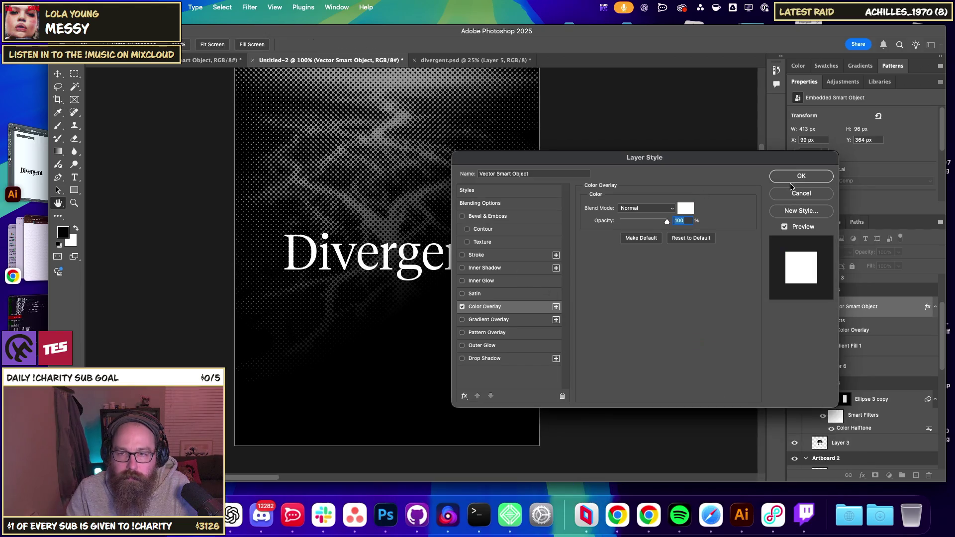
{"action": "left_click", "coordinate": [801, 176]}
{"action": "key", "text": "v"}
{"action": "left_click_drag", "start_coordinate": [424, 292], "coordinate": [431, 338]}
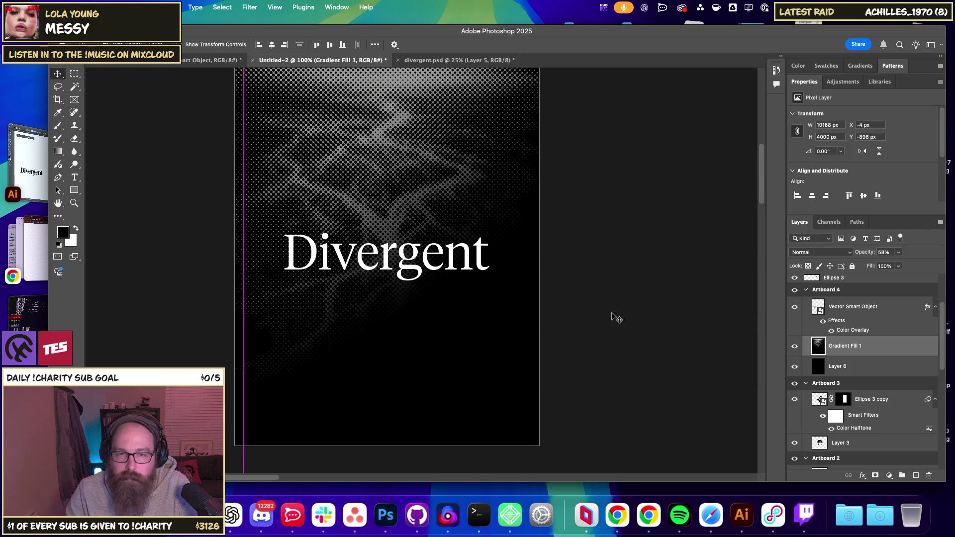
Move the Divergent wordmark near the bottom, scale it to about 64% (265 × 62 px), and nudge it left.
{"action": "left_click", "coordinate": [852, 306]}
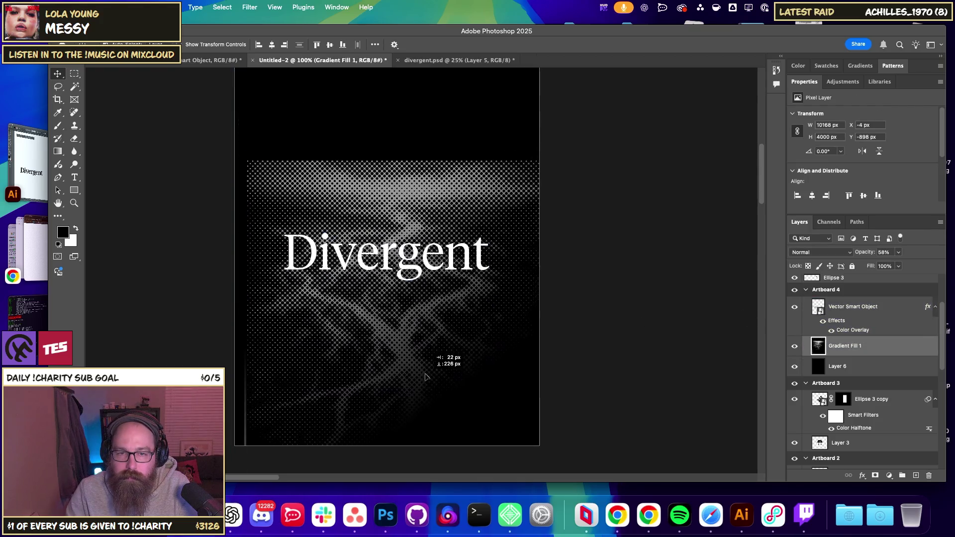
{"action": "left_click", "coordinate": [482, 282]}
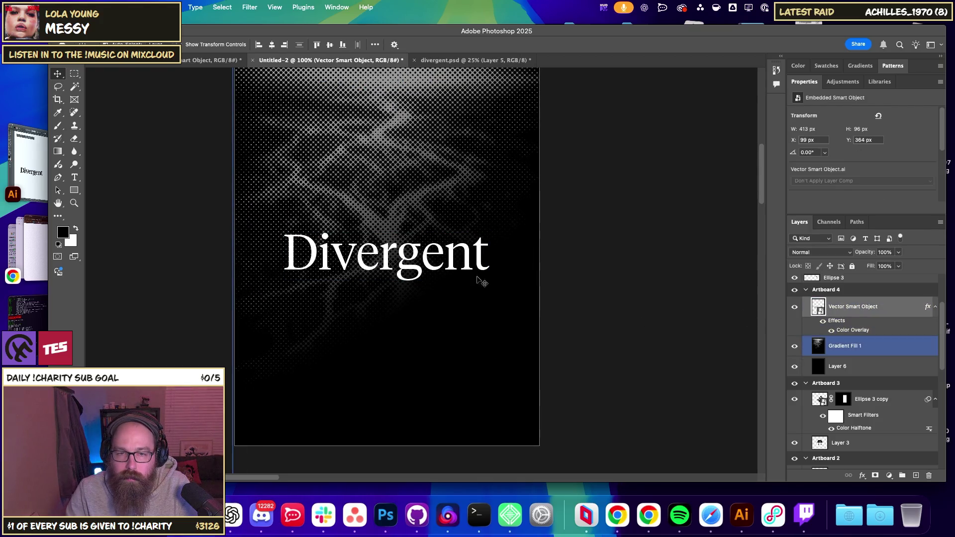
{"action": "left_click", "coordinate": [408, 272]}
{"action": "left_click_drag", "start_coordinate": [421, 253], "coordinate": [332, 360]}
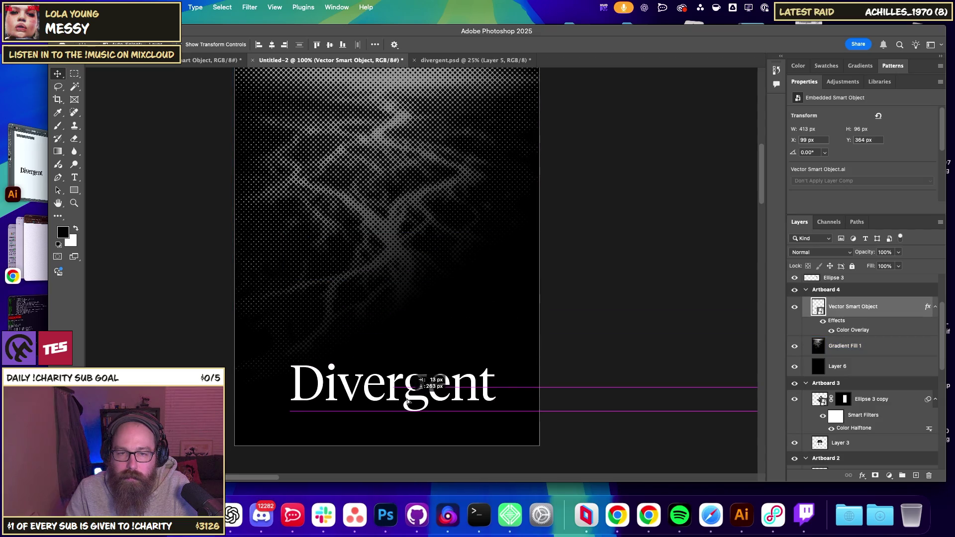
{"action": "key", "text": "ctrl+t"}
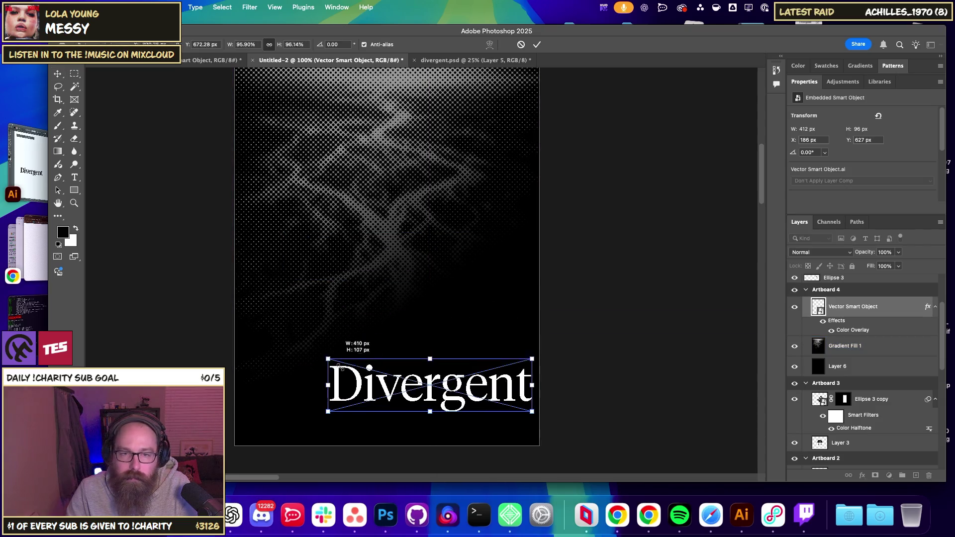
{"action": "left_click_drag", "start_coordinate": [327, 363], "coordinate": [399, 377]}
{"action": "key", "text": "Return"}
{"action": "key", "text": "shift+Left"}
{"action": "key", "text": "shift+Left"}
{"action": "key", "text": "shift+Left"}
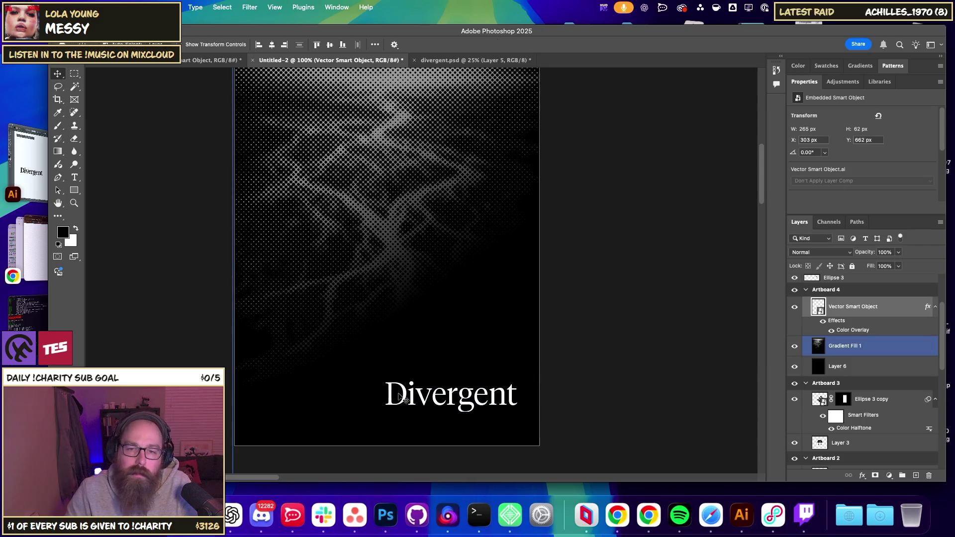
{"action": "key", "text": "shift+Left"}
{"action": "key", "text": "shift+Left"}
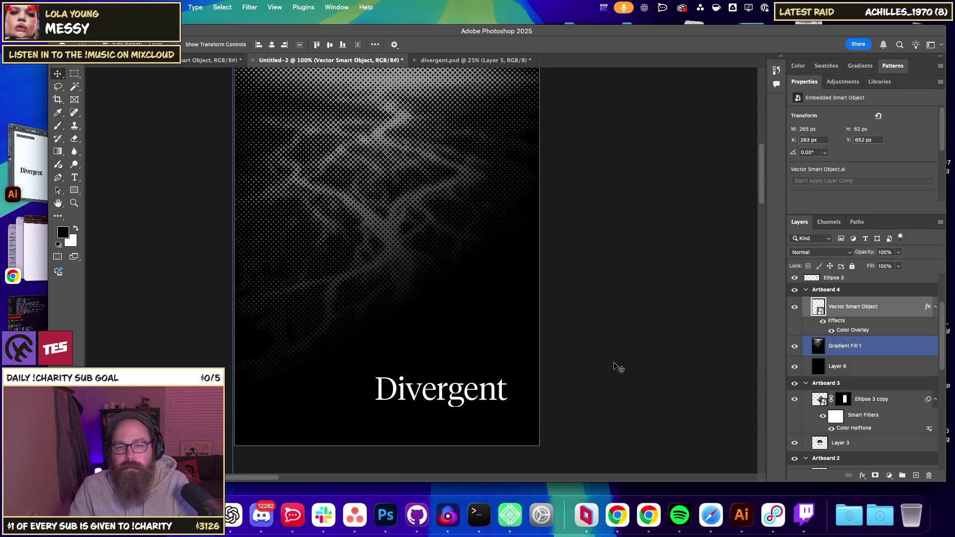
Hide the Gradient Fill 1 layer so the artboard shows black.
{"action": "left_click", "coordinate": [621, 366]}
{"action": "key", "text": "ctrl+minus"}
{"action": "key", "text": "ctrl+plus"}
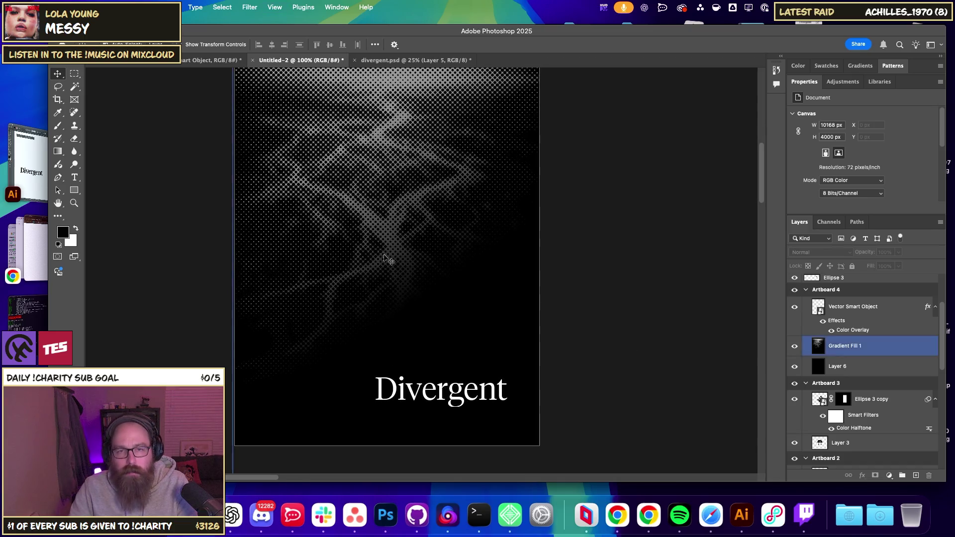
{"action": "left_click", "coordinate": [798, 350]}
{"action": "left_click", "coordinate": [794, 346]}
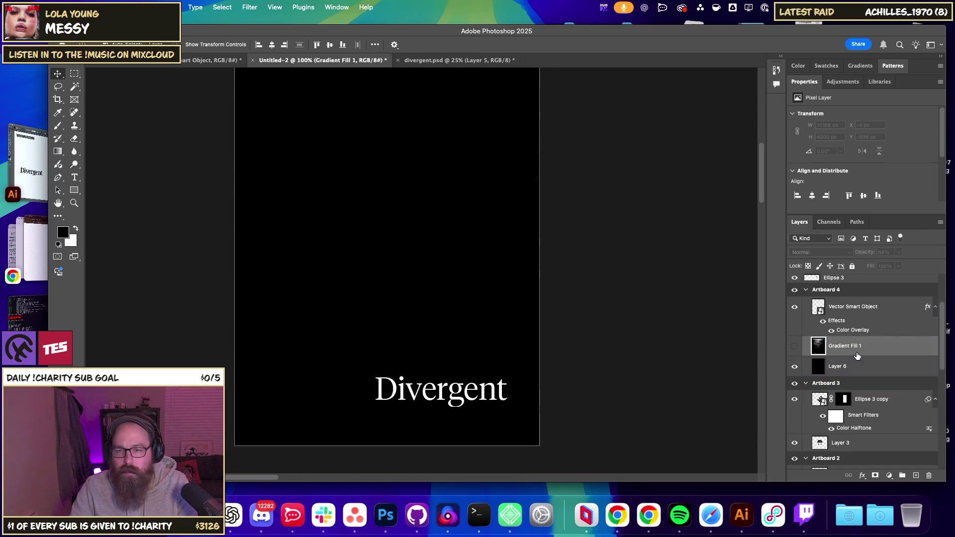
{"action": "left_click", "coordinate": [794, 347]}
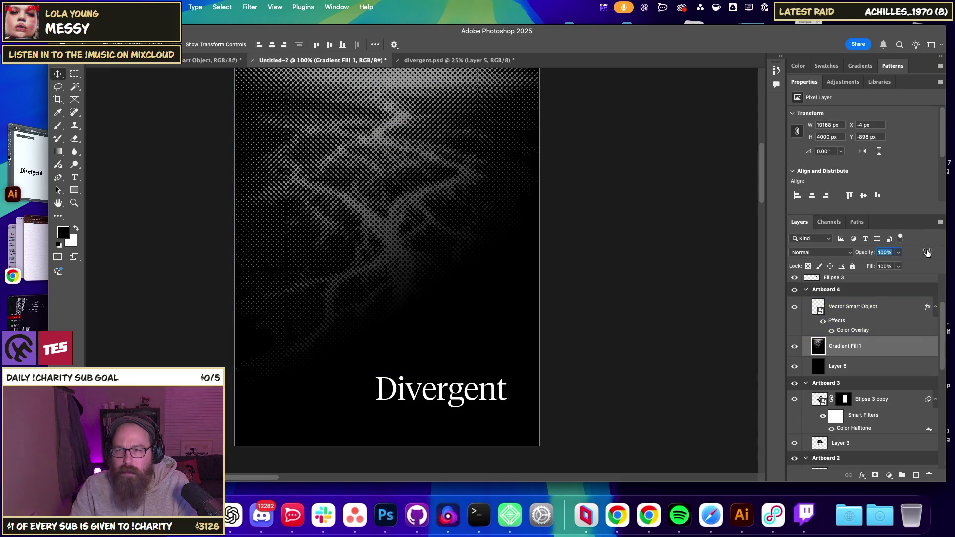
{"action": "left_click", "coordinate": [794, 346]}
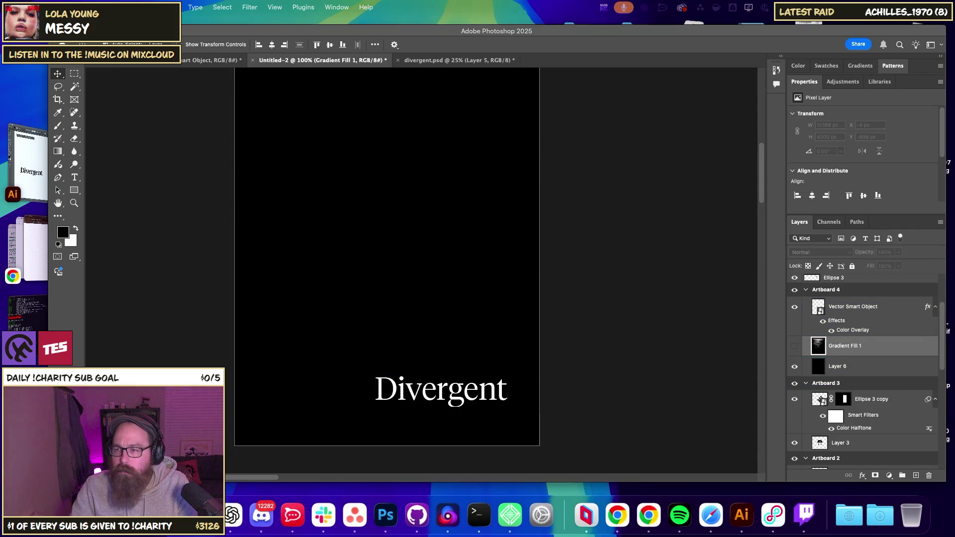
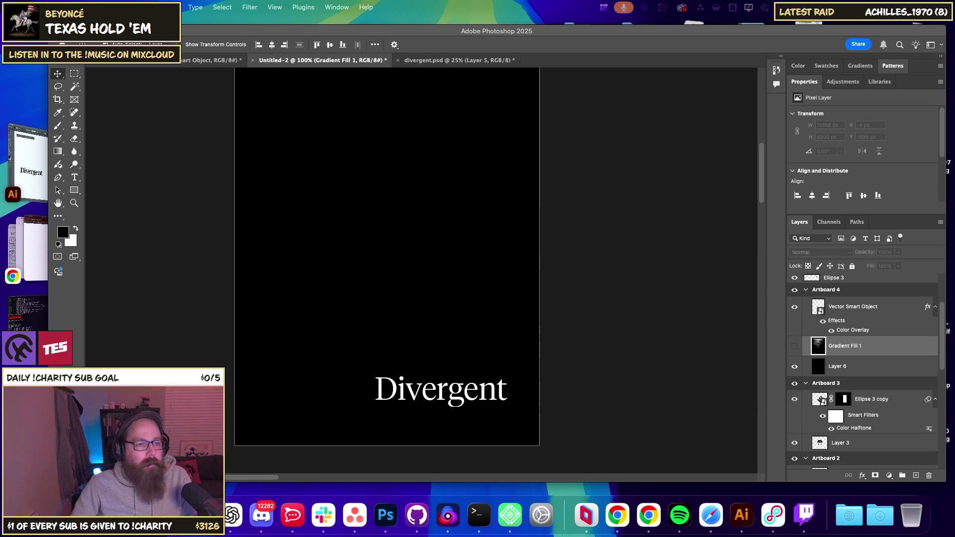
Add a Levels adjustment above the photo, then drag it to the trash to discard it.
{"action": "left_click", "coordinate": [888, 475]}
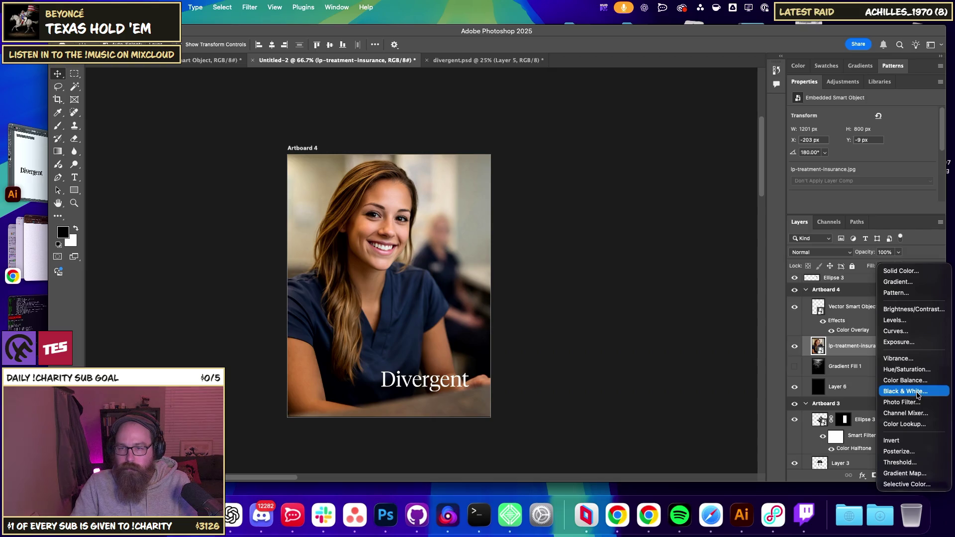
{"action": "left_click", "coordinate": [894, 319]}
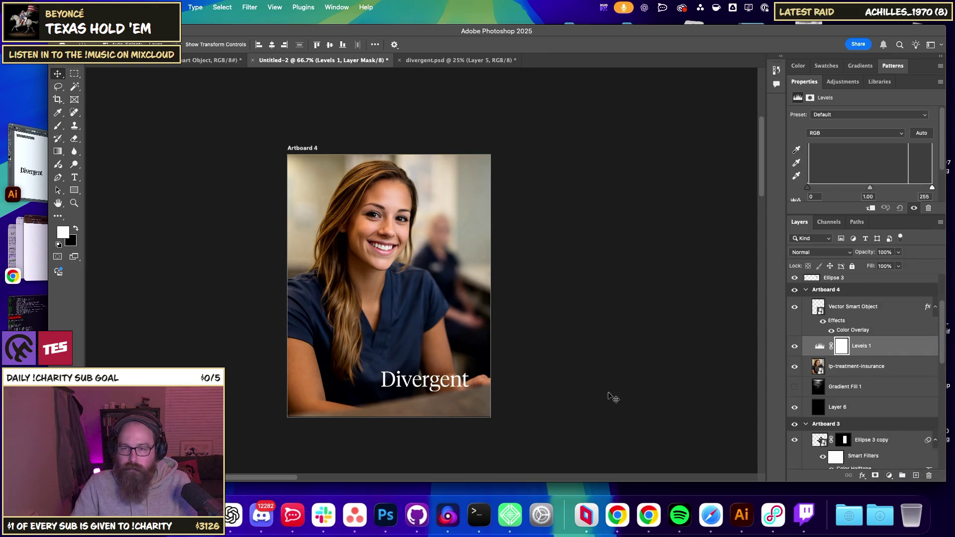
{"action": "left_click_drag", "start_coordinate": [860, 346], "coordinate": [892, 402]}
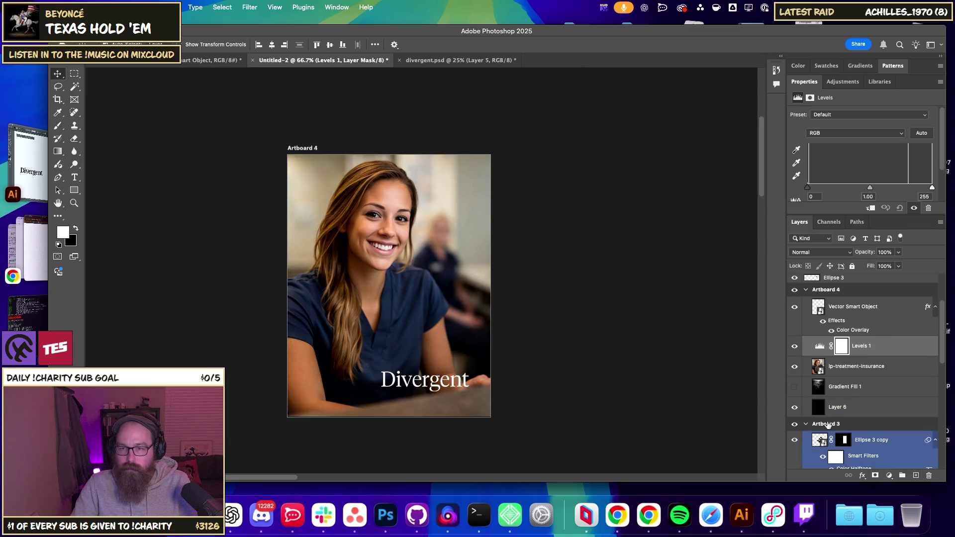
{"action": "left_click_drag", "start_coordinate": [893, 402], "coordinate": [928, 475]}
Add a Hue/Saturation adjustment with Saturation -100 above the lp-treatment-insurance photo.
{"action": "left_click", "coordinate": [889, 475]}
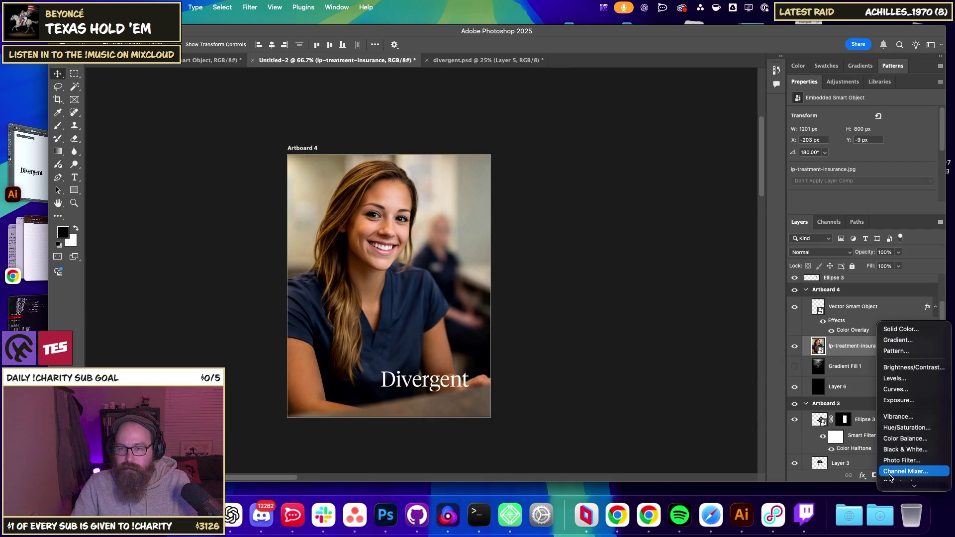
{"action": "left_click", "coordinate": [908, 427]}
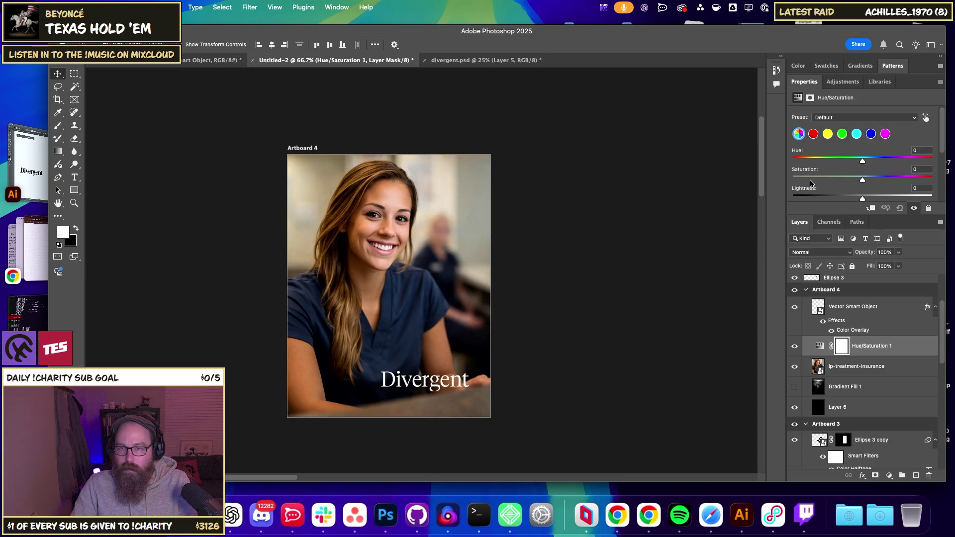
{"action": "left_click_drag", "start_coordinate": [810, 180], "coordinate": [792, 180]}
{"action": "left_click", "coordinate": [865, 366]}
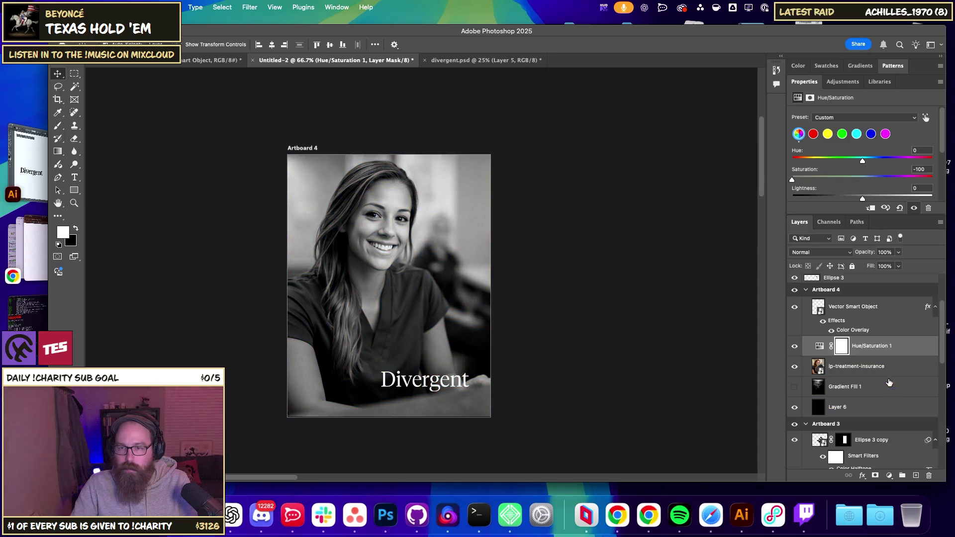
{"action": "right_click", "coordinate": [865, 368]}
{"action": "key", "text": "Escape"}
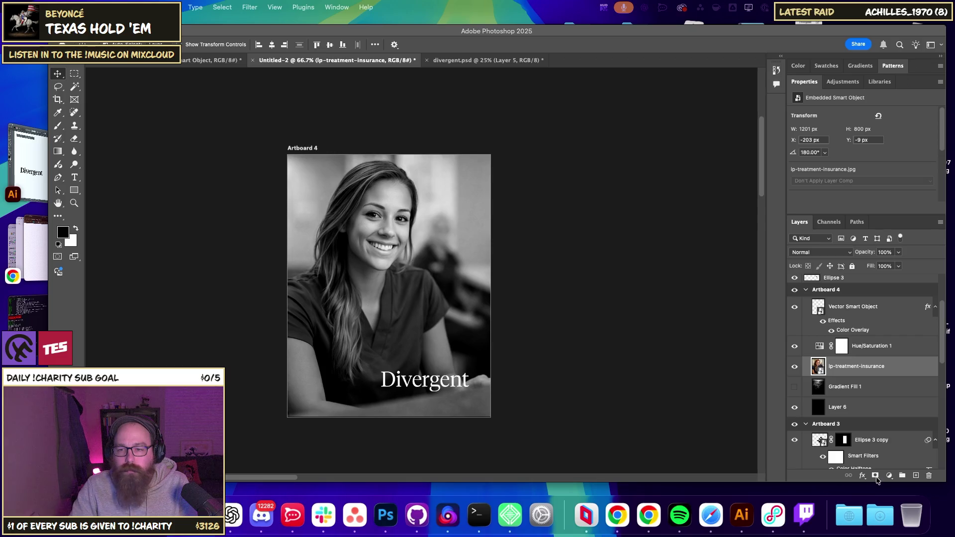
Add a Levels adjustment to the portrait with midtones 0.70 and white input 207.
{"action": "key", "text": "super+g"}
{"action": "key", "text": "super+z"}
{"action": "left_click", "coordinate": [887, 476]}
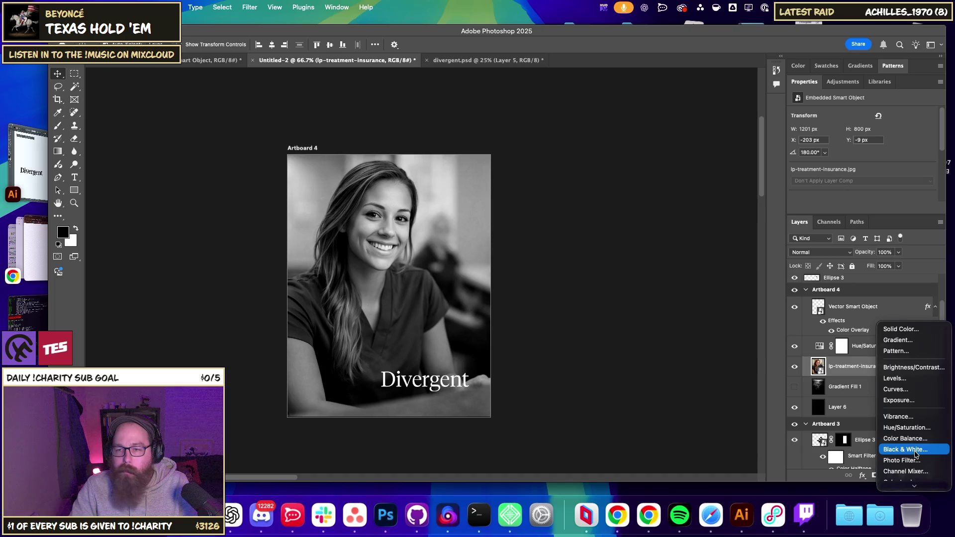
{"action": "left_click", "coordinate": [908, 379]}
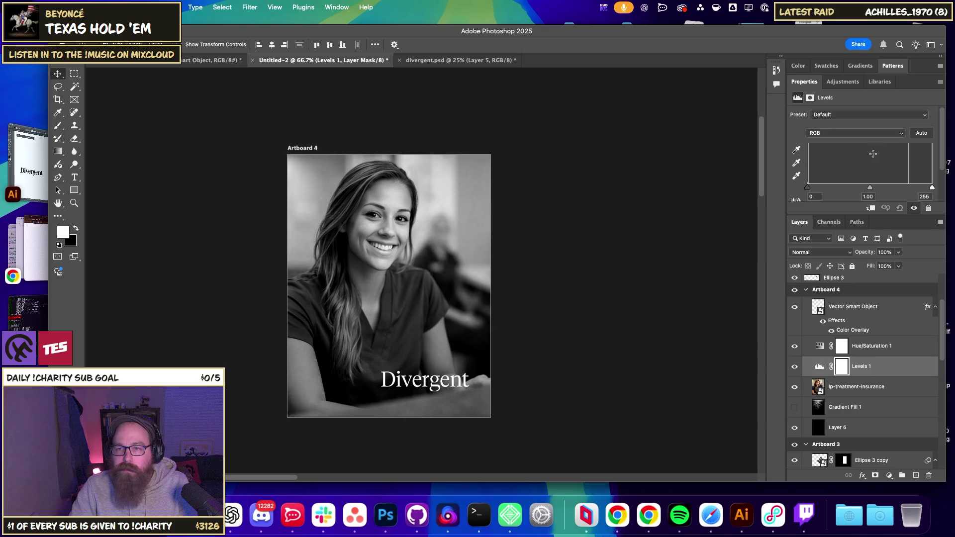
{"action": "mouse_move", "coordinate": [870, 189]}
{"action": "left_mouse_down"}
{"action": "mouse_move", "coordinate": [859, 191]}
{"action": "mouse_move", "coordinate": [917, 190]}
{"action": "mouse_move", "coordinate": [870, 190]}
{"action": "left_mouse_up"}
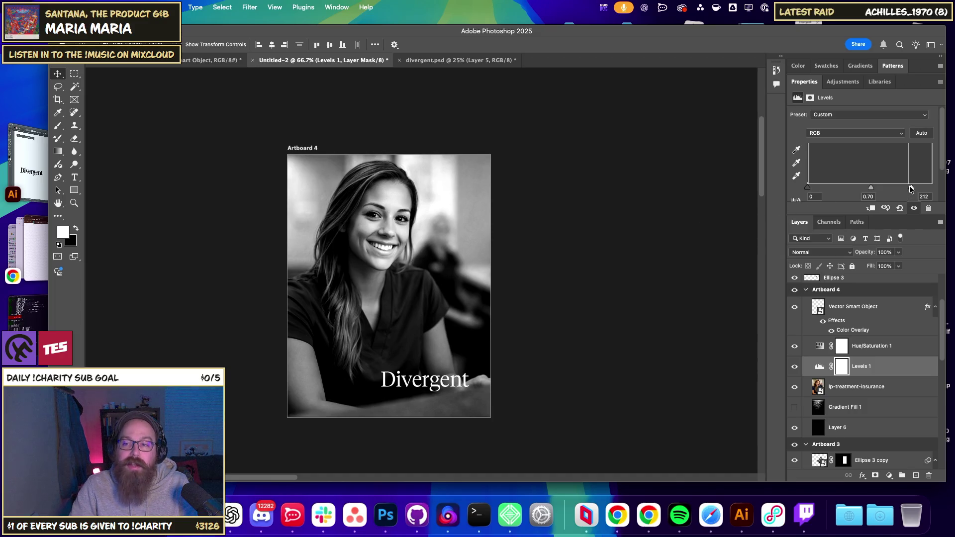
{"action": "left_click_drag", "start_coordinate": [910, 188], "coordinate": [908, 188]}
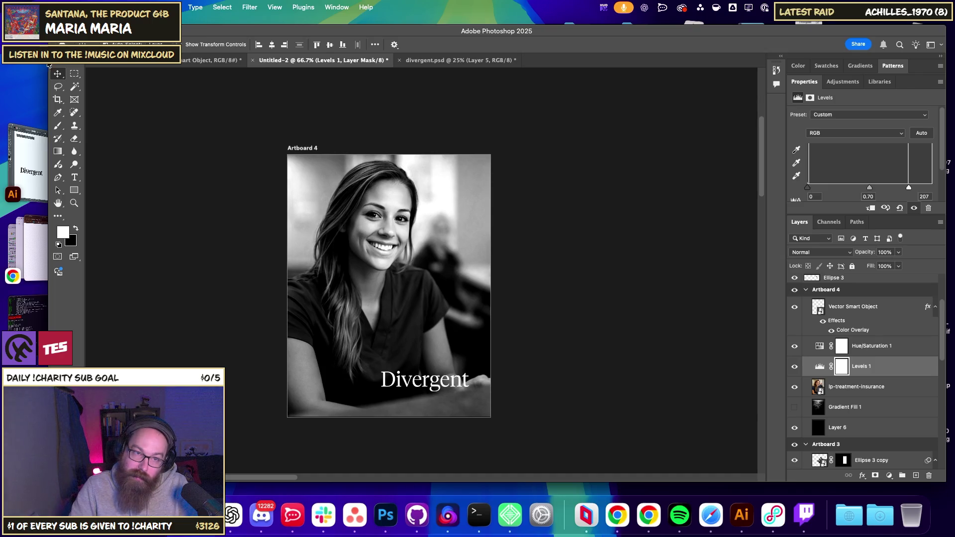
Merge the photo with its Levels and Hue/Saturation adjustments into one layer.
{"action": "left_click", "coordinate": [877, 387]}
{"action": "left_click", "coordinate": [882, 351], "text": "shift"}
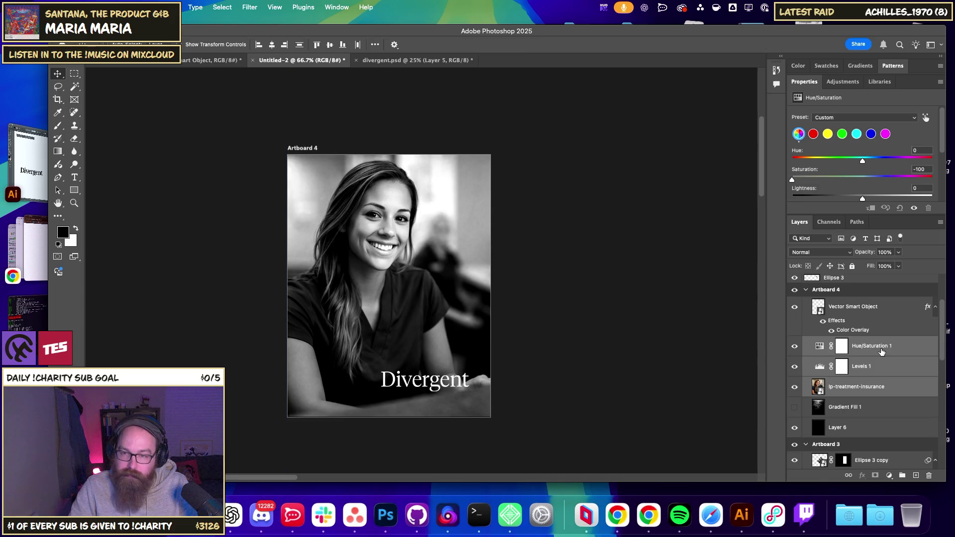
{"action": "key", "text": "ctrl+r"}
{"action": "key", "text": "ctrl+r"}
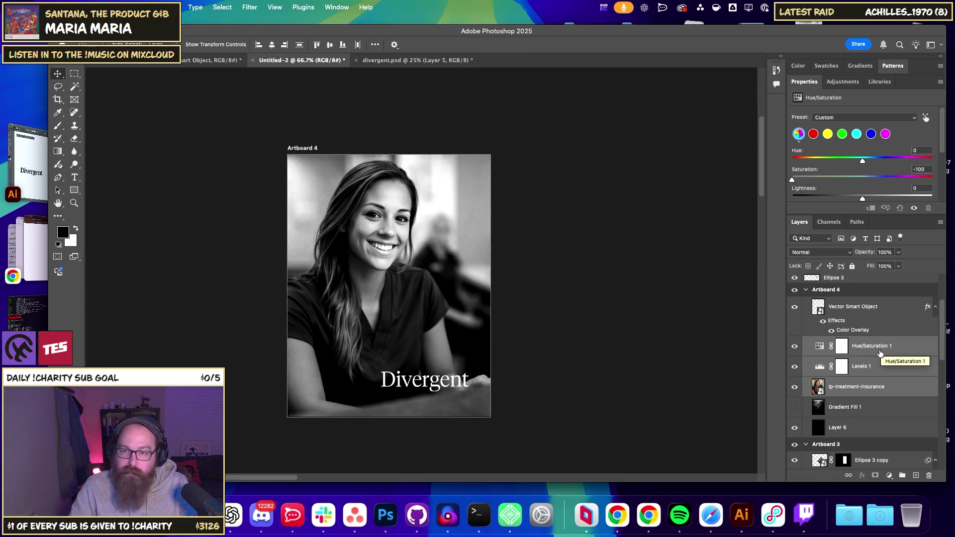
{"action": "key", "text": "ctrl+e"}
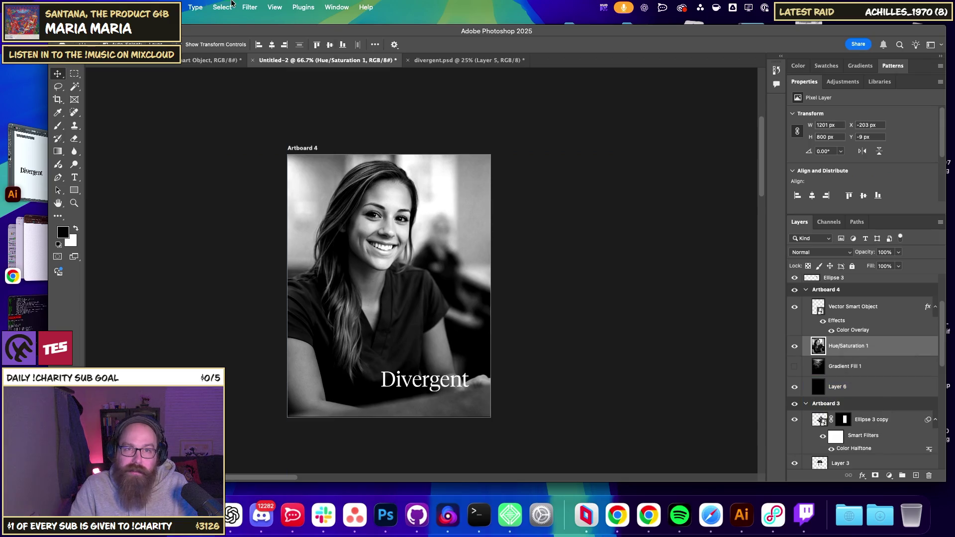
Try Color Halftone on the merged portrait, compare before and after, then undo it.
{"action": "left_click", "coordinate": [230, 7]}
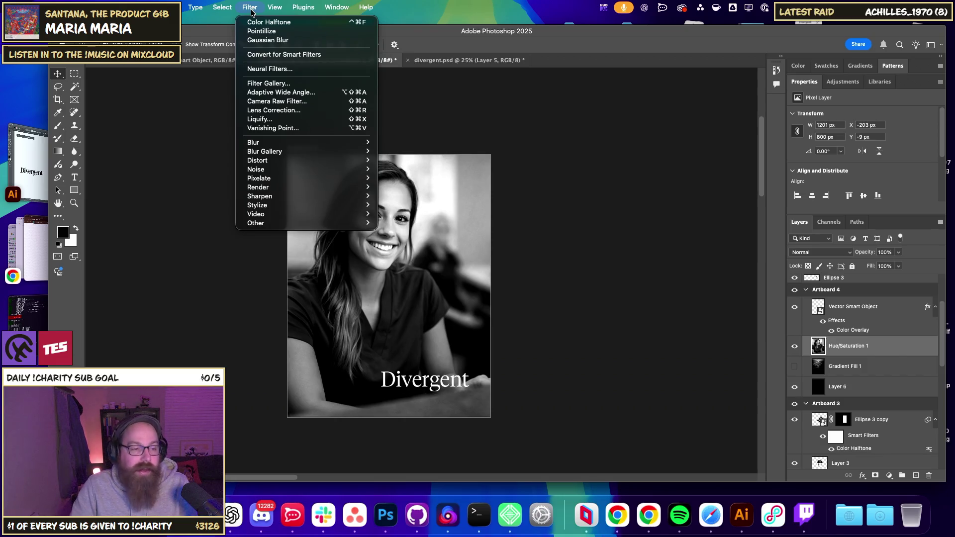
{"action": "left_click", "coordinate": [254, 22]}
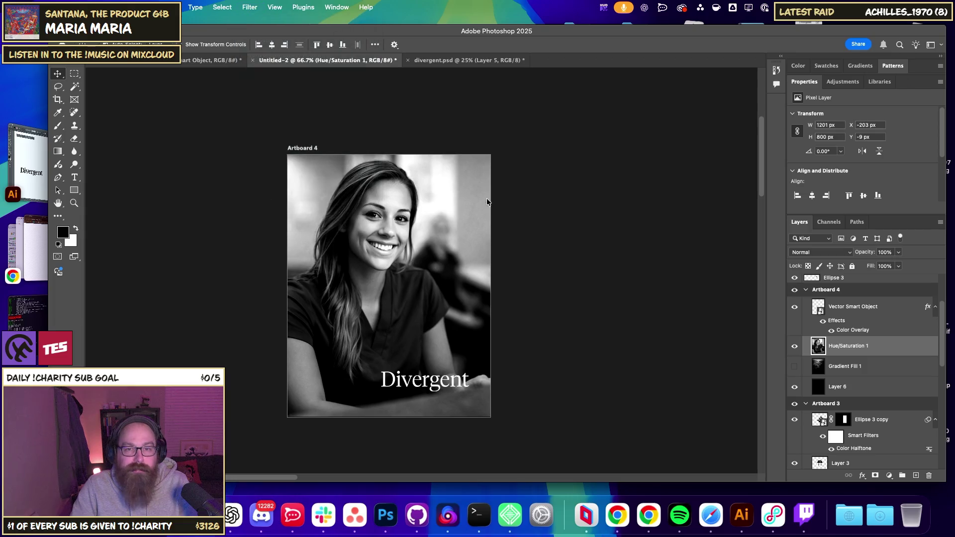
{"action": "key", "text": "super+z"}
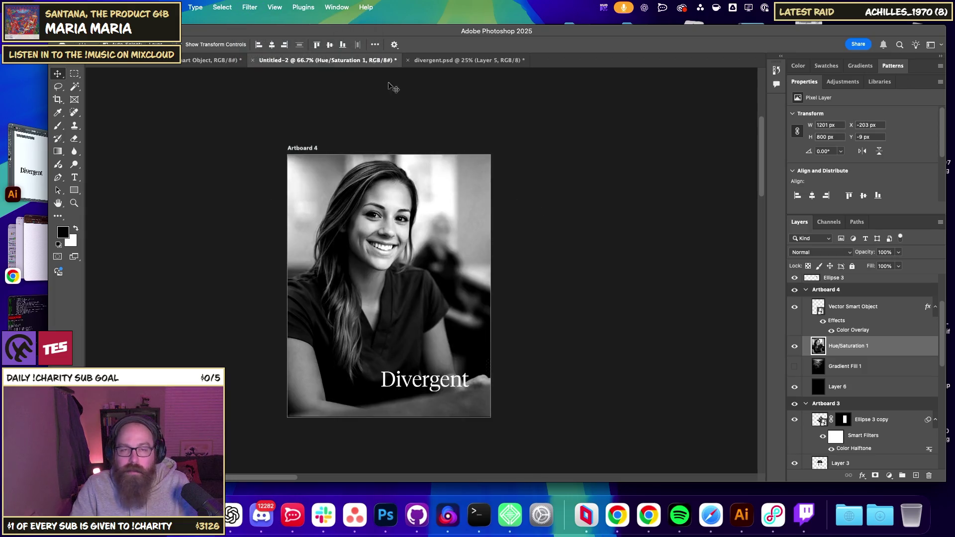
{"action": "left_click", "coordinate": [248, 6]}
{"action": "mouse_move", "coordinate": [259, 178]}
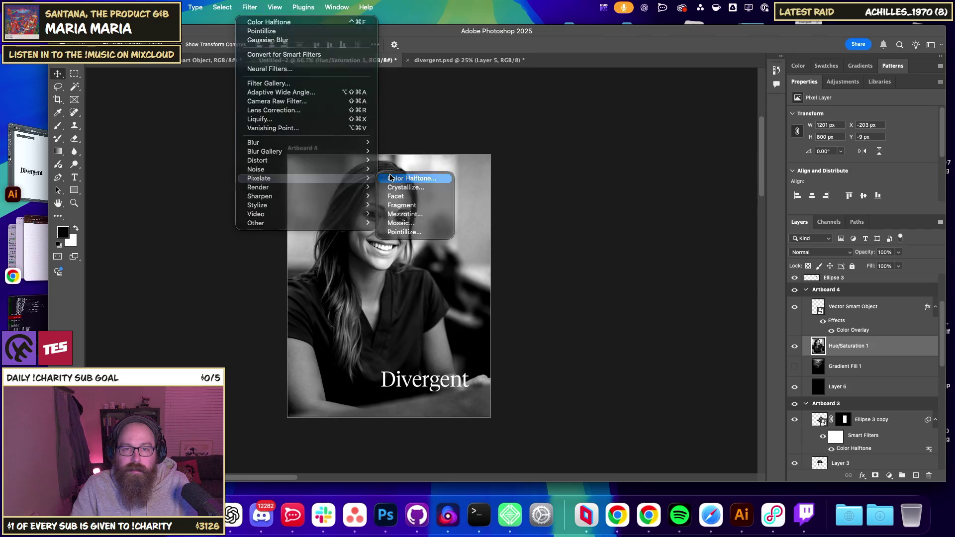
{"action": "left_click", "coordinate": [393, 178]}
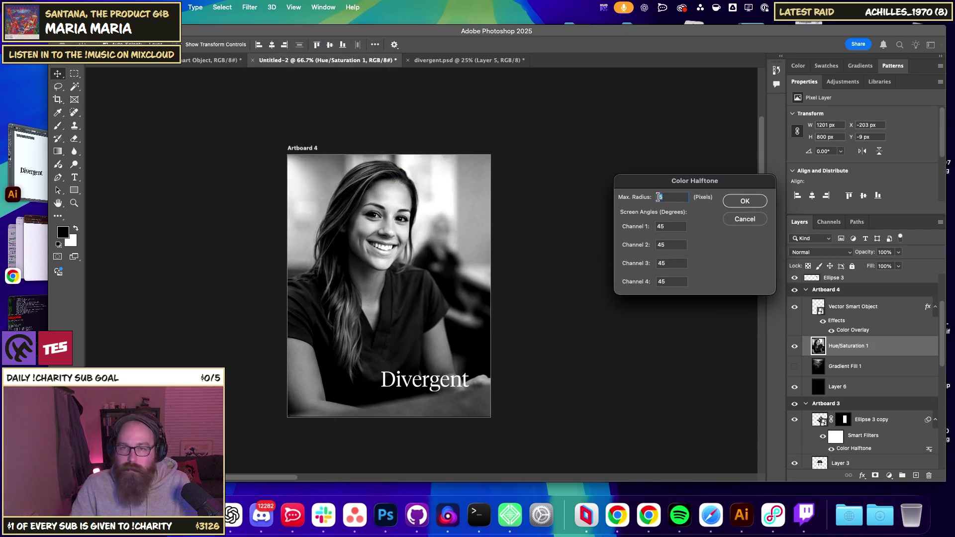
{"action": "key", "text": "Return"}
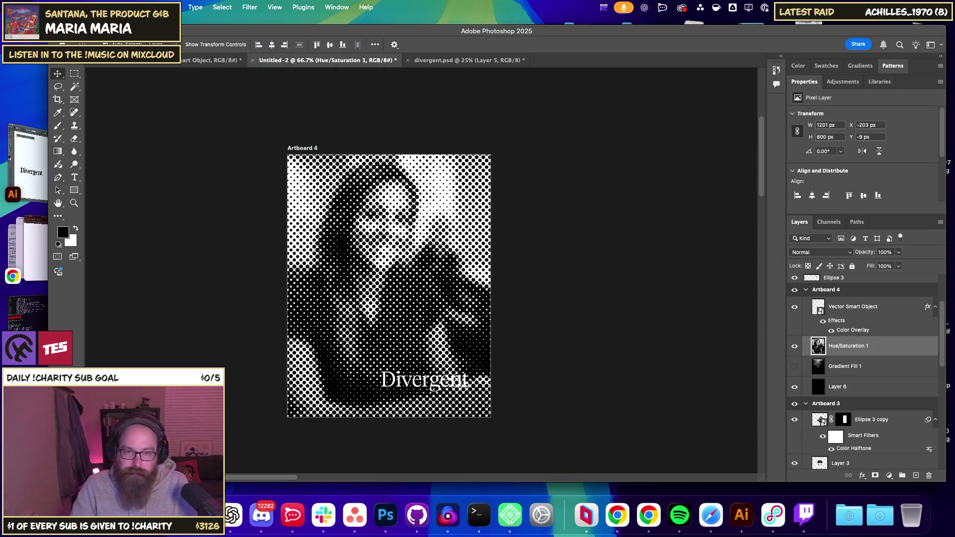
{"action": "key", "text": "super+z"}
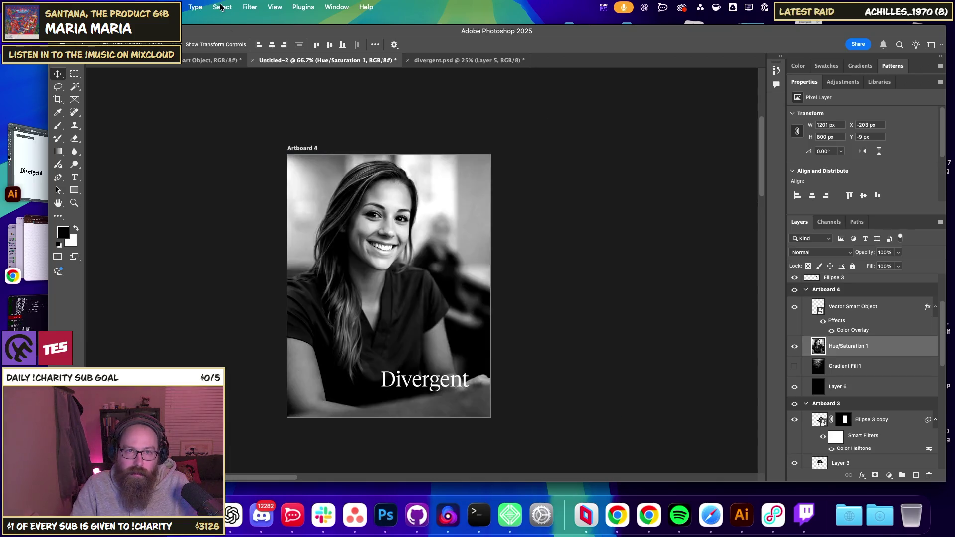
{"action": "key", "text": "super+shift+z"}
{"action": "key", "text": "super+z"}
Apply Color Halftone with a 10-pixel maximum radius and zoom the artboard to 100%.
{"action": "left_click", "coordinate": [222, 7]}
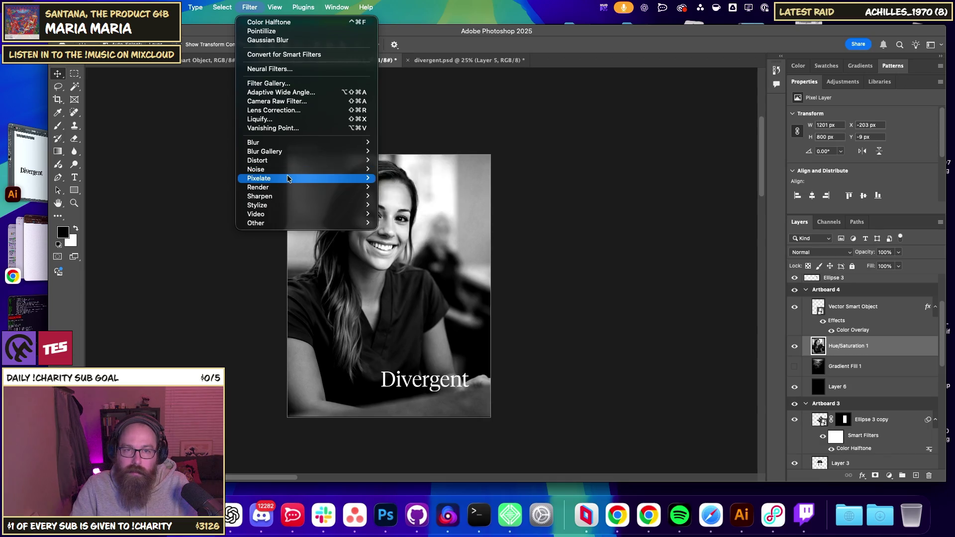
{"action": "mouse_move", "coordinate": [258, 177]}
{"action": "left_click", "coordinate": [406, 179]}
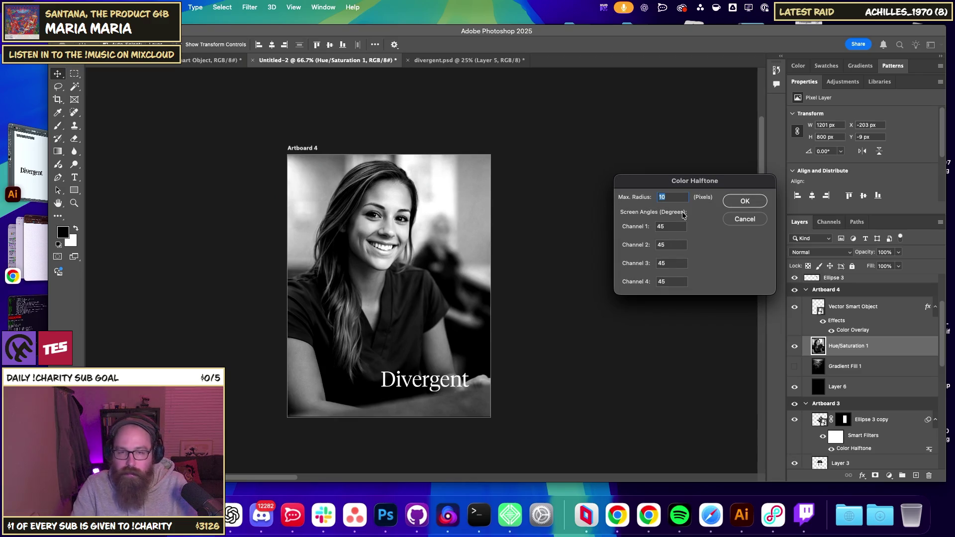
{"action": "key", "text": "Return"}
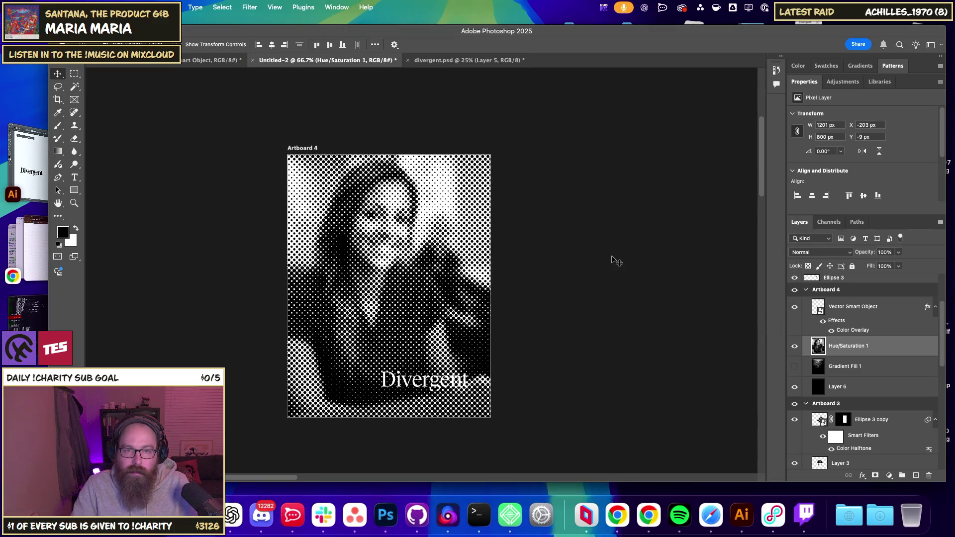
{"action": "left_click", "coordinate": [875, 393]}
{"action": "left_click", "coordinate": [875, 395], "text": "super"}
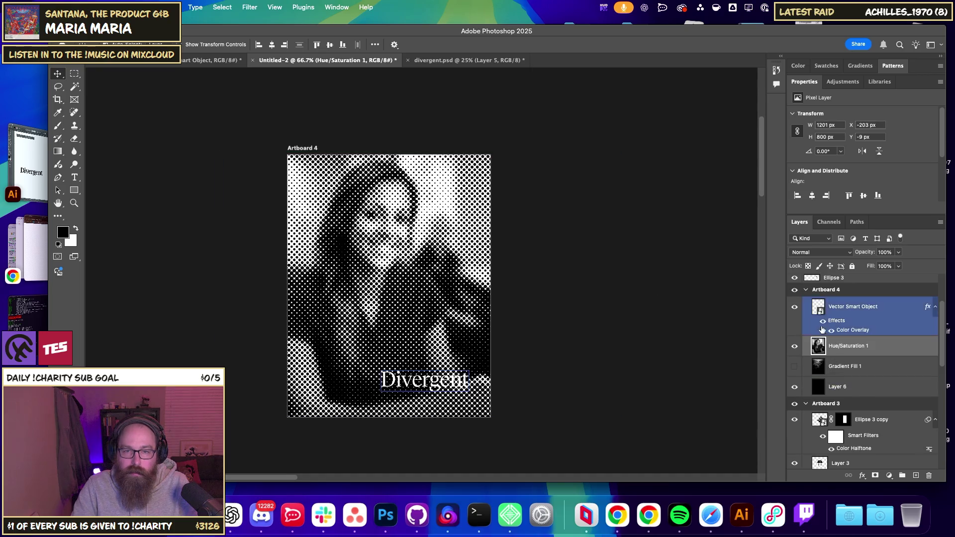
{"action": "key", "text": "super+plus"}
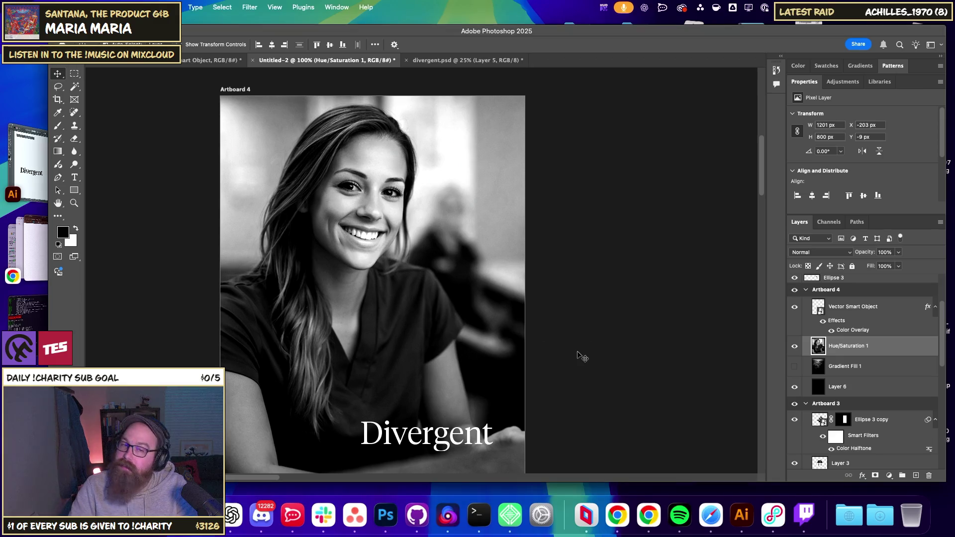
Apply Color Halftone at an 8-pixel radius, undo it, and close the Filter menu unused.
{"action": "left_click", "coordinate": [249, 7]}
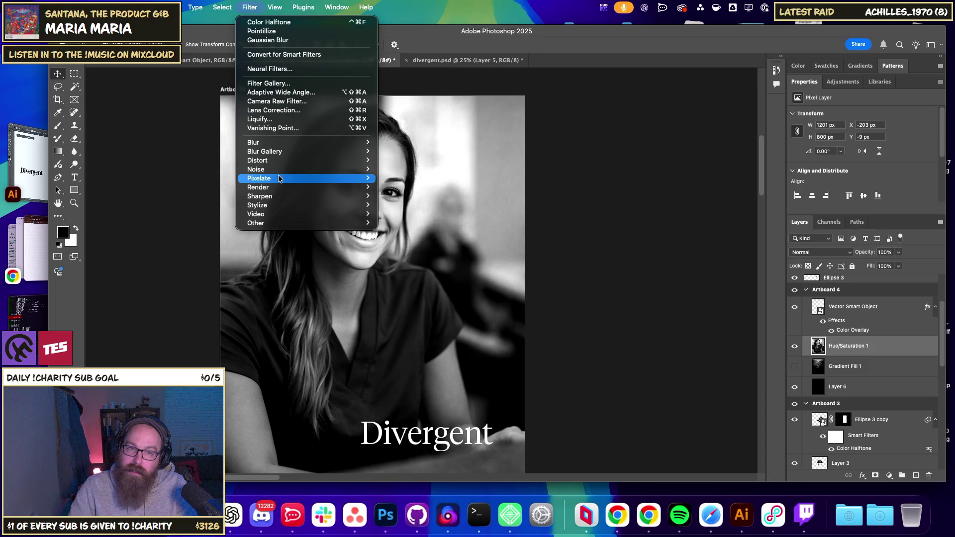
{"action": "mouse_move", "coordinate": [258, 178]}
{"action": "left_click", "coordinate": [412, 178]}
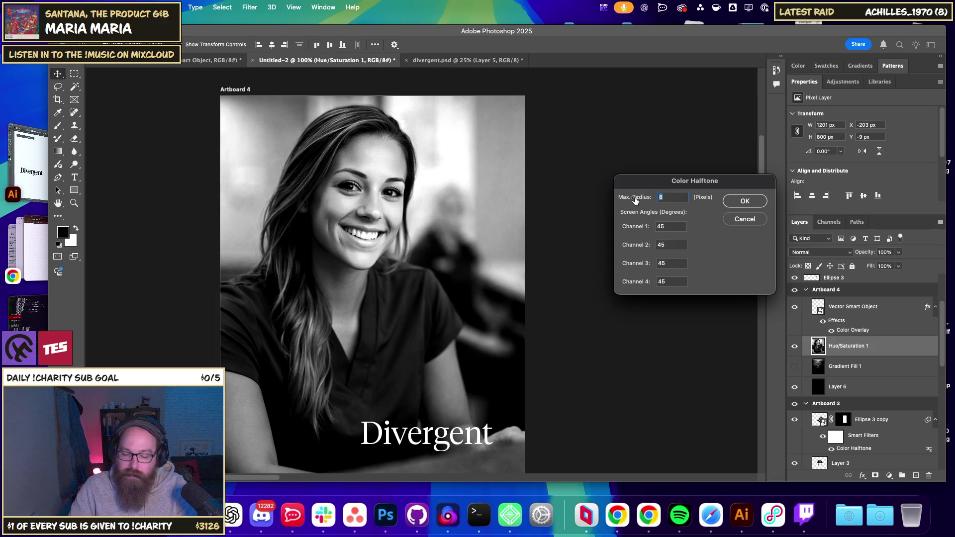
{"action": "key", "text": "Return"}
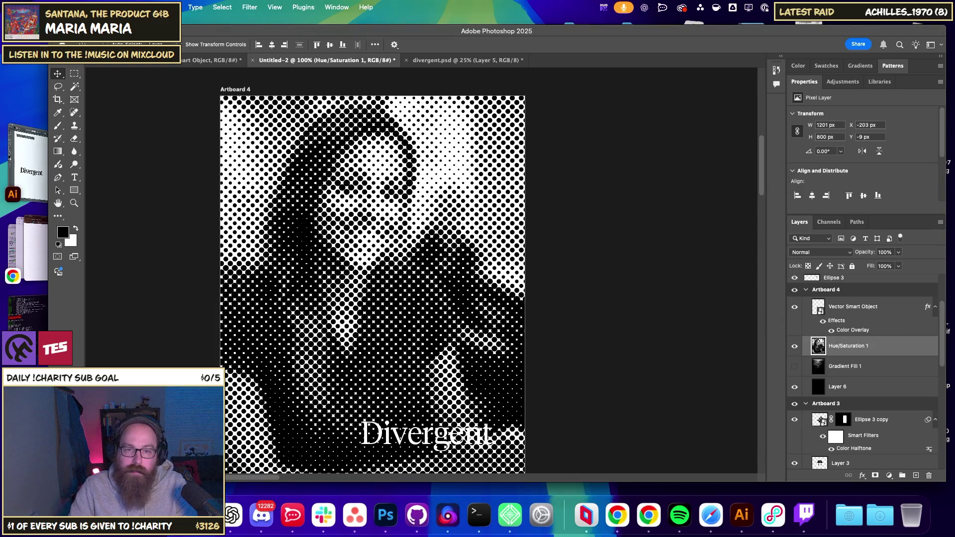
{"action": "key", "text": "ctrl+z"}
{"action": "left_click", "coordinate": [274, 7]}
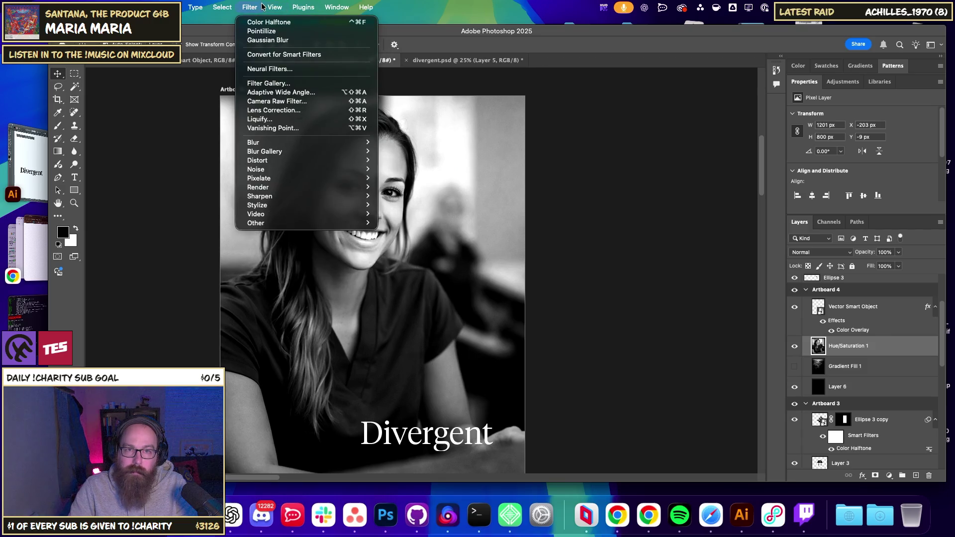
{"action": "mouse_move", "coordinate": [258, 160]}
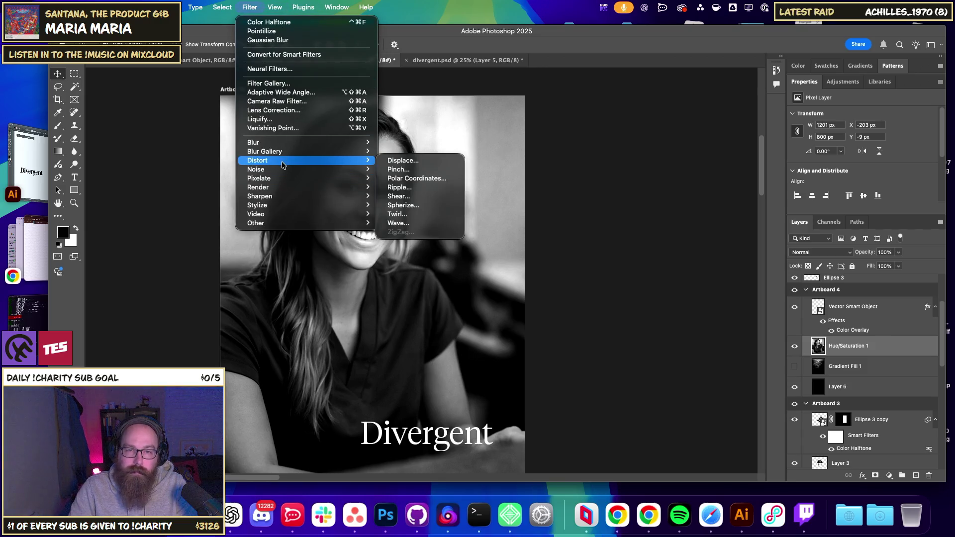
{"action": "left_click", "coordinate": [664, 239]}
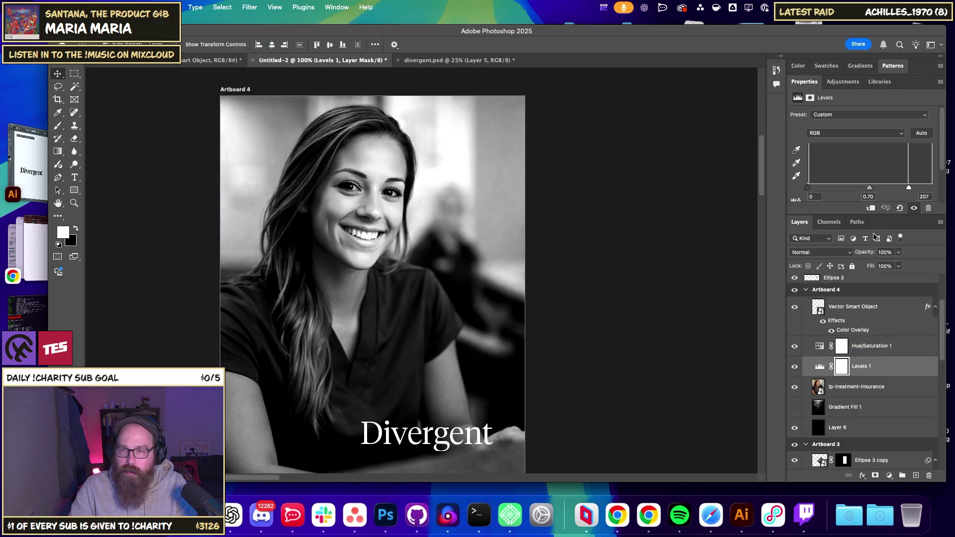
Lower the Levels white point and merge the photo with its adjustments into one layer.
{"action": "mouse_move", "coordinate": [908, 188]}
{"action": "left_mouse_down"}
{"action": "mouse_move", "coordinate": [830, 191]}
{"action": "mouse_move", "coordinate": [858, 190]}
{"action": "mouse_move", "coordinate": [840, 191]}
{"action": "left_mouse_up"}
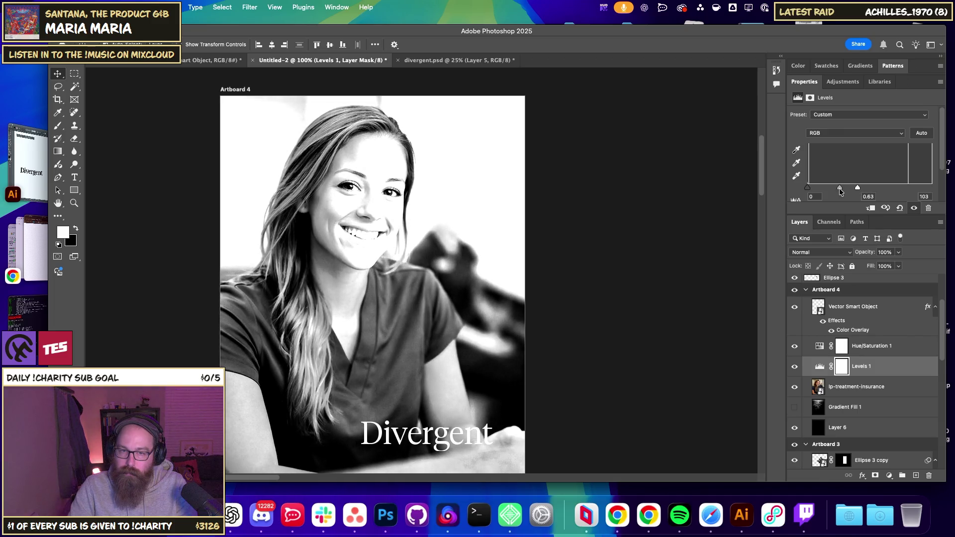
{"action": "left_click", "coordinate": [878, 348]}
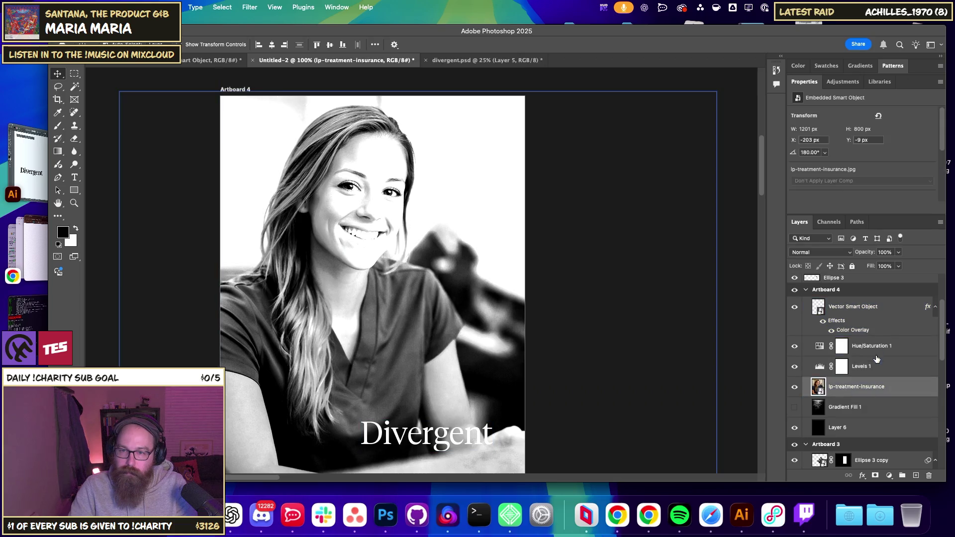
{"action": "key", "text": "super+e"}
Apply the Color Halftone filter to the merged portrait.
{"action": "left_click", "coordinate": [222, 7]}
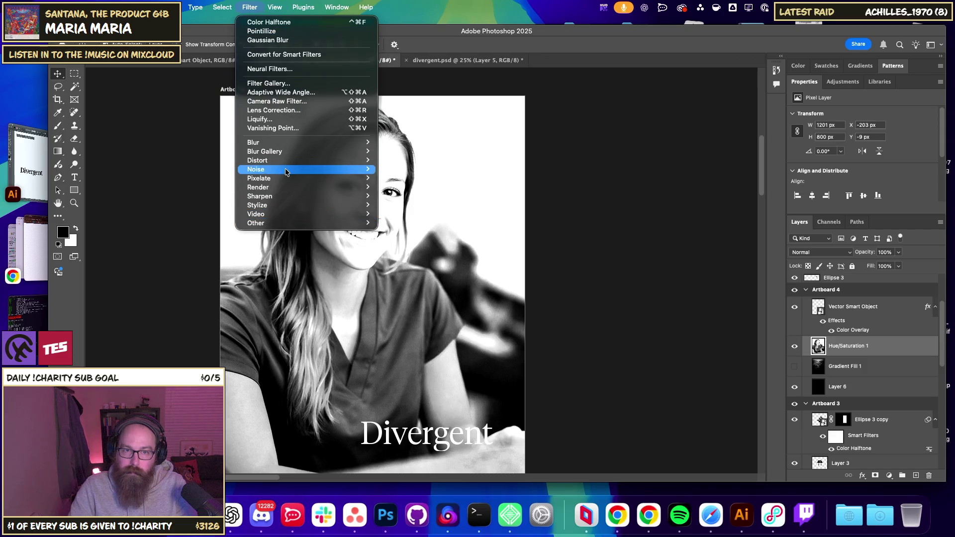
{"action": "mouse_move", "coordinate": [258, 178]}
{"action": "left_click", "coordinate": [408, 180]}
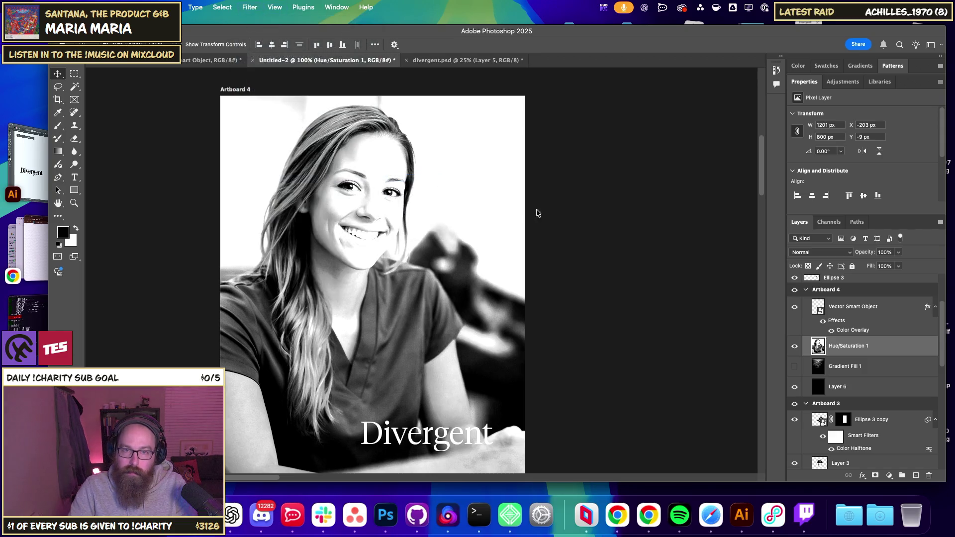
{"action": "left_click", "coordinate": [743, 202]}
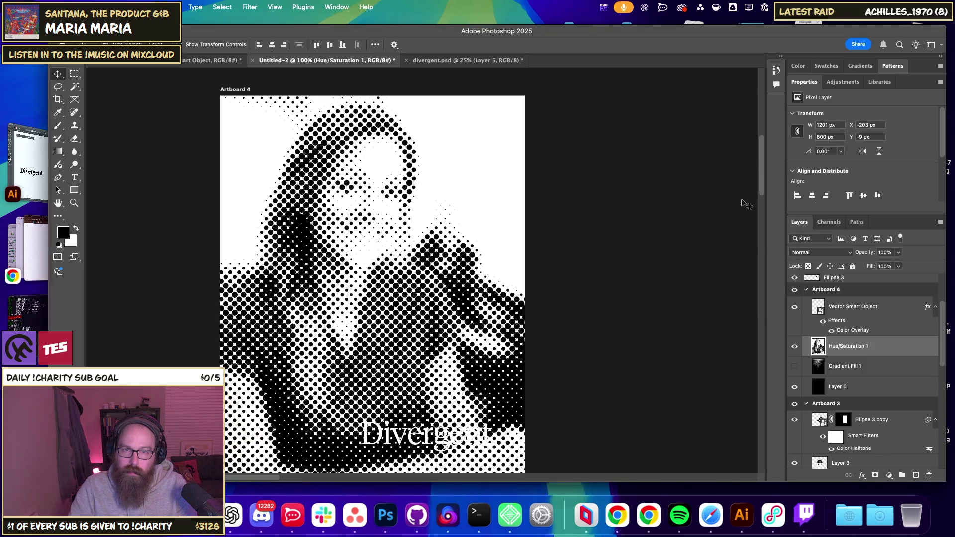
Redo the halftone on the merged portrait with a 9-pixel maximum radius, then zoom out.
{"action": "key", "text": "ctrl+z"}
{"action": "left_click", "coordinate": [250, 7]}
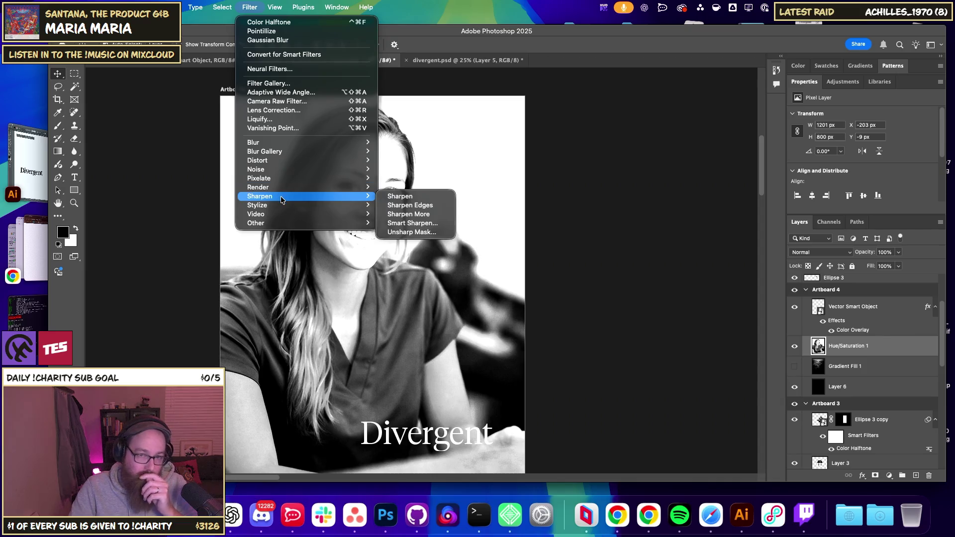
{"action": "mouse_move", "coordinate": [259, 178]}
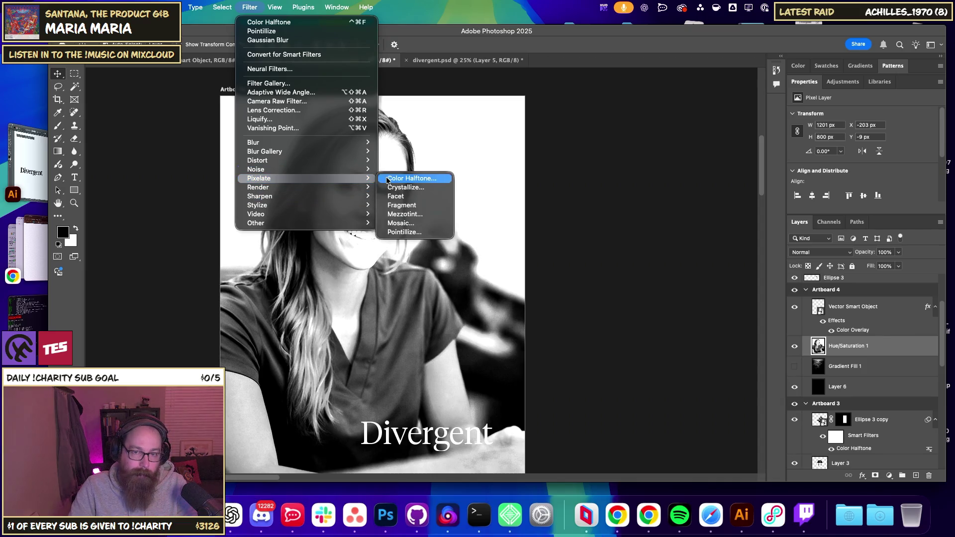
{"action": "left_click", "coordinate": [393, 179]}
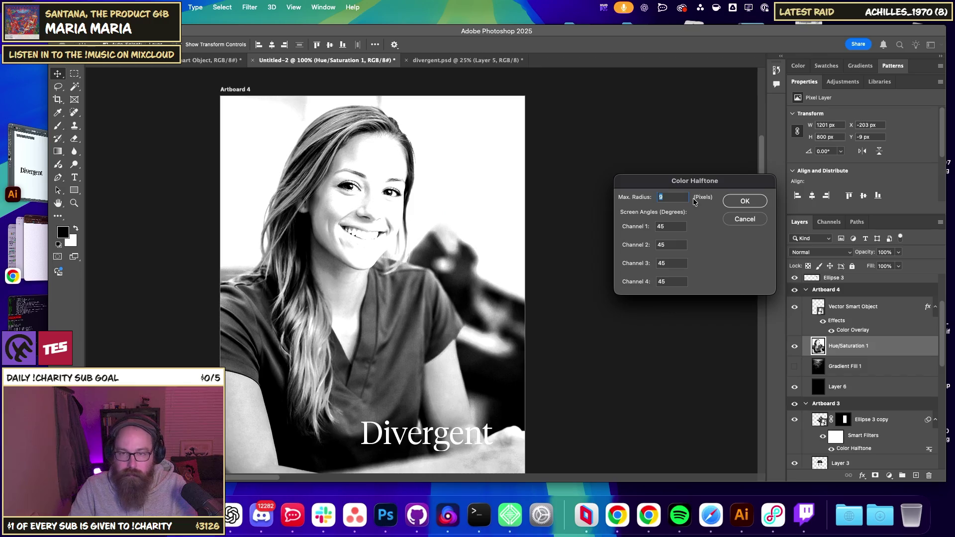
{"action": "left_click", "coordinate": [745, 202]}
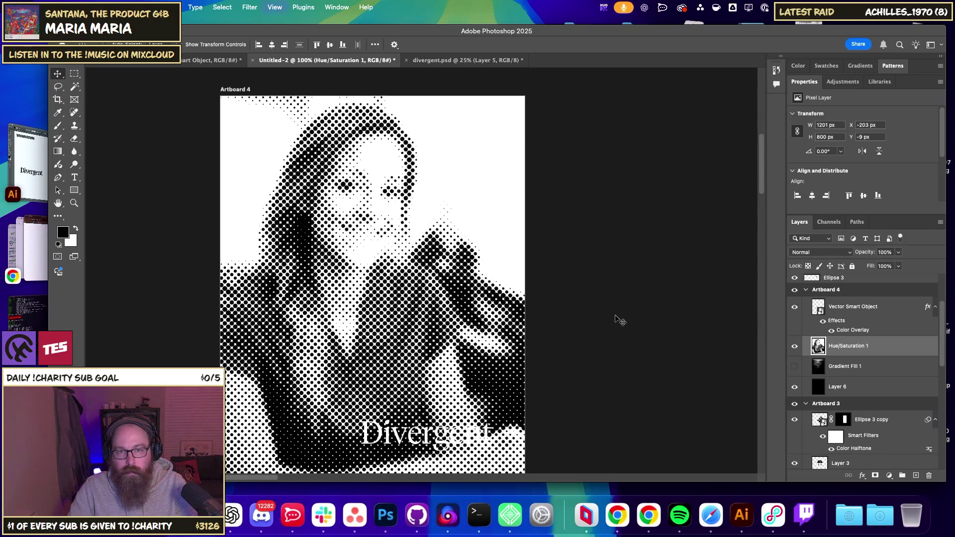
{"action": "key", "text": "super+minus"}
{"action": "left_click", "coordinate": [609, 318]}
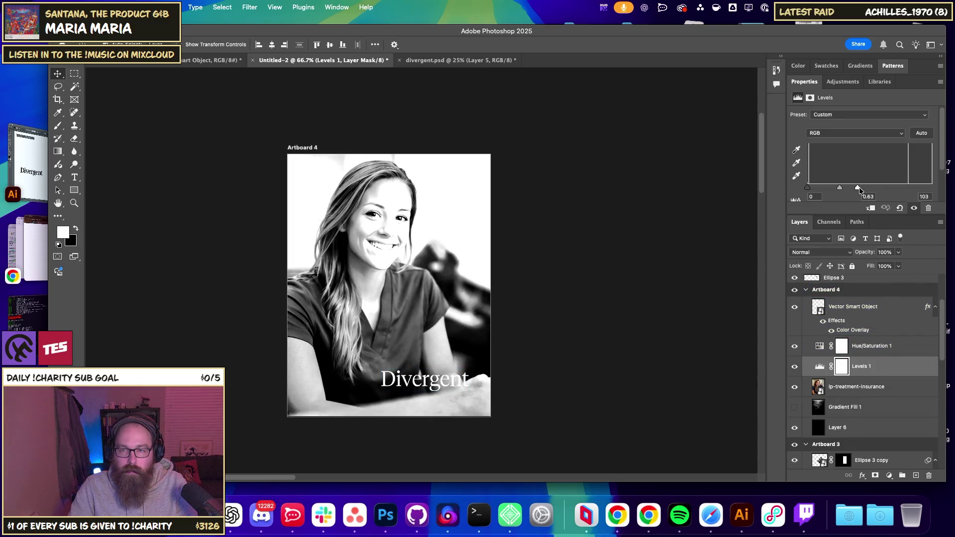
Set Levels to white input 120 and midtones 0.37 for stronger portrait contrast.
{"action": "left_click_drag", "start_coordinate": [858, 189], "coordinate": [853, 192]}
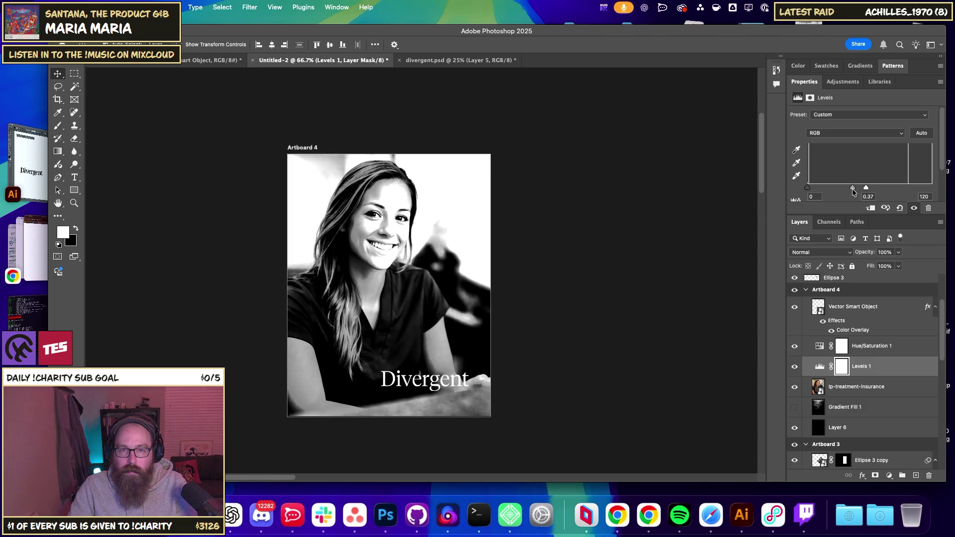
{"action": "left_click", "coordinate": [223, 7]}
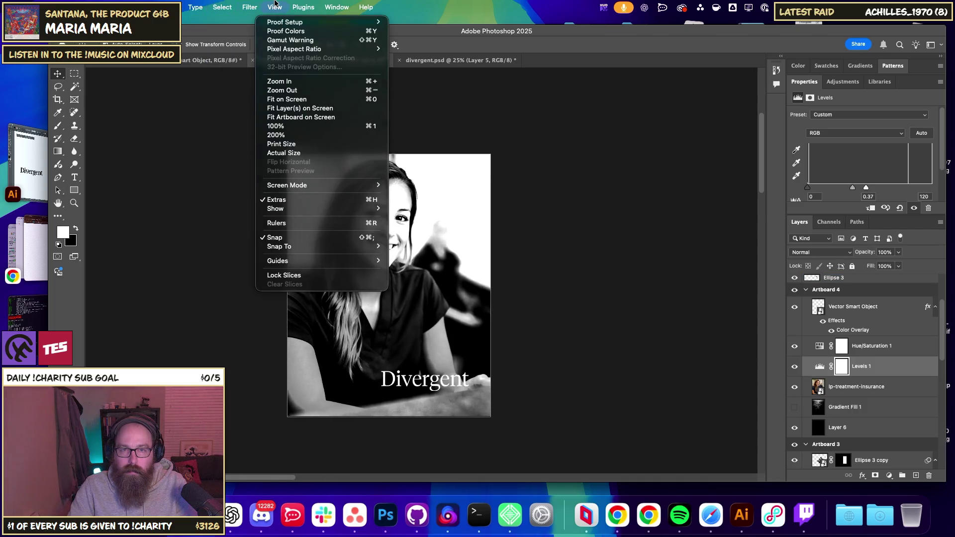
Try Color Halftone as a smart filter on the photo layer, then undo it.
{"action": "key", "text": "Escape"}
{"action": "left_click", "coordinate": [856, 386]}
{"action": "left_click", "coordinate": [250, 7]}
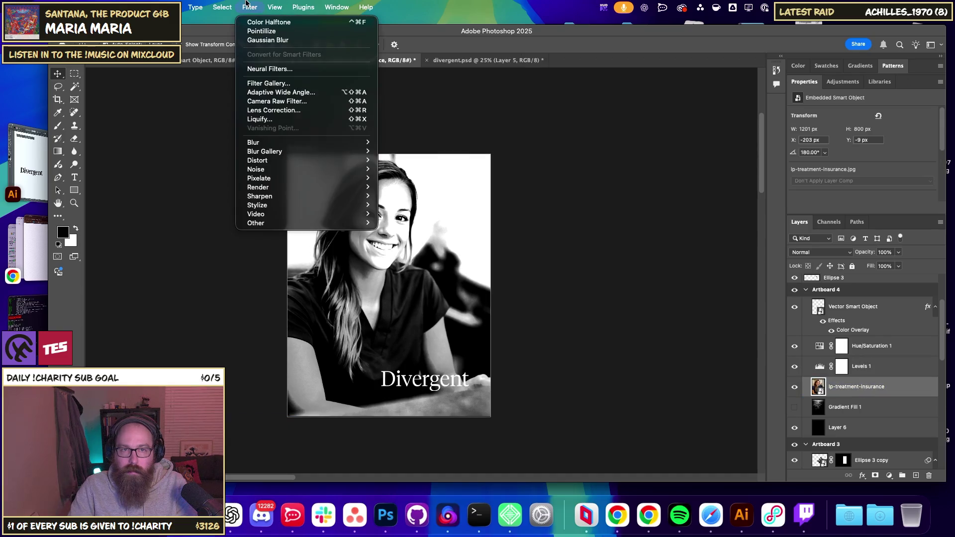
{"action": "left_click", "coordinate": [268, 22]}
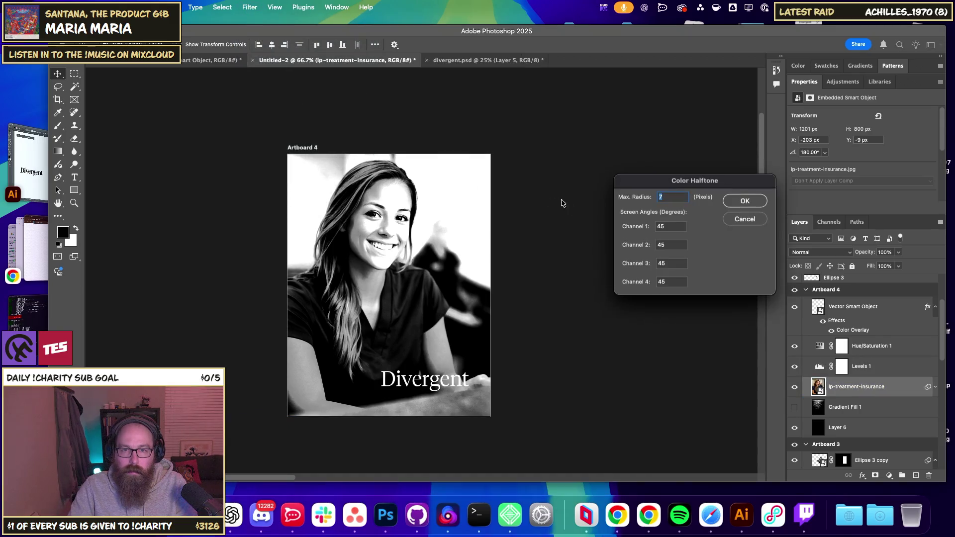
{"action": "left_click", "coordinate": [746, 201]}
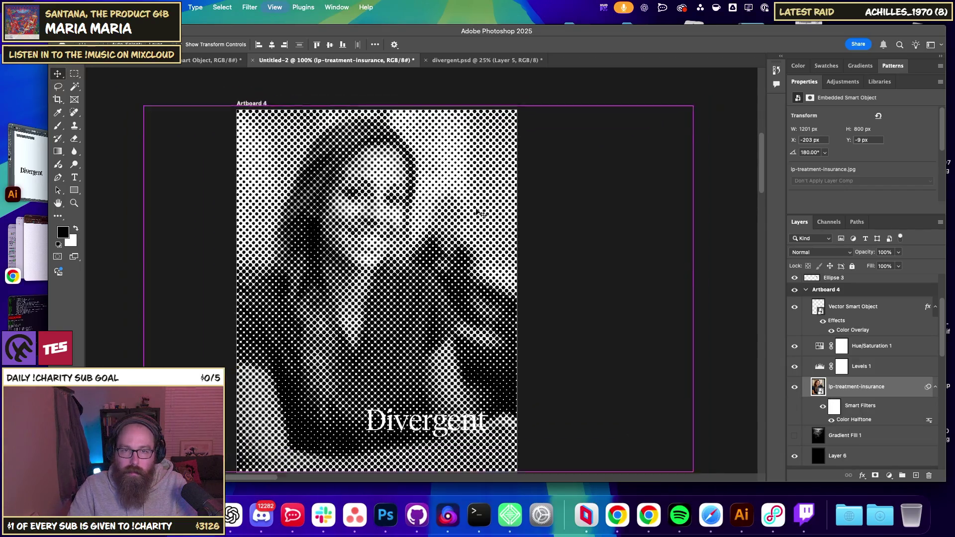
{"action": "key", "text": "ctrl+z"}
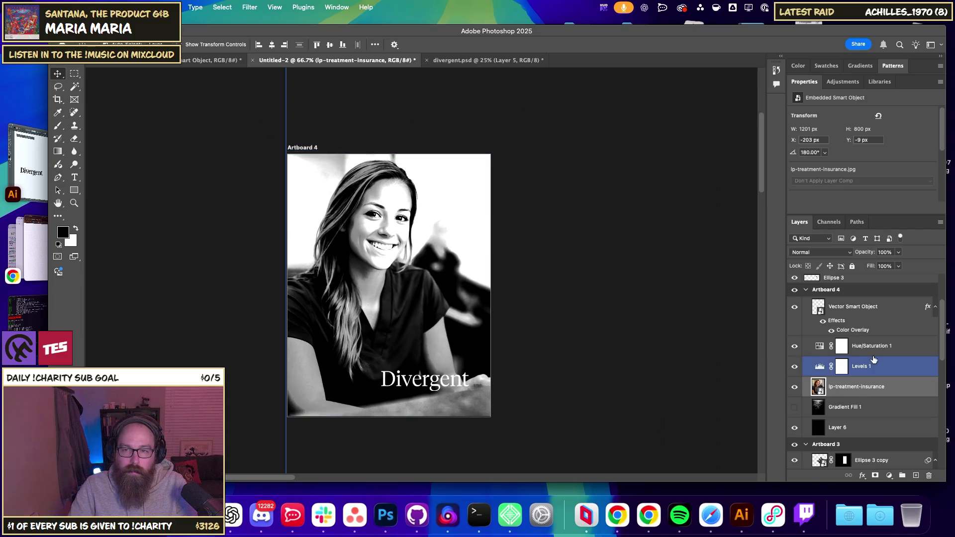
Merge the photo and its adjustments into one layer, reapply the last halftone, then undo.
{"action": "left_click", "coordinate": [874, 352]}
{"action": "key", "text": "ctrl+e"}
{"action": "left_click", "coordinate": [250, 7]}
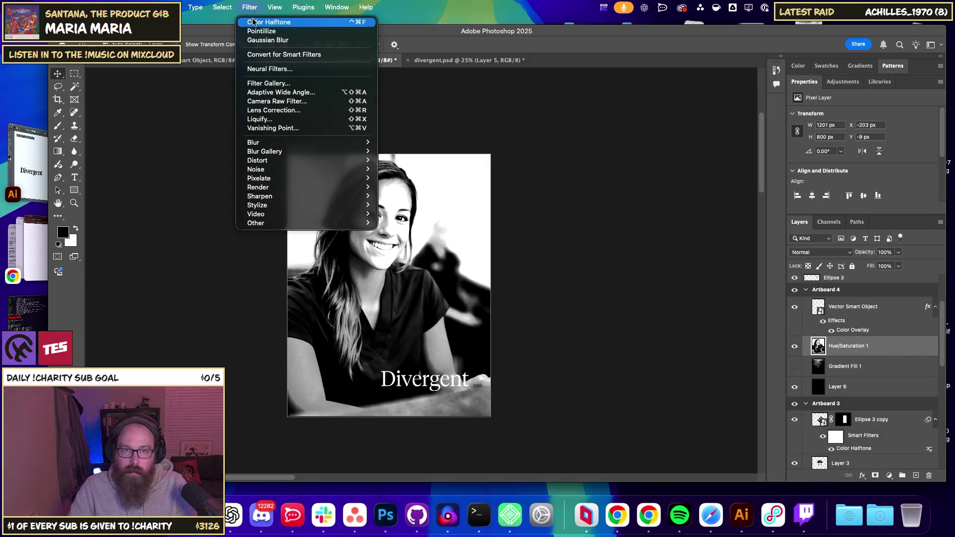
{"action": "left_click", "coordinate": [252, 22]}
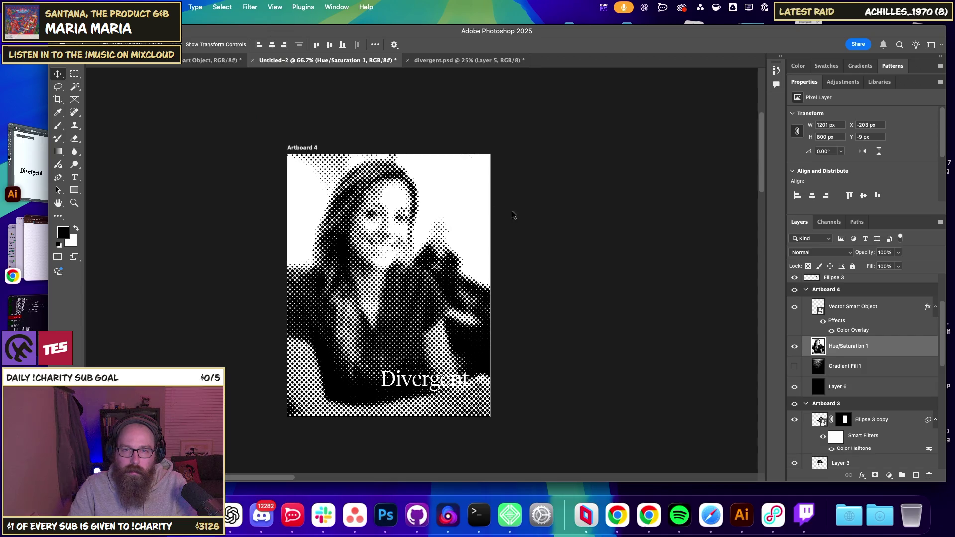
{"action": "key", "text": "ctrl+plus"}
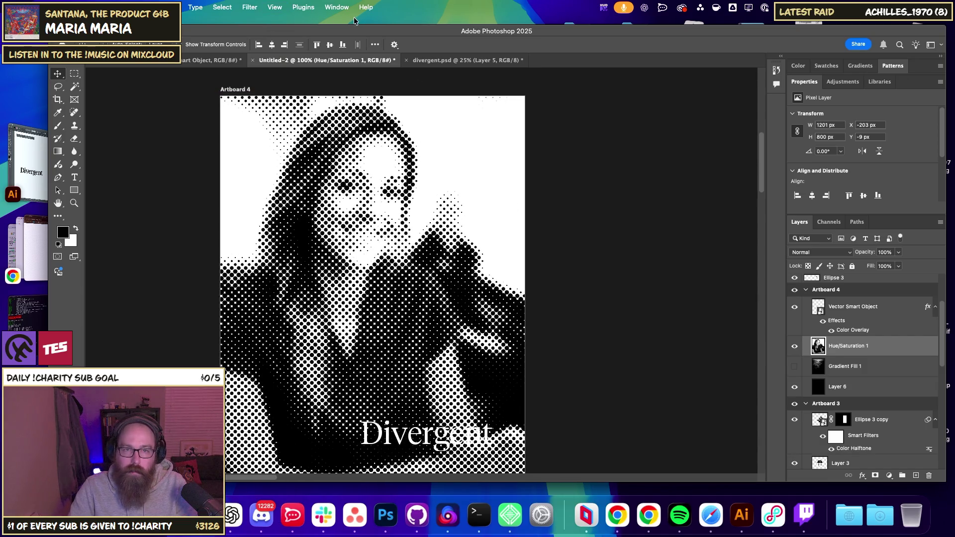
{"action": "key", "text": "ctrl+z"}
Apply Color Halftone with a 7-pixel maximum radius and add an empty Layer 7 above.
{"action": "left_click", "coordinate": [249, 7]}
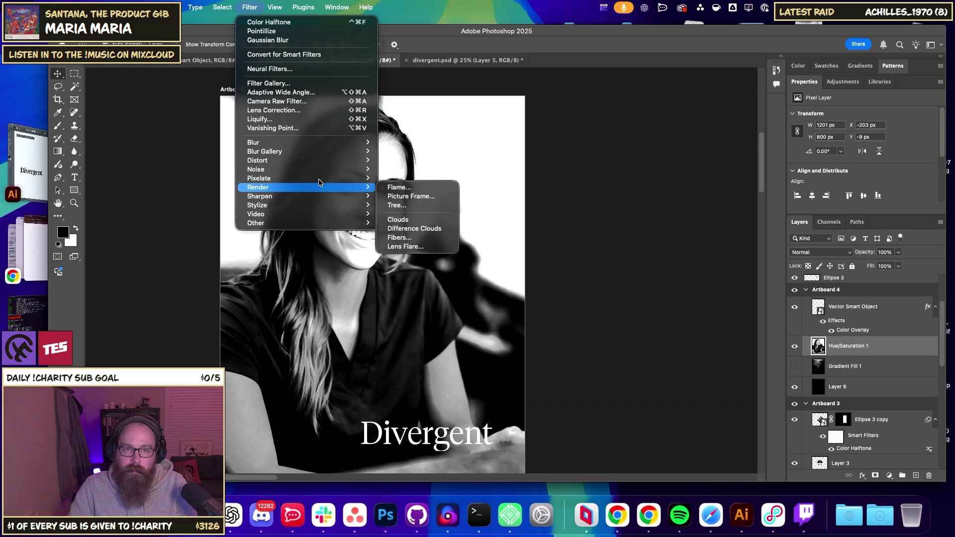
{"action": "mouse_move", "coordinate": [258, 178]}
{"action": "left_click", "coordinate": [413, 180]}
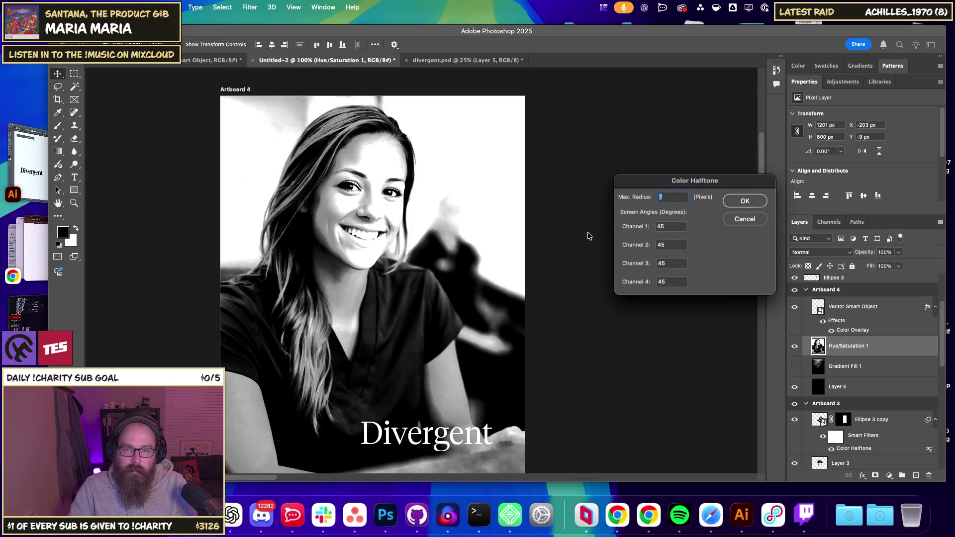
{"action": "key", "text": "Return"}
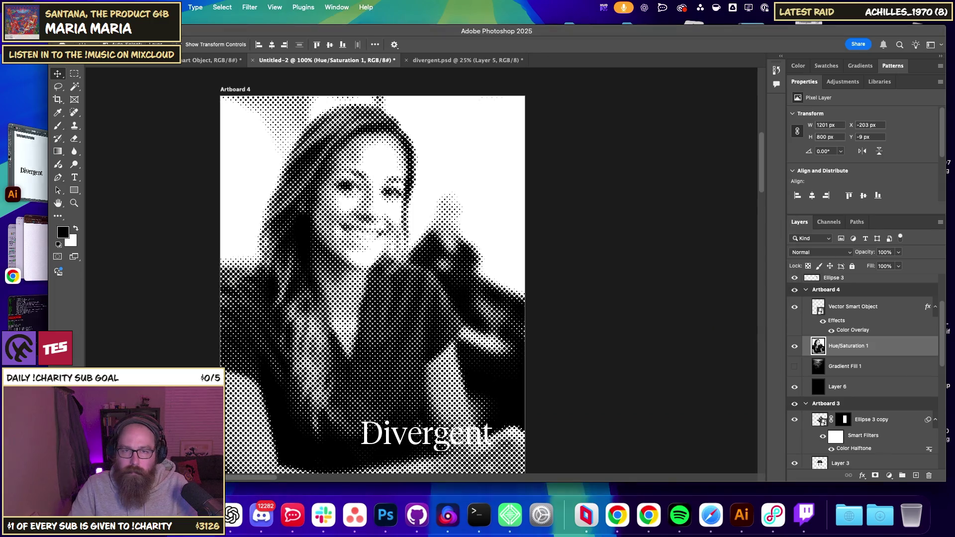
{"action": "scroll", "coordinate": [562, 277], "scroll_direction": "down", "scroll_amount": 3}
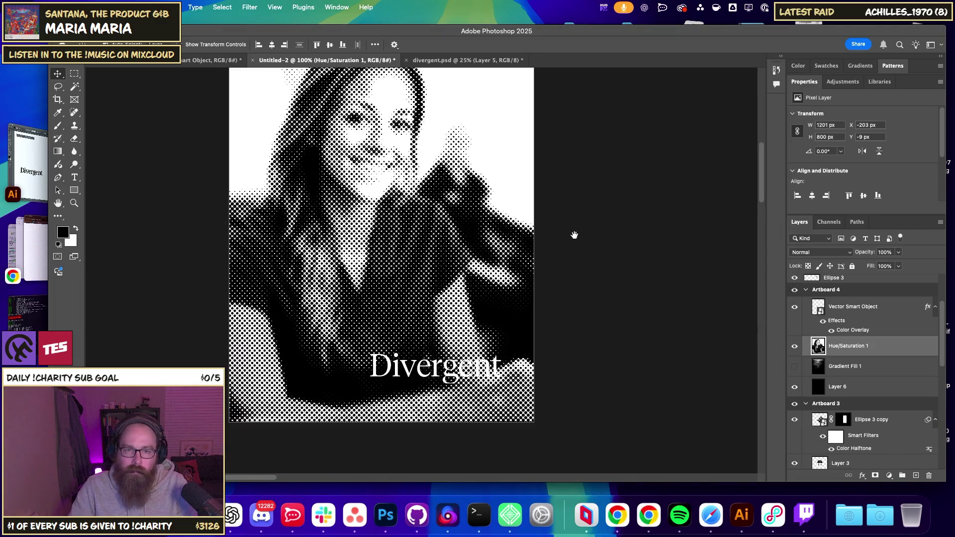
{"action": "key", "text": "h"}
{"action": "left_click", "coordinate": [577, 238]}
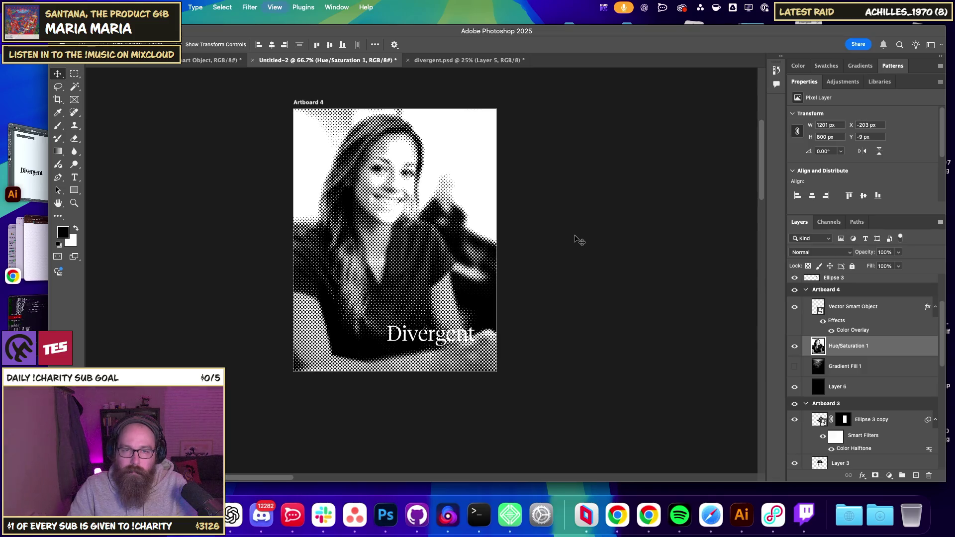
{"action": "left_click_drag", "start_coordinate": [574, 235], "coordinate": [571, 259]}
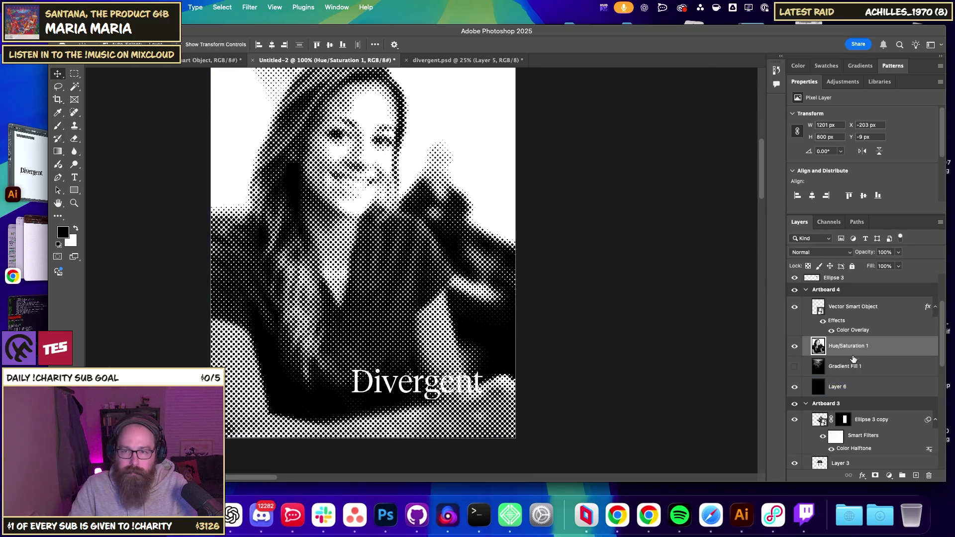
{"action": "left_click", "coordinate": [915, 475]}
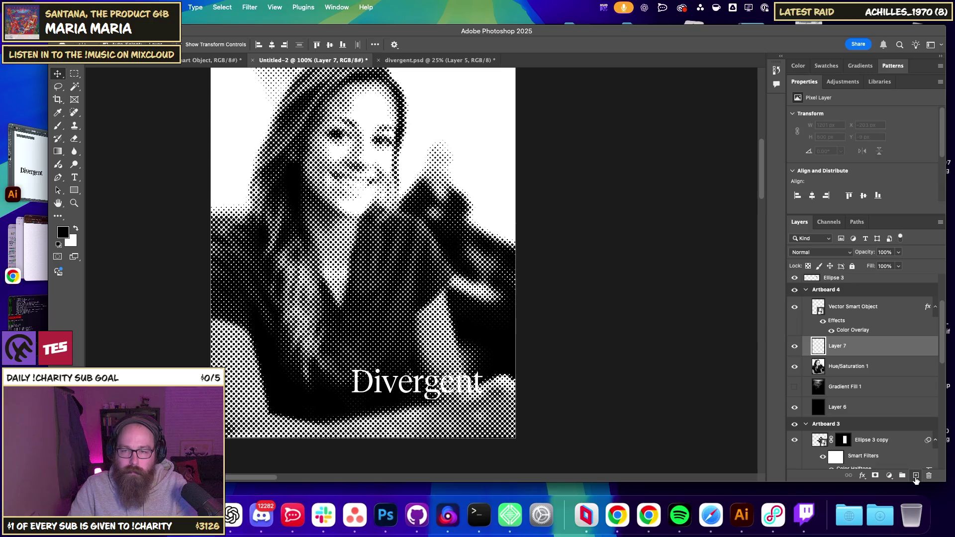
Fill Layer 7 with black at 73% opacity, then refill it with dark red 9d2b2b.
{"action": "key", "text": "alt+BackSpace"}
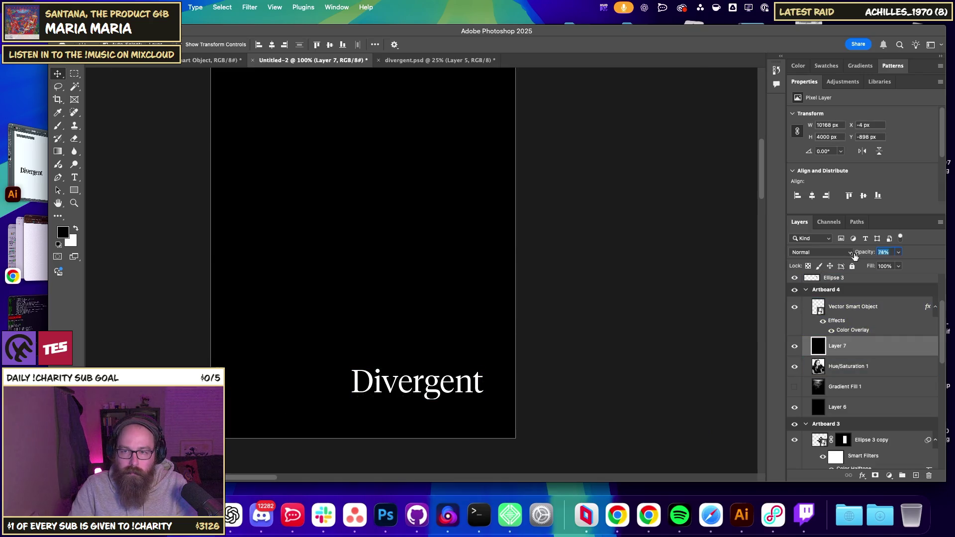
{"action": "left_click_drag", "start_coordinate": [868, 255], "coordinate": [863, 254]}
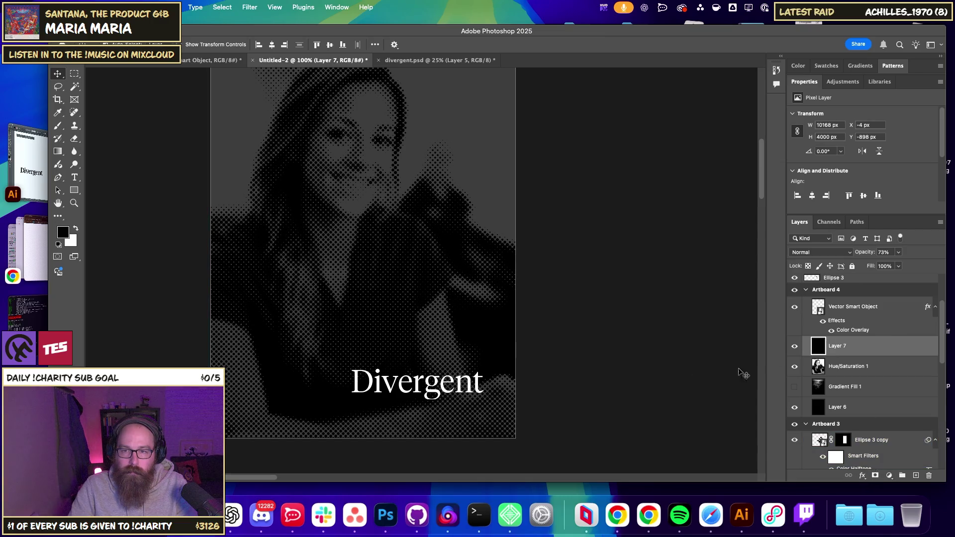
{"action": "left_click", "coordinate": [68, 238]}
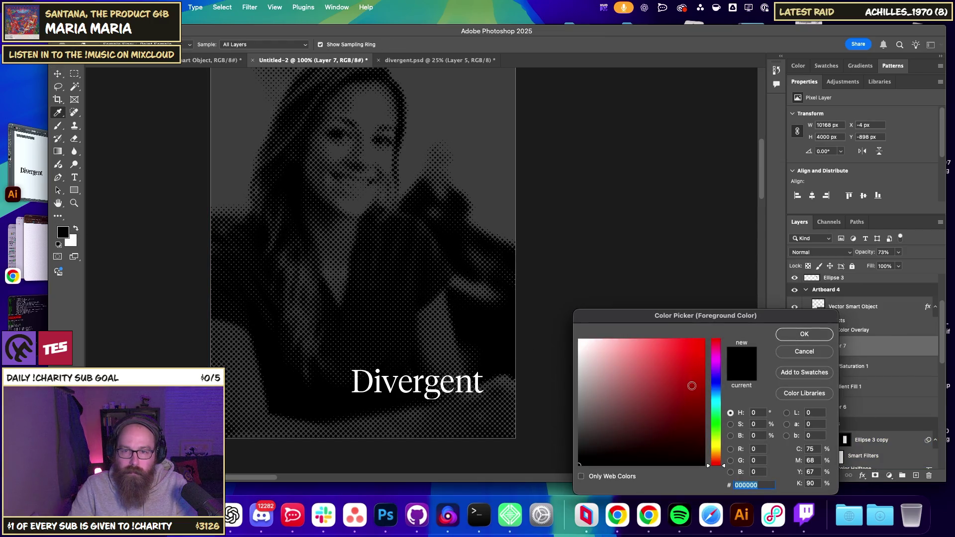
{"action": "left_click_drag", "start_coordinate": [663, 399], "coordinate": [670, 387]}
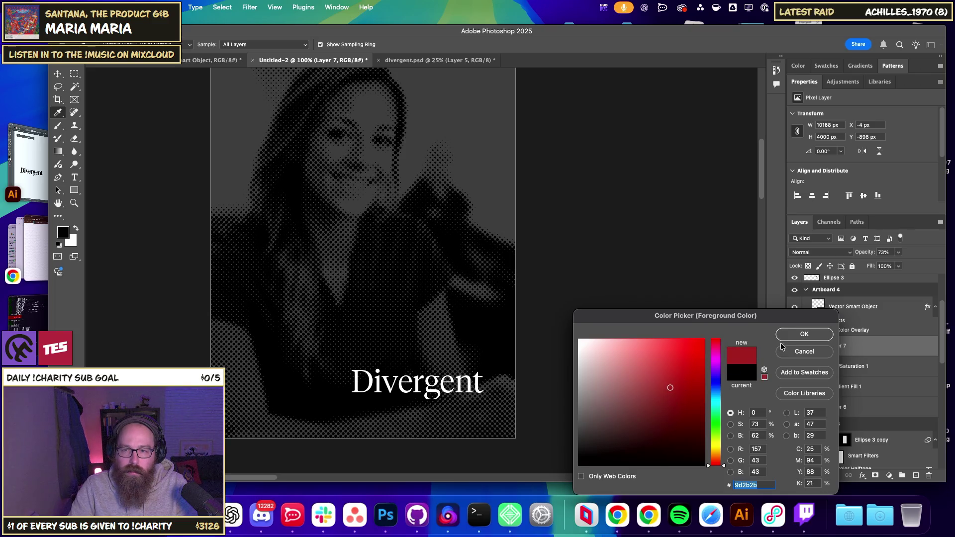
{"action": "left_click", "coordinate": [784, 338]}
{"action": "key", "text": "alt+BackSpace"}
{"action": "scroll", "coordinate": [557, 291], "scroll_direction": "up", "scroll_amount": 2}
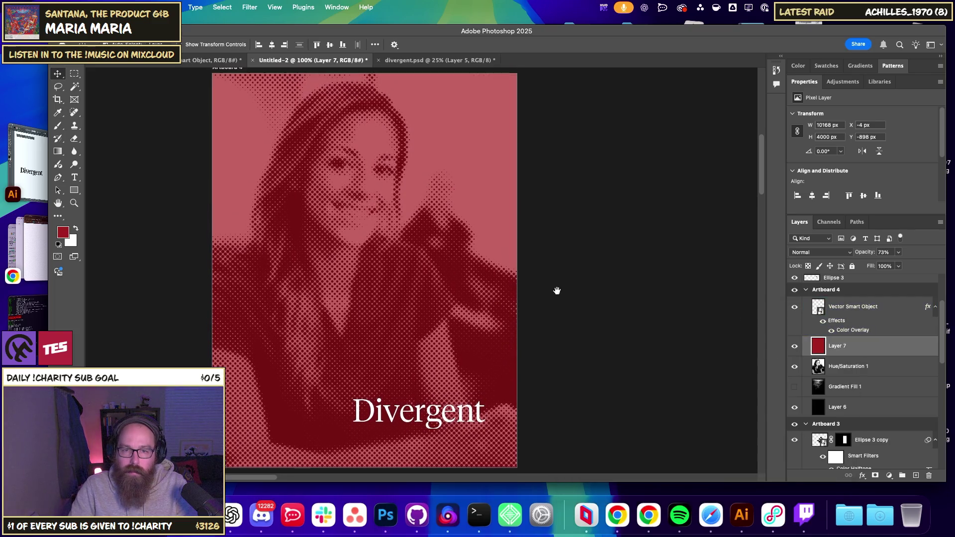
{"action": "key", "text": "ctrl+minus"}
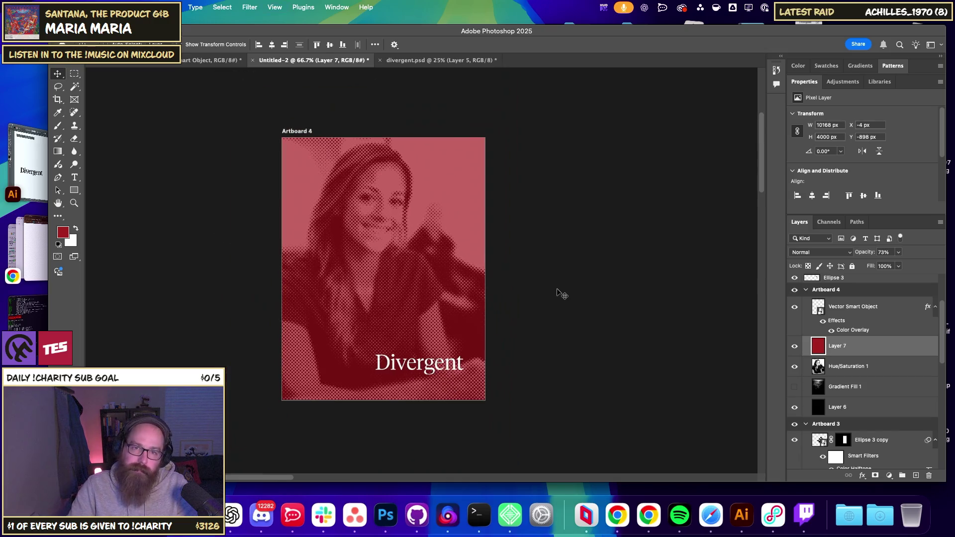
{"action": "key", "text": "ctrl+plus"}
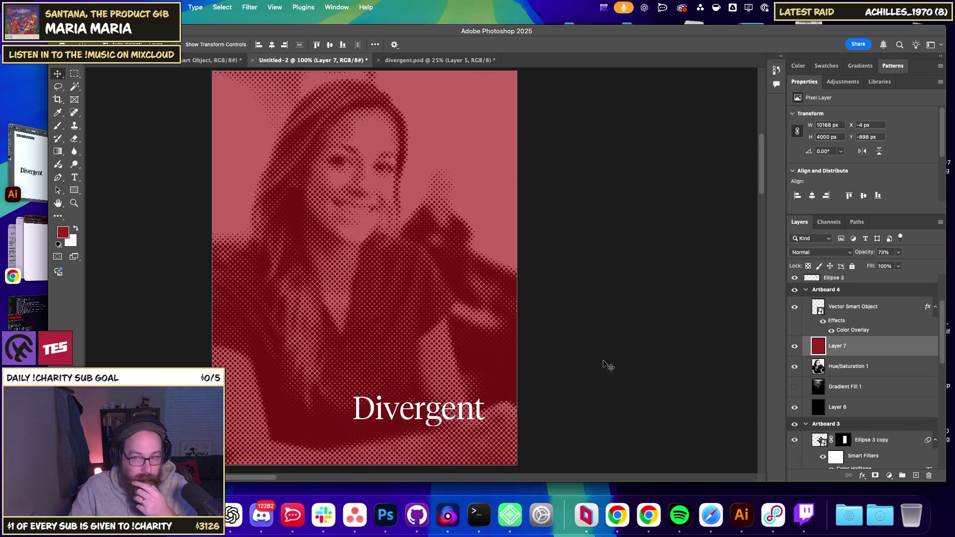
{"action": "left_click_drag", "start_coordinate": [606, 365], "coordinate": [834, 485]}
{"action": "left_click", "coordinate": [861, 476]}
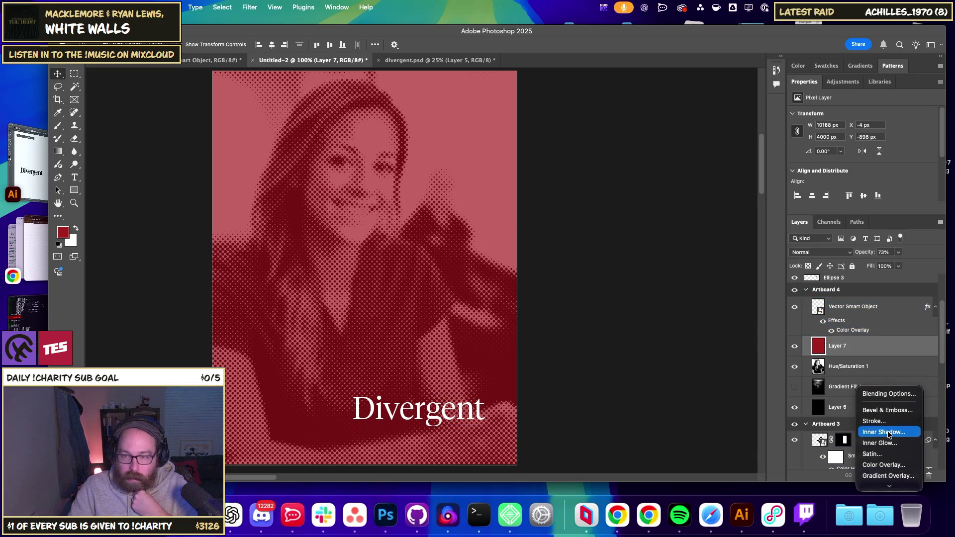
Add a Color Overlay to Layer 7 and try out muted brown and olive overlay colours.
{"action": "left_click", "coordinate": [882, 456]}
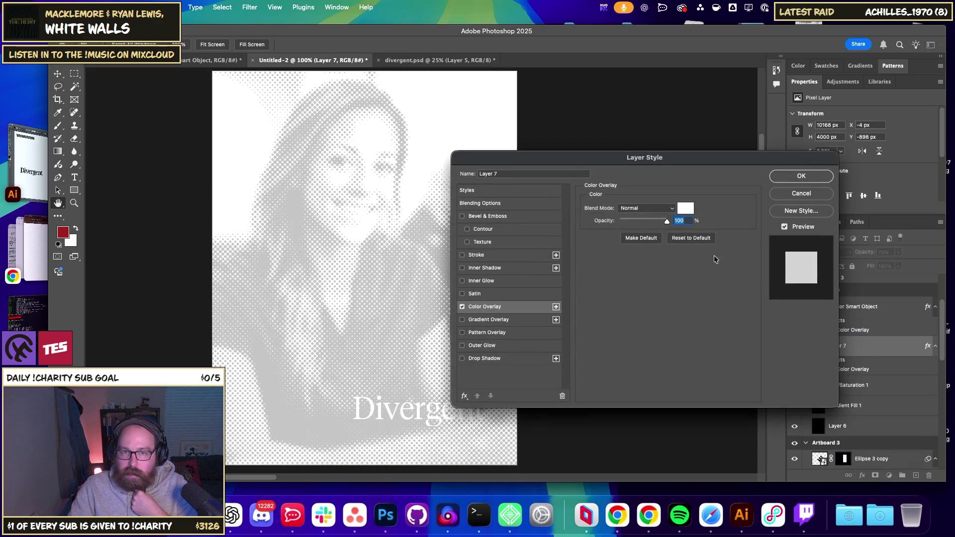
{"action": "left_click", "coordinate": [686, 208]}
{"action": "mouse_move", "coordinate": [679, 359]}
{"action": "left_mouse_down"}
{"action": "mouse_move", "coordinate": [686, 396]}
{"action": "mouse_move", "coordinate": [651, 366]}
{"action": "left_mouse_up"}
{"action": "left_click_drag", "start_coordinate": [716, 377], "coordinate": [718, 455]}
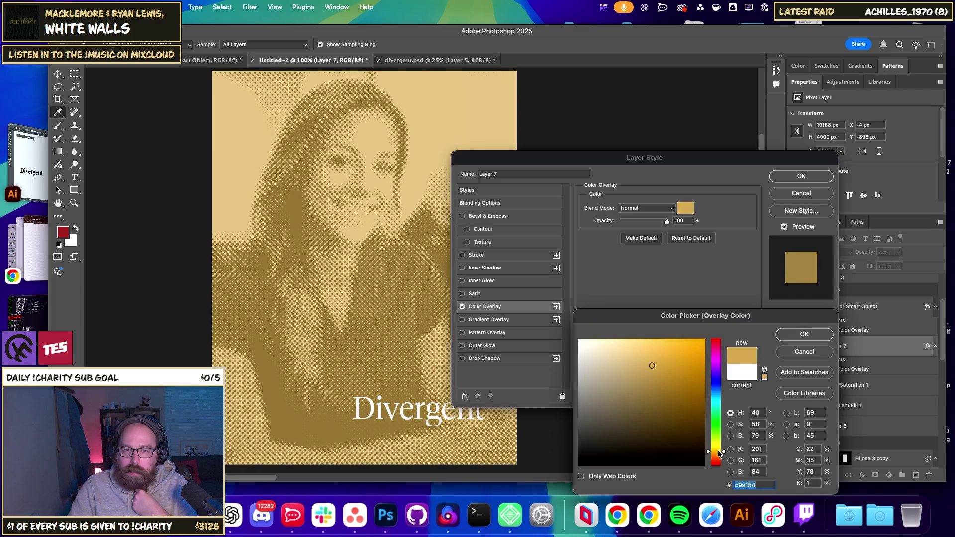
{"action": "mouse_move", "coordinate": [667, 410]}
{"action": "left_mouse_down"}
{"action": "mouse_move", "coordinate": [641, 381]}
{"action": "mouse_move", "coordinate": [635, 408]}
{"action": "mouse_move", "coordinate": [656, 414]}
{"action": "mouse_move", "coordinate": [648, 421]}
{"action": "left_mouse_up"}
{"action": "left_click", "coordinate": [643, 421]}
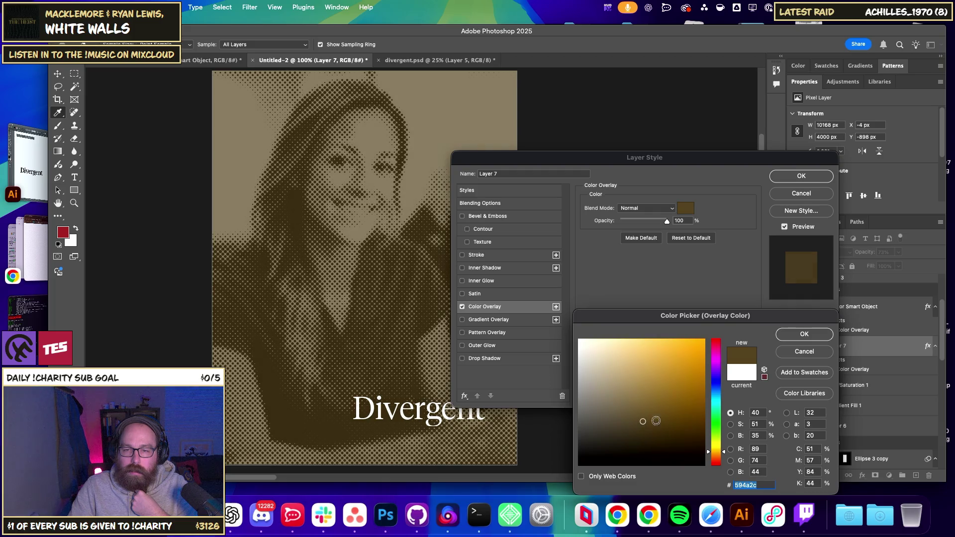
{"action": "left_click", "coordinate": [718, 447]}
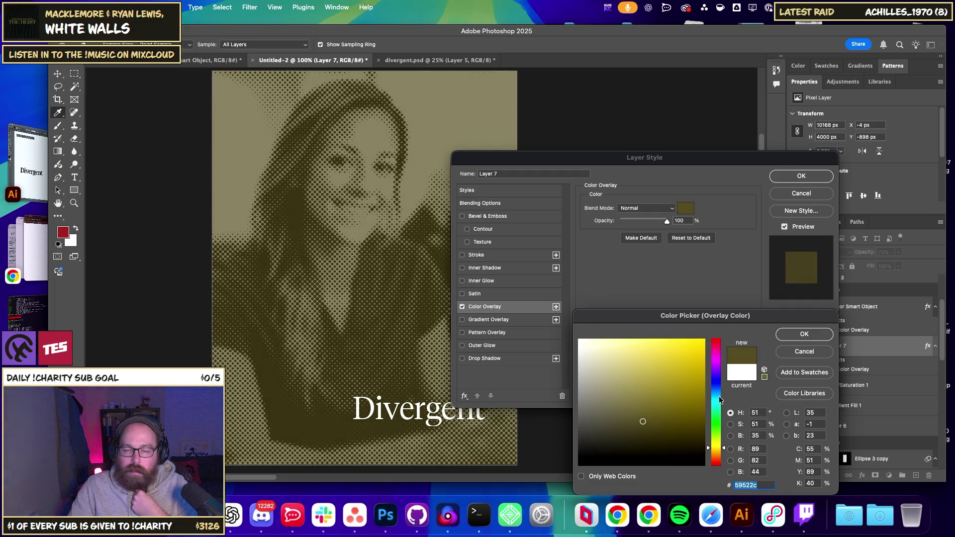
{"action": "left_click", "coordinate": [717, 454]}
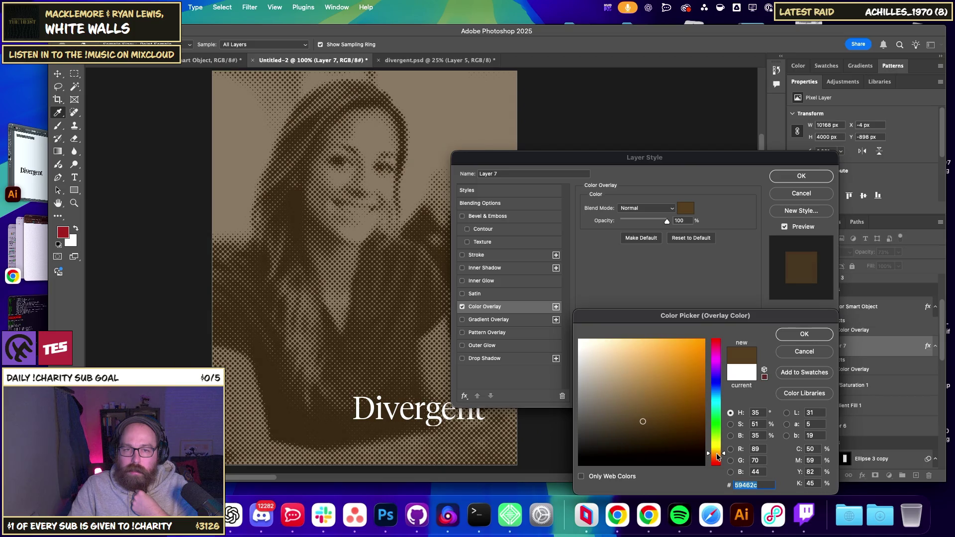
{"action": "left_click", "coordinate": [718, 455]}
{"action": "left_click_drag", "start_coordinate": [639, 425], "coordinate": [655, 419]}
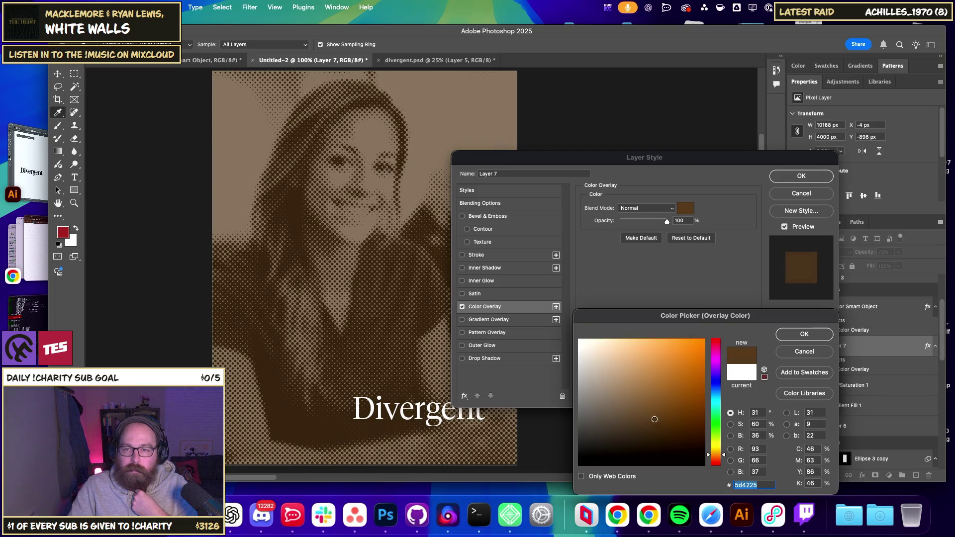
{"action": "left_click", "coordinate": [720, 447]}
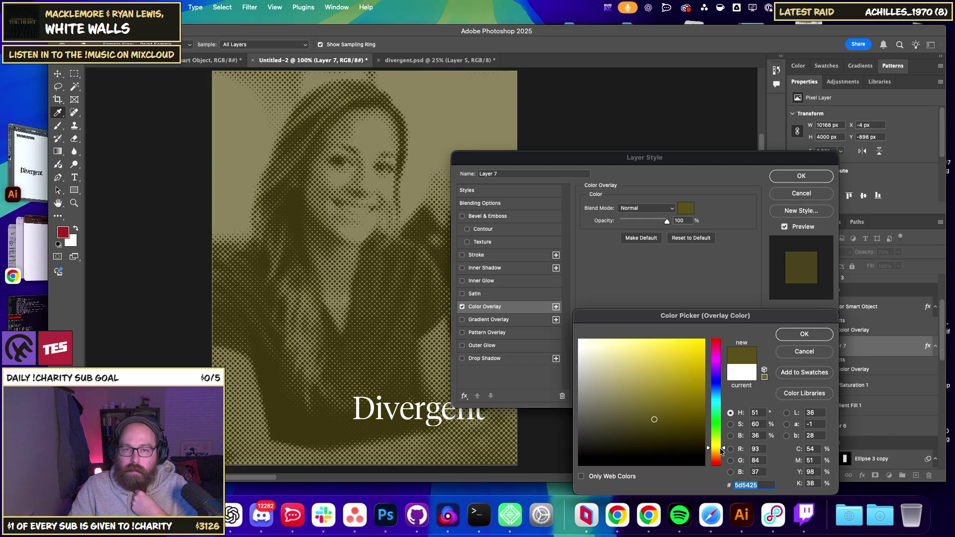
{"action": "left_click_drag", "start_coordinate": [720, 447], "coordinate": [723, 454]}
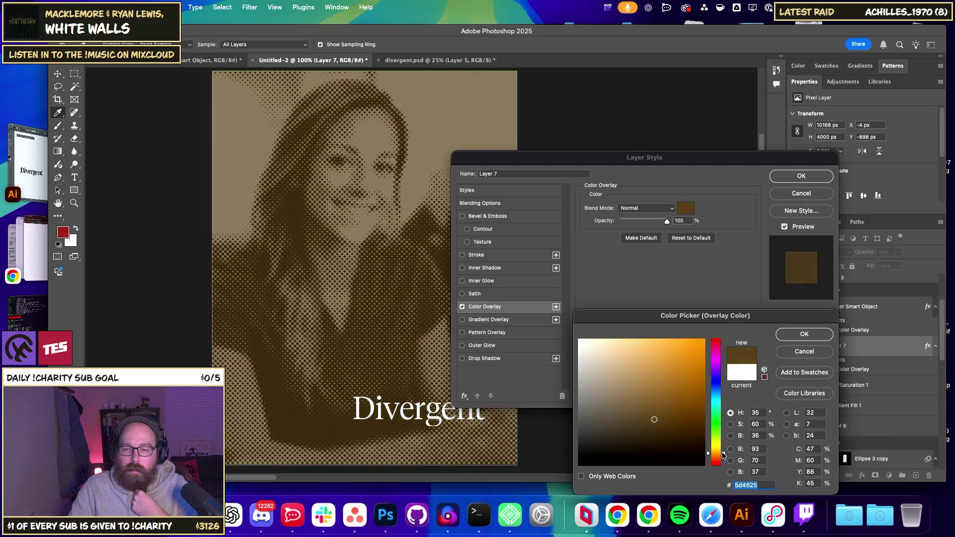
{"action": "left_click_drag", "start_coordinate": [618, 433], "coordinate": [622, 430]}
Settle the overlay colour on dark slate blue 303f4a and apply it.
{"action": "left_click", "coordinate": [719, 408]}
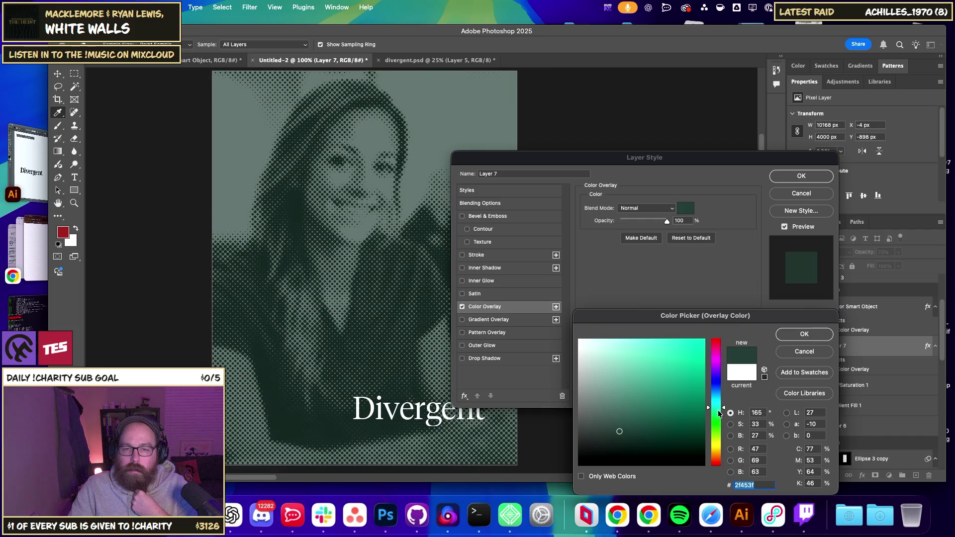
{"action": "left_click_drag", "start_coordinate": [717, 408], "coordinate": [718, 393]}
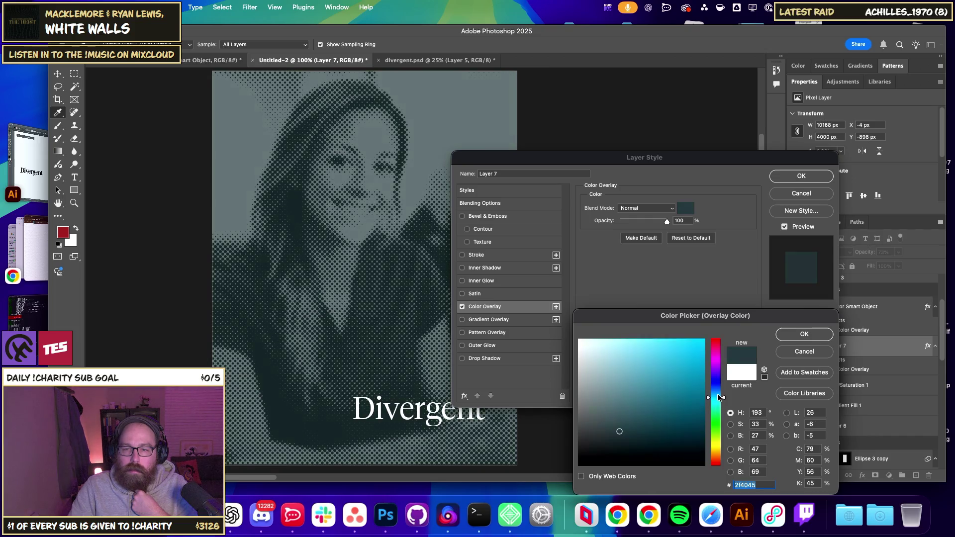
{"action": "left_click_drag", "start_coordinate": [639, 429], "coordinate": [626, 425]}
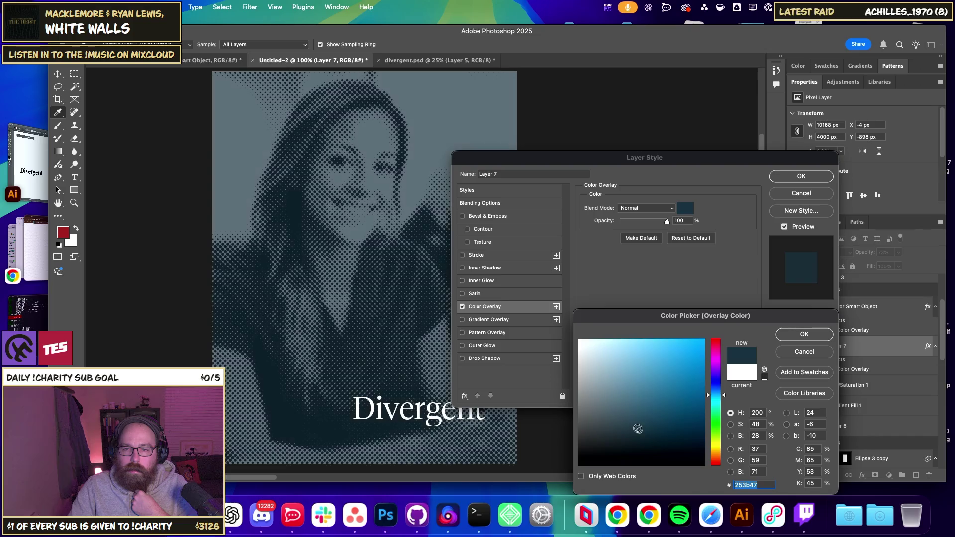
{"action": "left_click", "coordinate": [715, 392]}
{"action": "left_click_drag", "start_coordinate": [618, 421], "coordinate": [622, 428]}
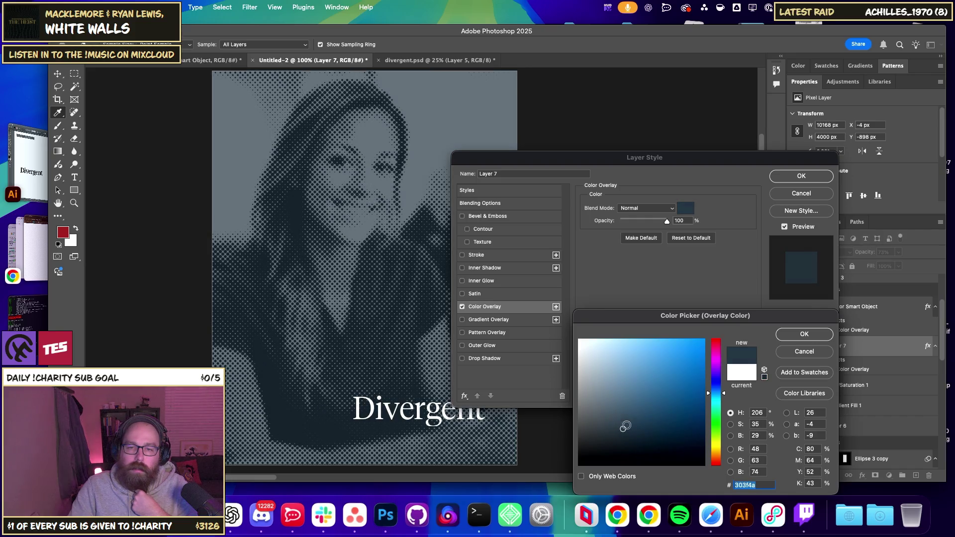
{"action": "key", "text": "Return"}
{"action": "key", "text": "Return"}
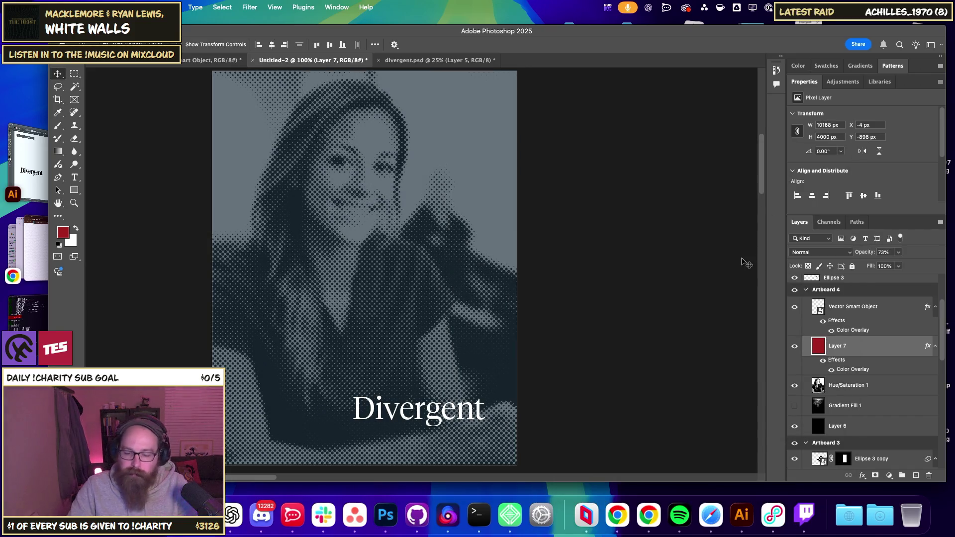
Zoom out with Cmd+minus until all of Artboard 4 and its Divergent title fit the window.
{"action": "key", "text": "super+minus"}
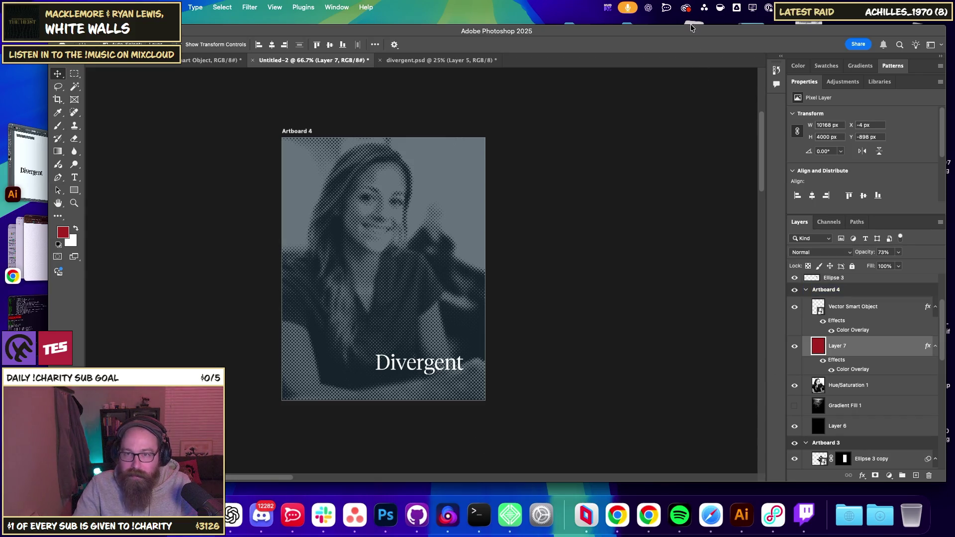
Shift the Photoshop window aside and Quick Look the 13763302.jpg desktop photo.
{"action": "left_click_drag", "start_coordinate": [694, 35], "coordinate": [561, 82]}
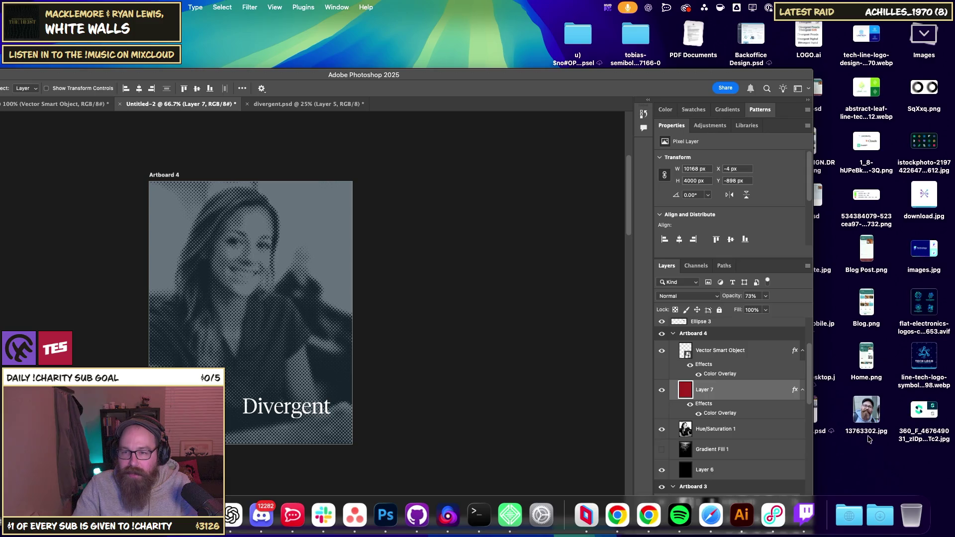
{"action": "left_click", "coordinate": [867, 415]}
{"action": "key", "text": "space"}
{"action": "key", "text": "space"}
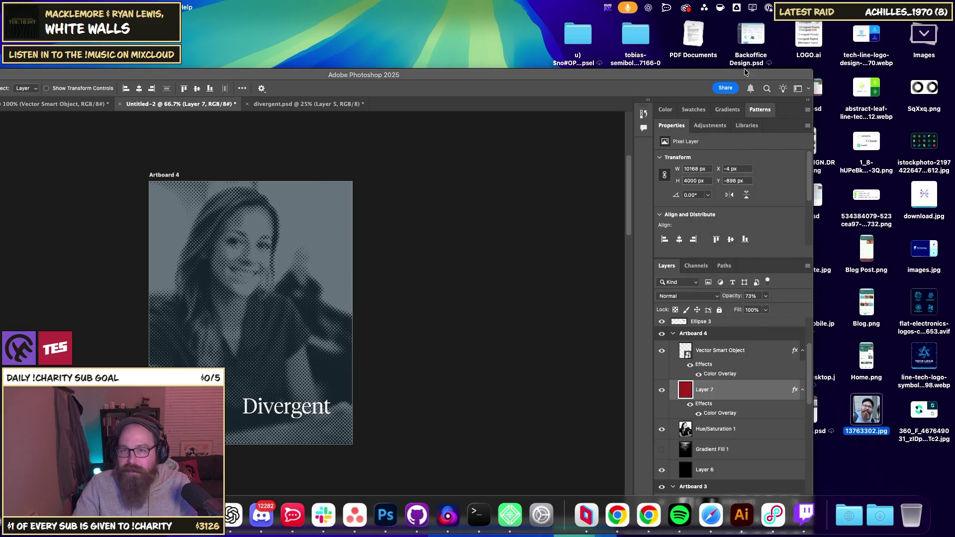
{"action": "left_click_drag", "start_coordinate": [645, 75], "coordinate": [517, 44]}
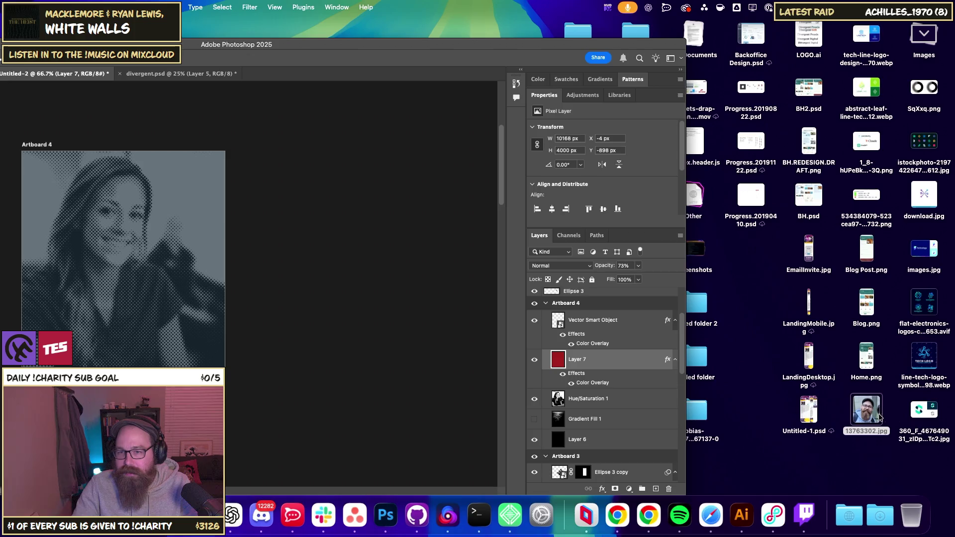
Peek at the Divergent and Downloads Dock stacks, then bring up Layer 7's blend modes.
{"action": "left_click", "coordinate": [858, 527]}
{"action": "left_click", "coordinate": [879, 516]}
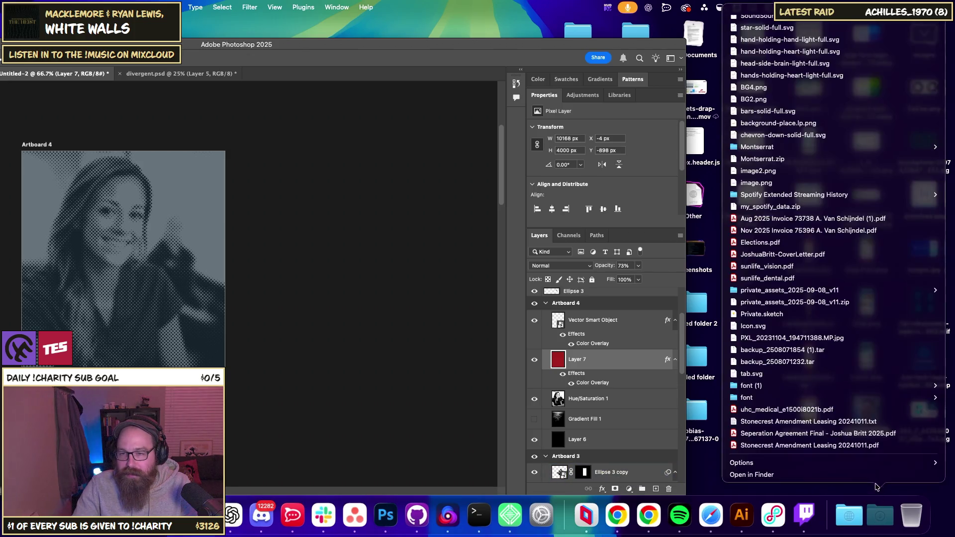
{"action": "left_click", "coordinate": [887, 469]}
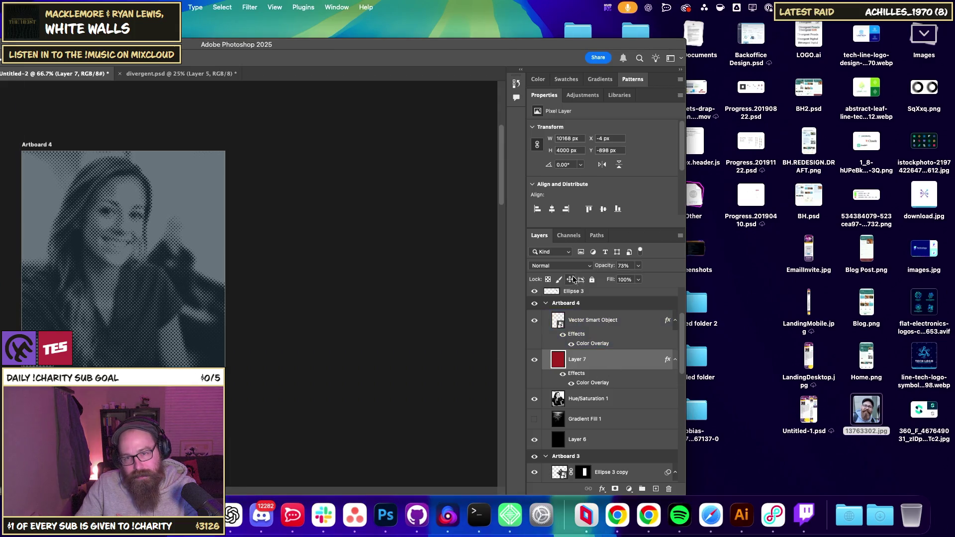
{"action": "left_click", "coordinate": [567, 267]}
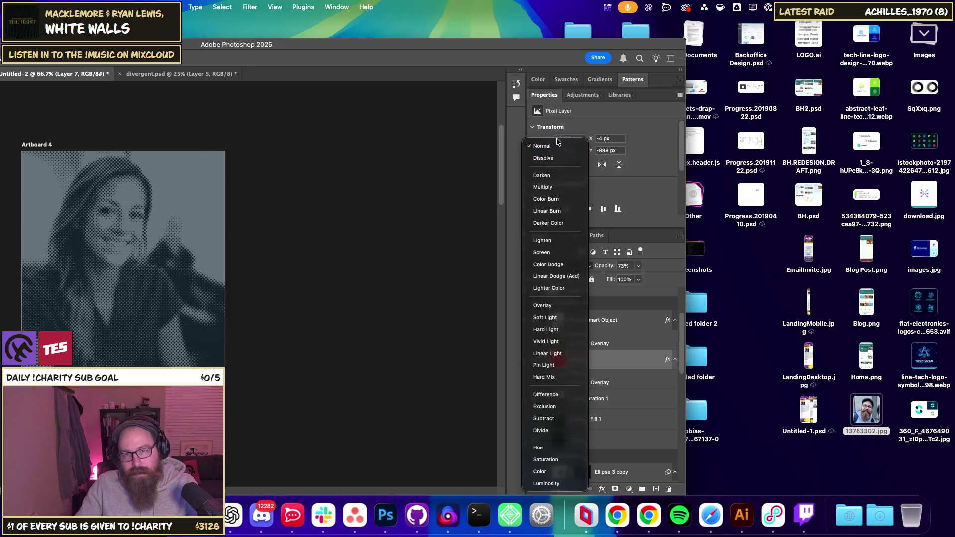
Keep Layer 7 on Normal blending and move it below Hue/Saturation 1.
{"action": "left_click", "coordinate": [542, 145]}
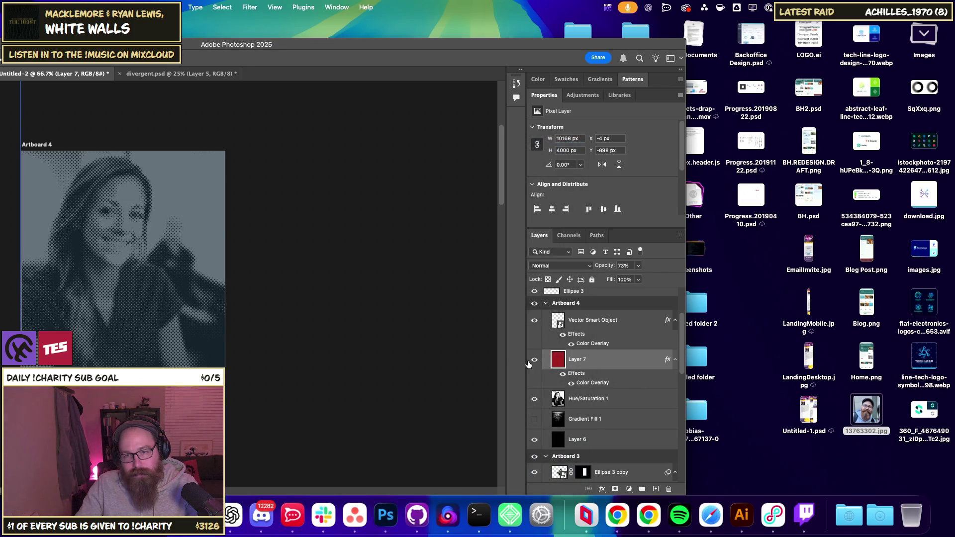
{"action": "left_click_drag", "start_coordinate": [609, 355], "coordinate": [616, 403]}
{"action": "left_click", "coordinate": [593, 363]}
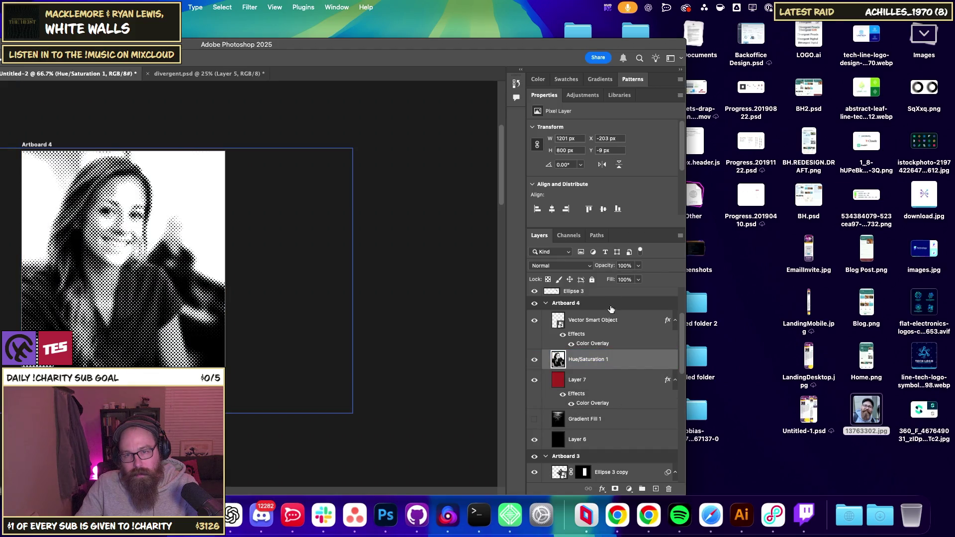
Browse Hue/Saturation 1's blend modes, leave it on Normal, and Quick Look a desktop photo.
{"action": "left_click", "coordinate": [582, 267]}
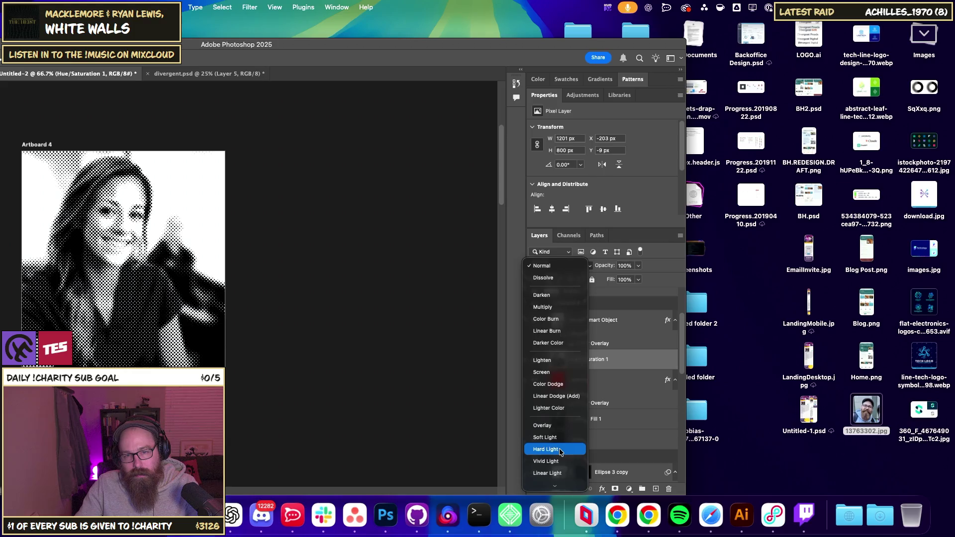
{"action": "scroll", "coordinate": [559, 451], "scroll_direction": "down", "scroll_amount": 5}
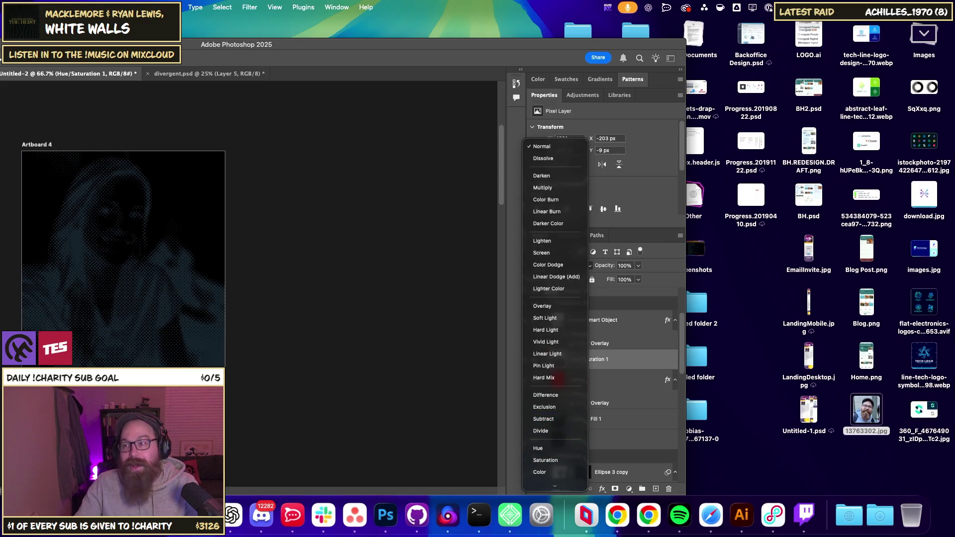
{"action": "key", "text": "Escape"}
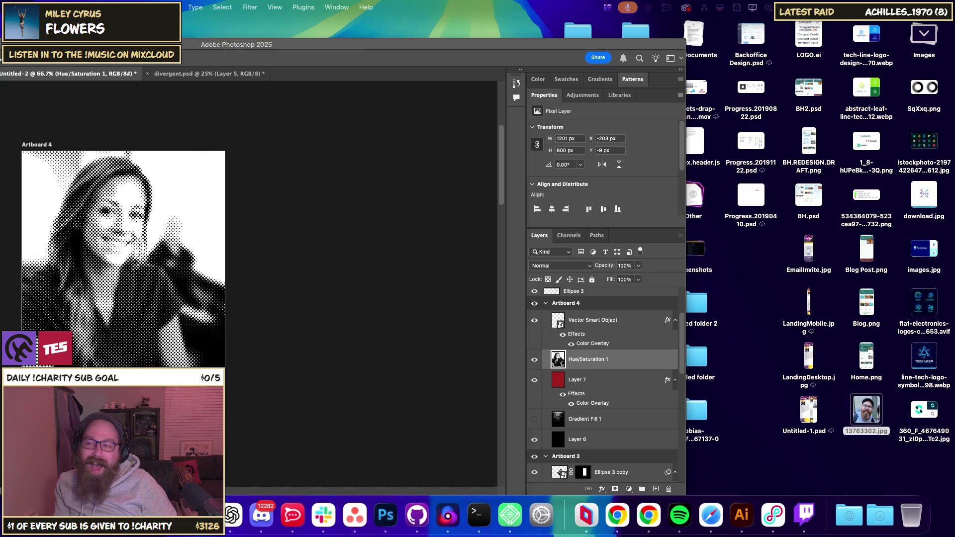
{"action": "key", "text": "space"}
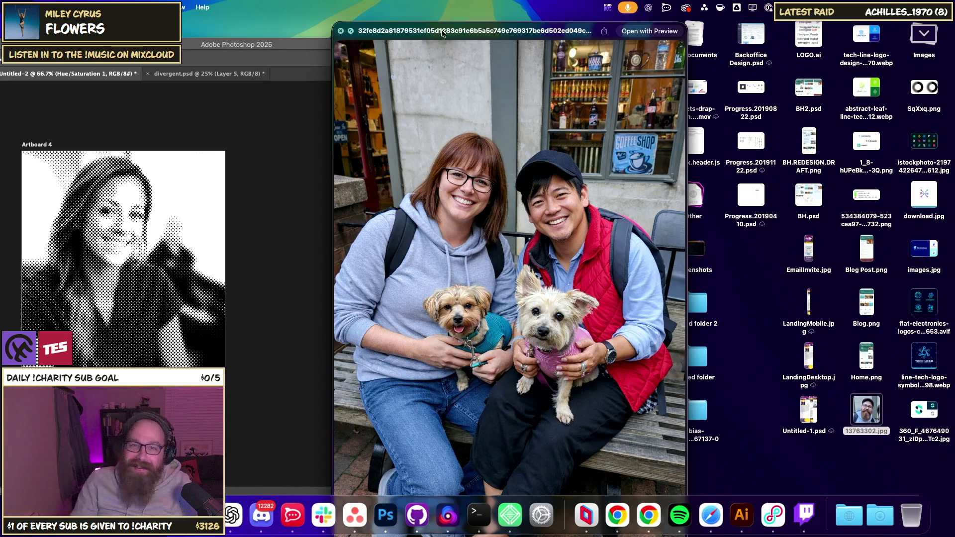
Page through the desktop photos in Quick Look, reposition the preview, and zoom in on the faces.
{"action": "left_click_drag", "start_coordinate": [472, 34], "coordinate": [294, 27]}
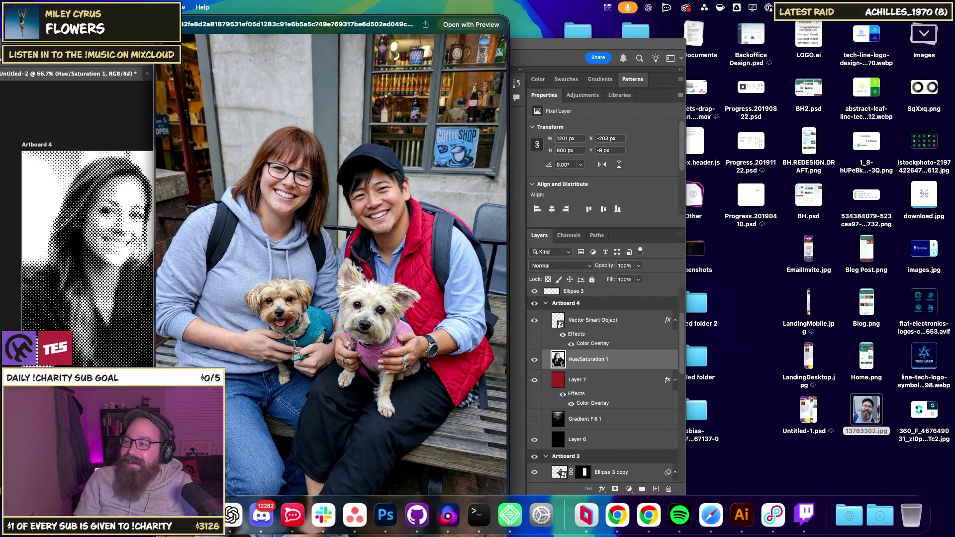
{"action": "key", "text": "Right"}
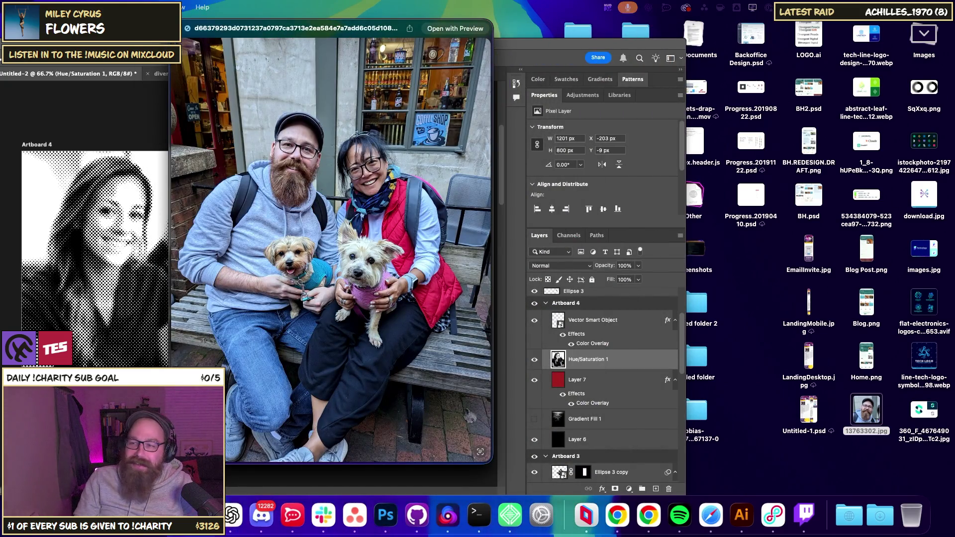
{"action": "key", "text": "Right"}
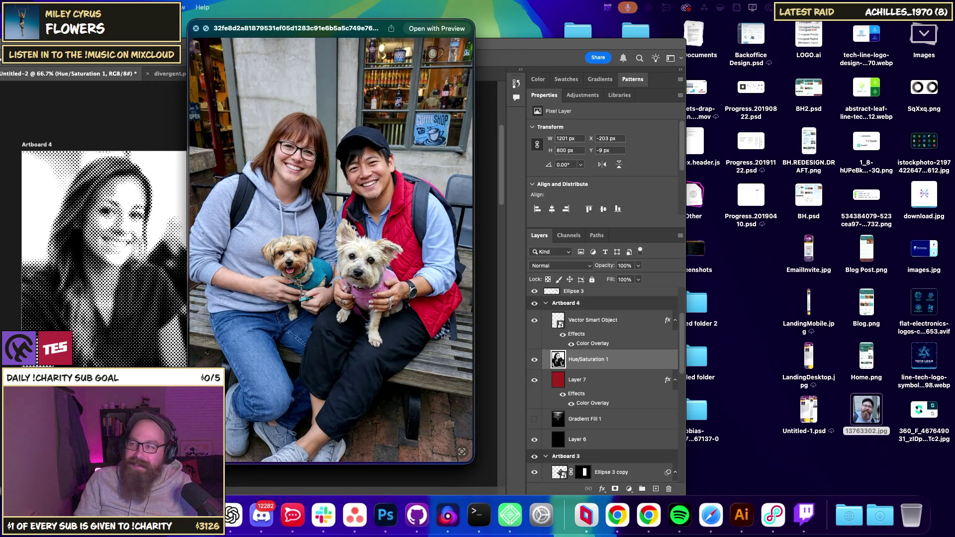
{"action": "key", "text": "Right"}
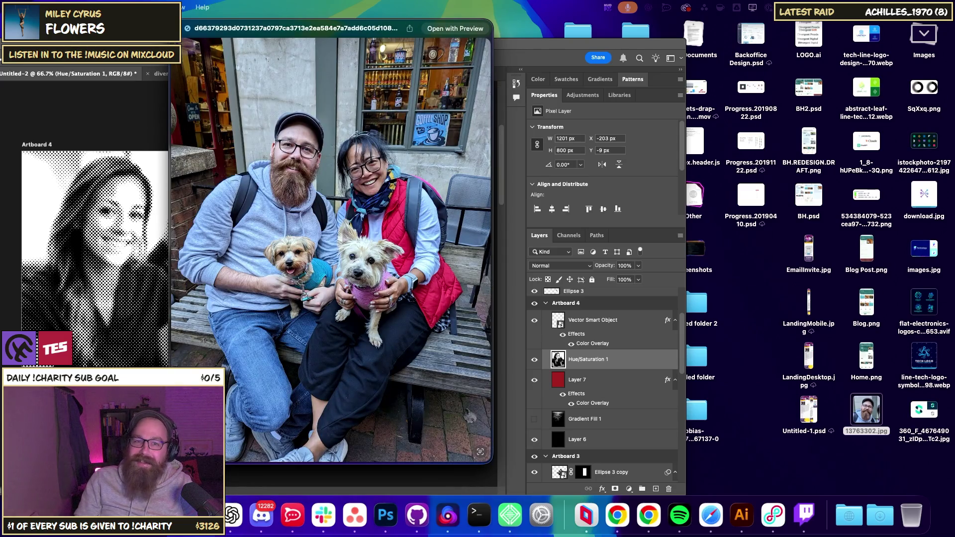
{"action": "key", "text": "Right"}
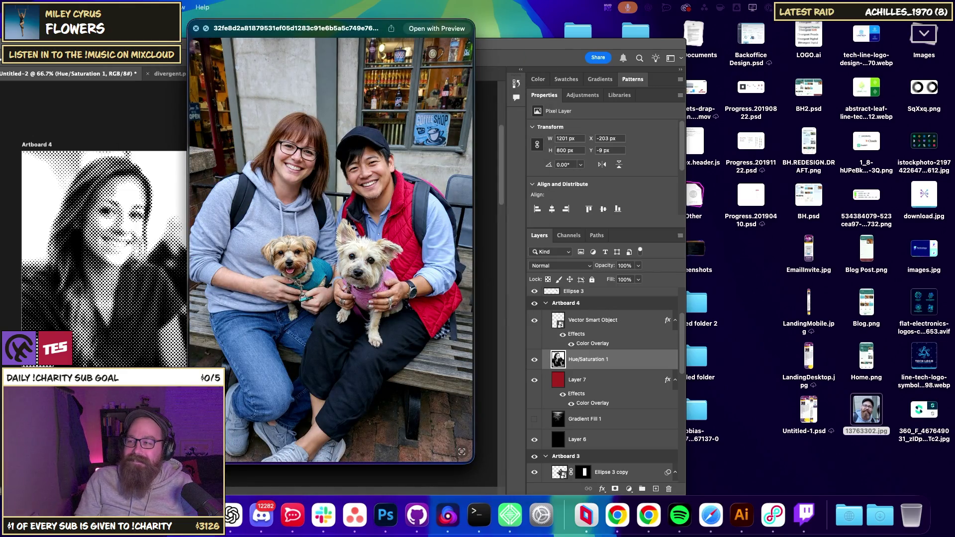
{"action": "key", "text": "Right"}
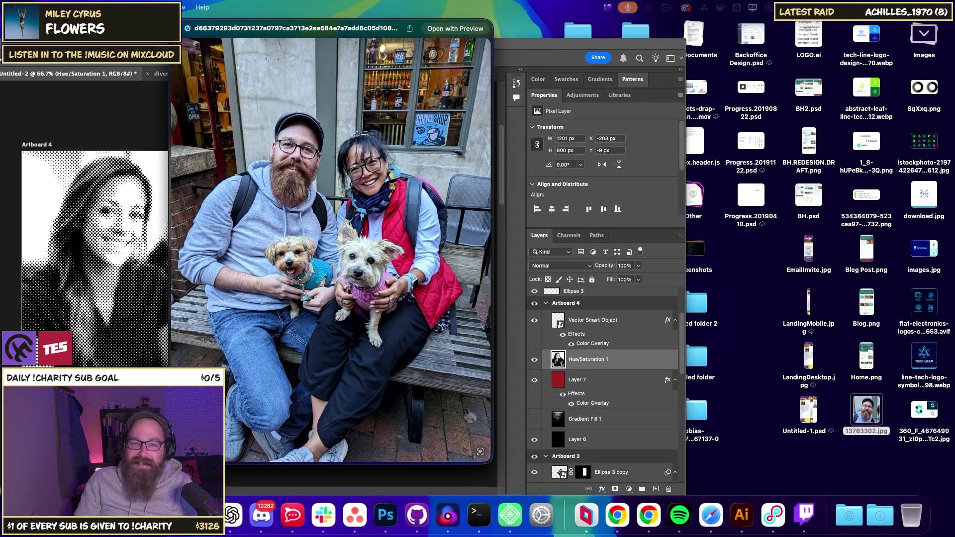
{"action": "key", "text": "Right"}
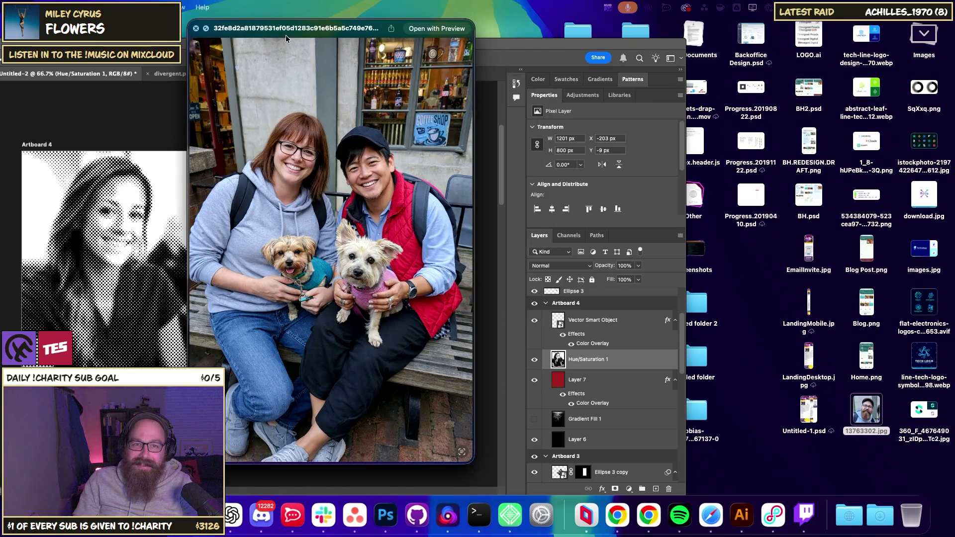
{"action": "left_click_drag", "start_coordinate": [285, 36], "coordinate": [313, 49]}
{"action": "key", "text": "super+equal"}
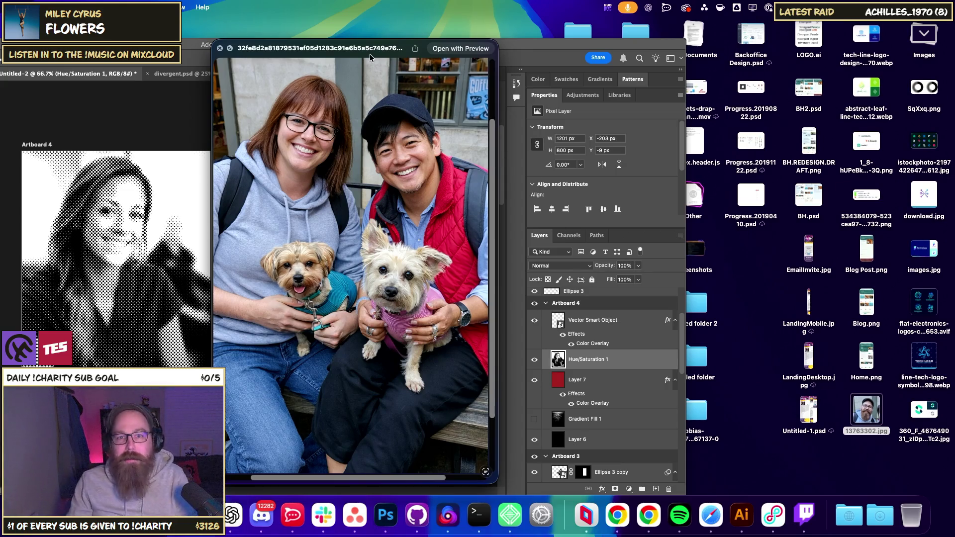
Close the couple-with-dogs preview and move Layer 7 back above Hue/Saturation 1.
{"action": "left_click", "coordinate": [220, 49]}
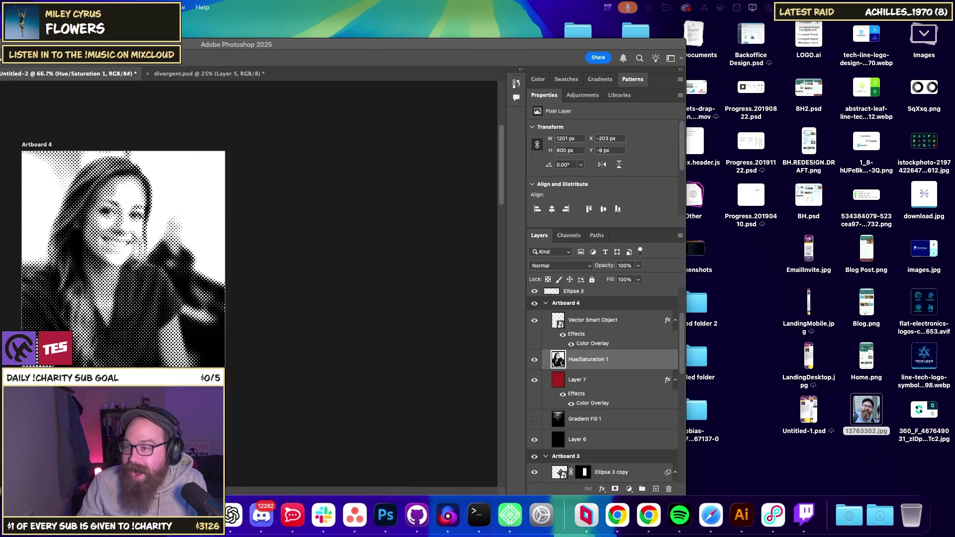
{"action": "key", "text": "space"}
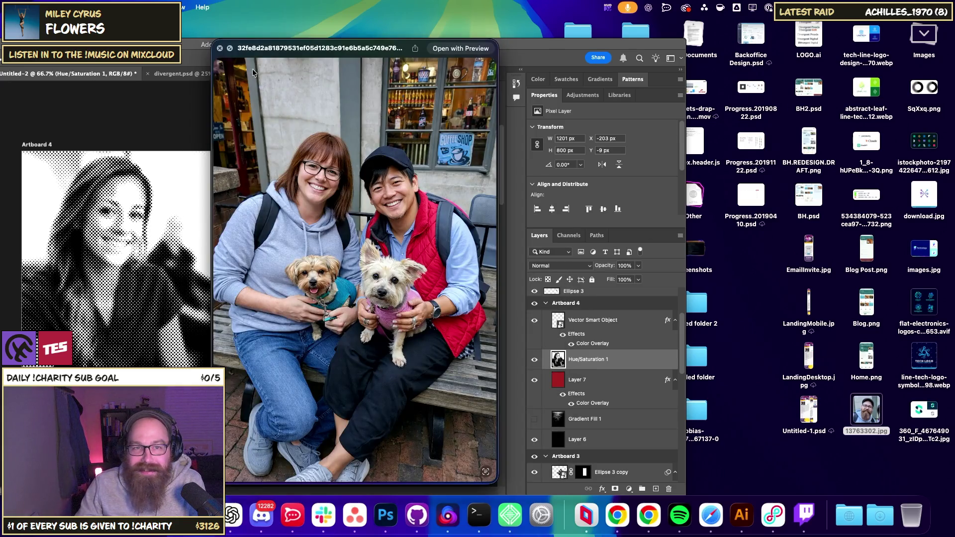
{"action": "left_click", "coordinate": [229, 50]}
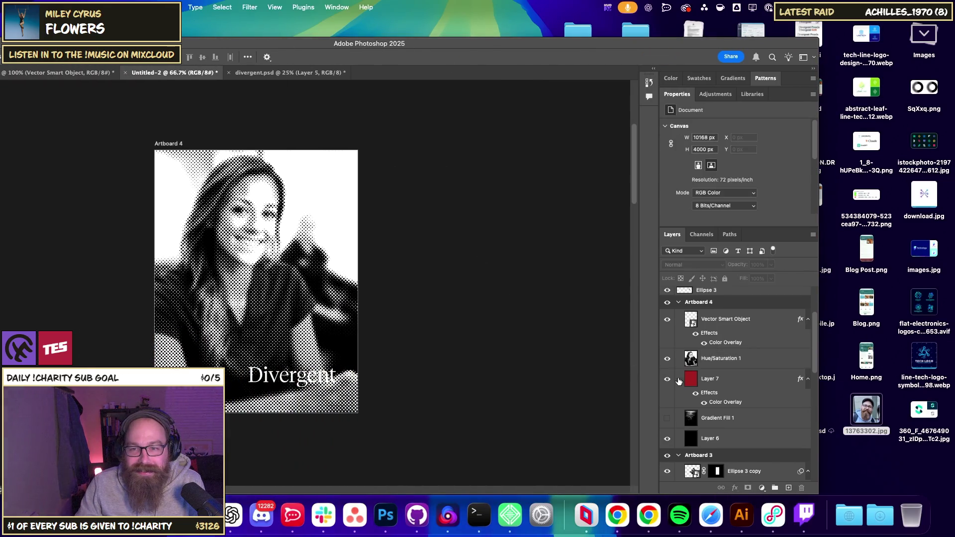
{"action": "left_click_drag", "start_coordinate": [679, 381], "coordinate": [706, 354]}
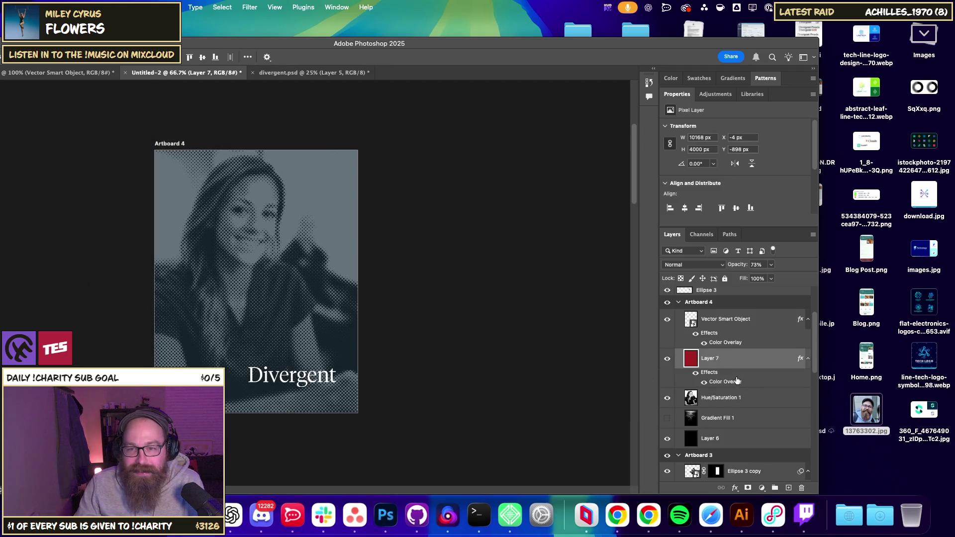
Drag the woman-with-dogs photo into Artboard 4 as a new layer beneath the Layer 7 overlay.
{"action": "key", "text": "ctrl+z"}
{"action": "key", "text": "ctrl+shift+z"}
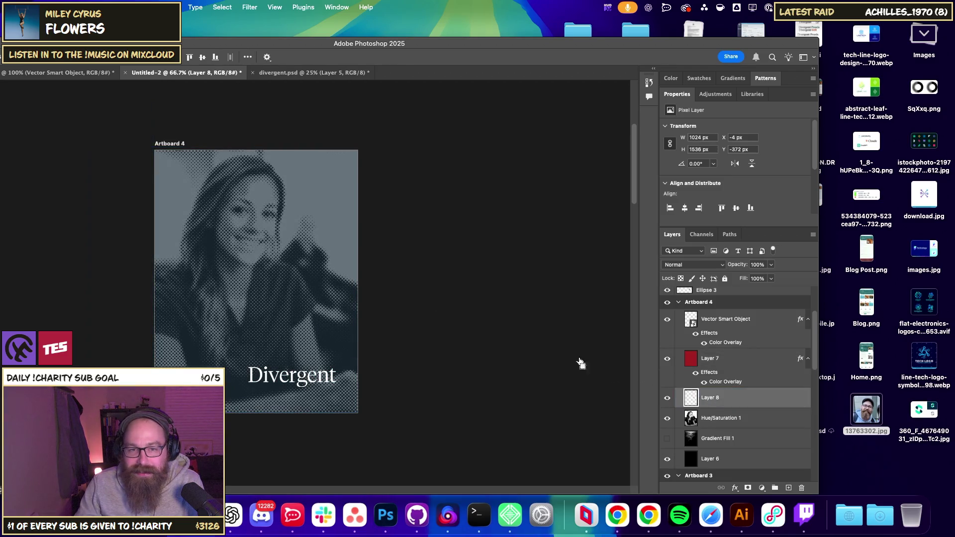
{"action": "left_click_drag", "start_coordinate": [287, 223], "coordinate": [293, 294]}
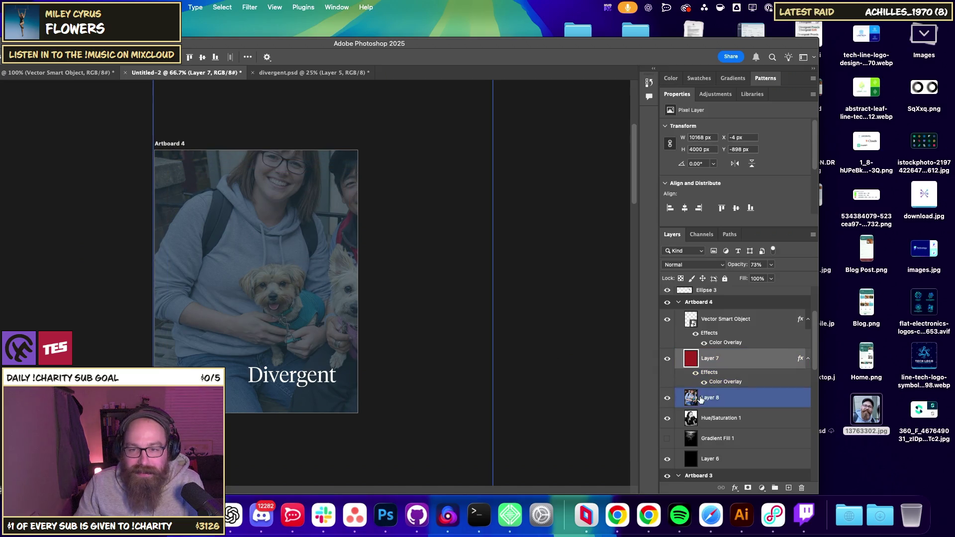
{"action": "left_click_drag", "start_coordinate": [298, 353], "coordinate": [304, 298]}
Nudge Layer 8's photo with Shift+arrow keys to frame the woman's face.
{"action": "left_click", "coordinate": [732, 399]}
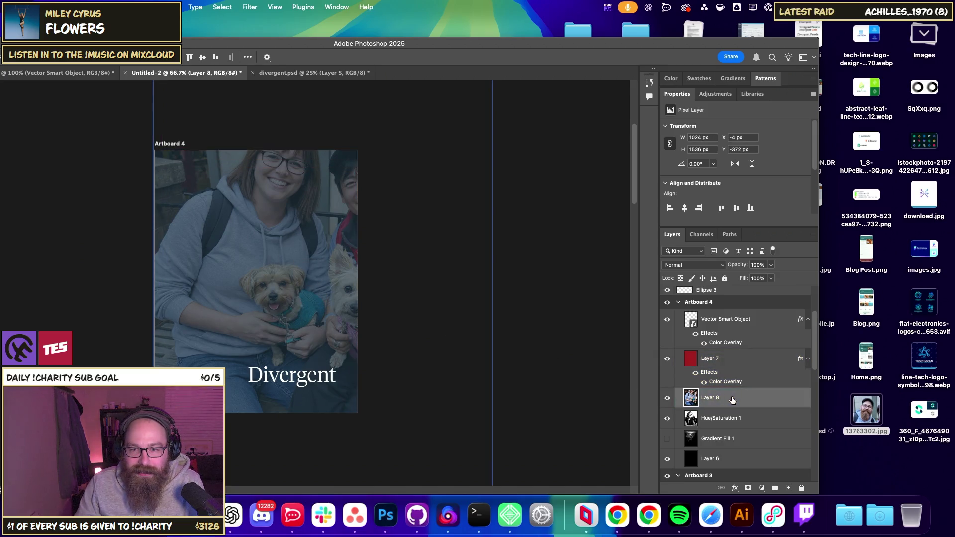
{"action": "key", "text": "shift+Down"}
{"action": "key", "text": "shift+Down"}
{"action": "key", "text": "shift+Down"}
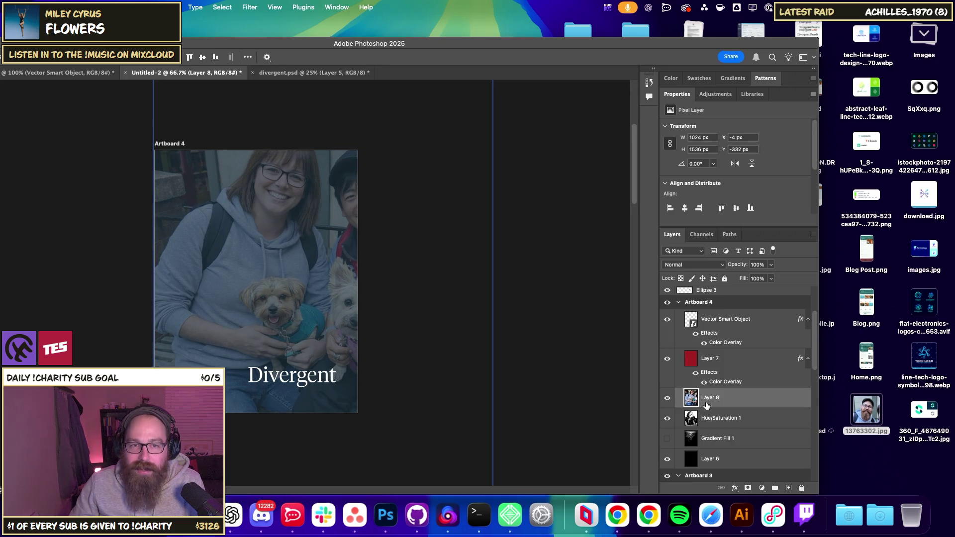
{"action": "key", "text": "shift+Down"}
{"action": "key", "text": "shift+Down"}
{"action": "key", "text": "shift+Down"}
{"action": "key", "text": "shift+Down"}
{"action": "key", "text": "shift+Down"}
{"action": "key", "text": "shift+Down"}
{"action": "key", "text": "shift+Down"}
{"action": "key", "text": "shift+Down"}
{"action": "key", "text": "shift+Down"}
{"action": "key", "text": "shift+Down"}
{"action": "key", "text": "shift+Down"}
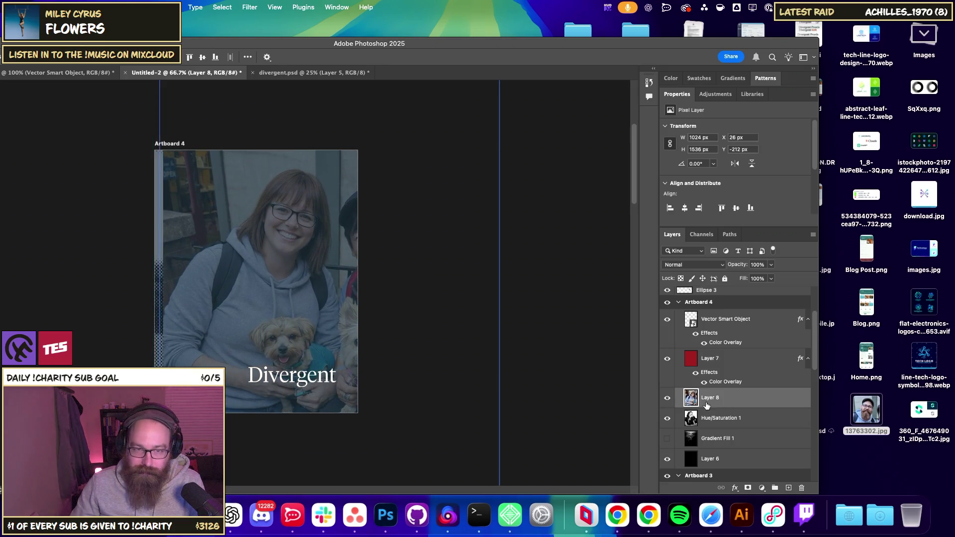
{"action": "key", "text": "shift+Right"}
{"action": "key", "text": "shift+Down"}
{"action": "key", "text": "shift+Down"}
{"action": "key", "text": "shift+Left"}
{"action": "key", "text": "shift+Up"}
{"action": "key", "text": "shift+Up"}
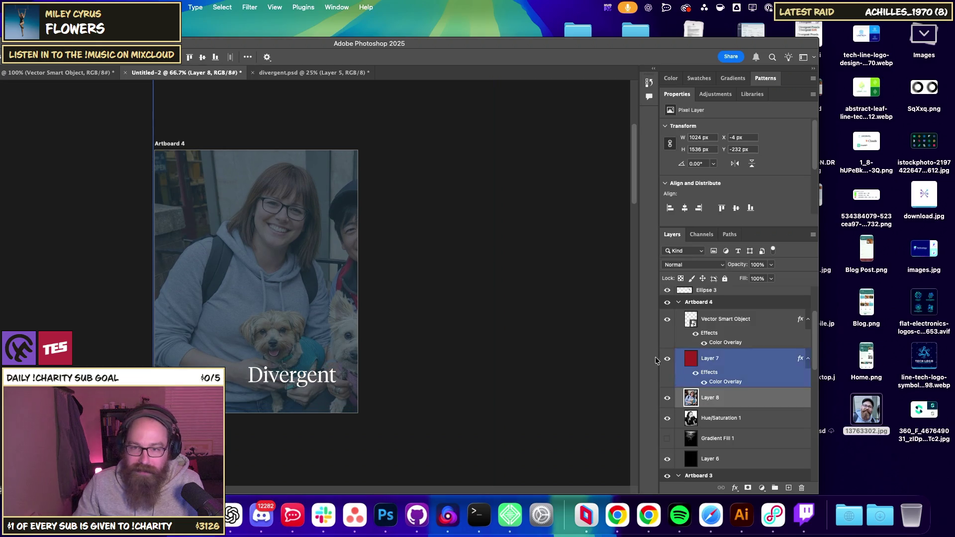
Dismiss the menu bar menus and toggle the Hue/Saturation 1 layer selection.
{"action": "left_click", "coordinate": [222, 7]}
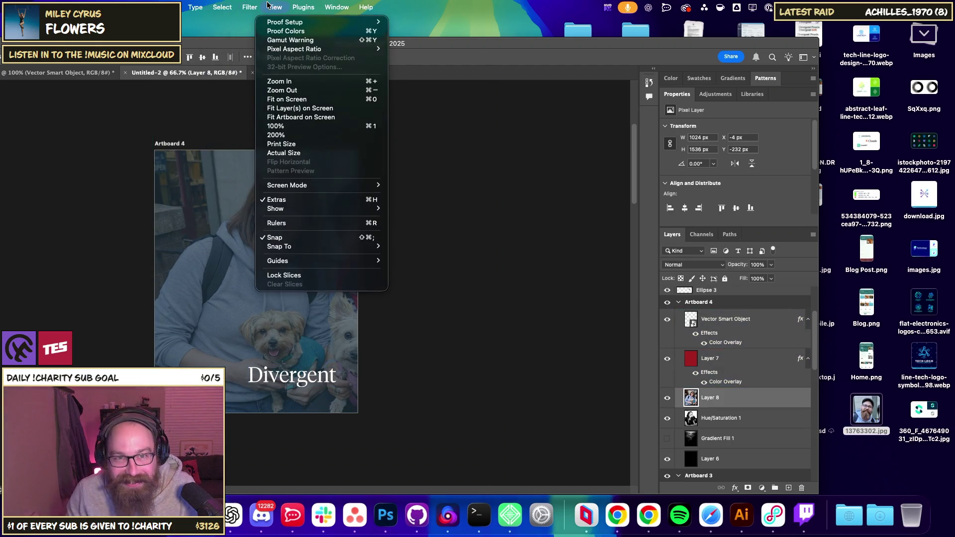
{"action": "left_click", "coordinate": [249, 7]}
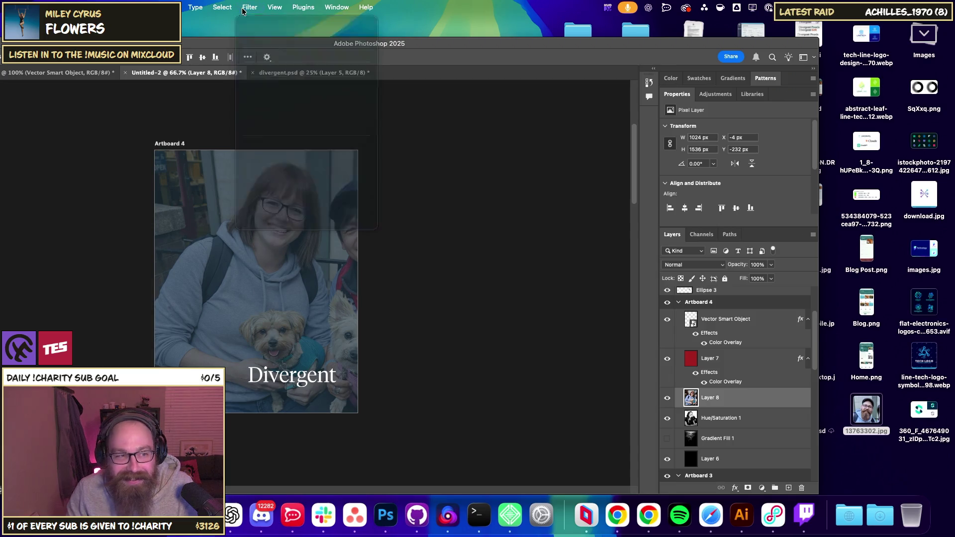
{"action": "left_click", "coordinate": [729, 423]}
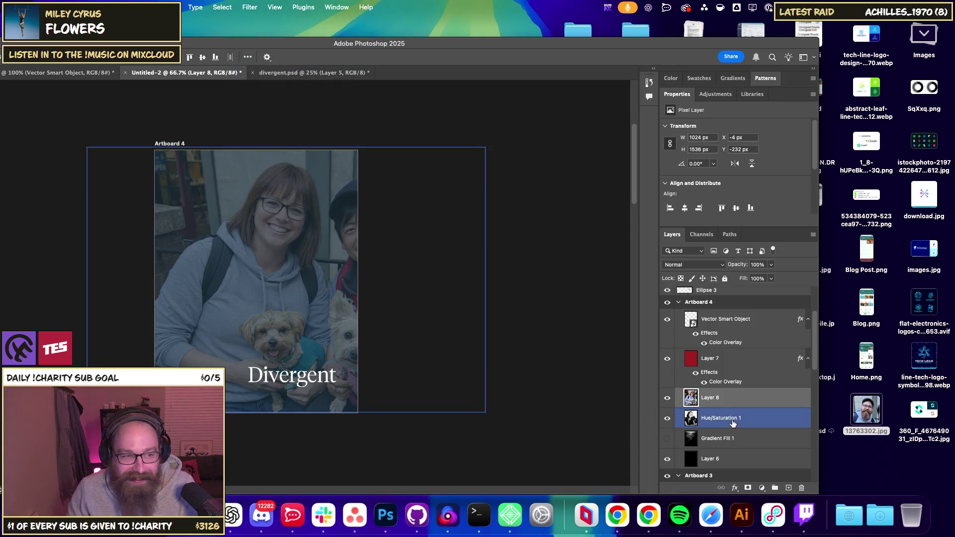
{"action": "left_click", "coordinate": [730, 429], "text": "super"}
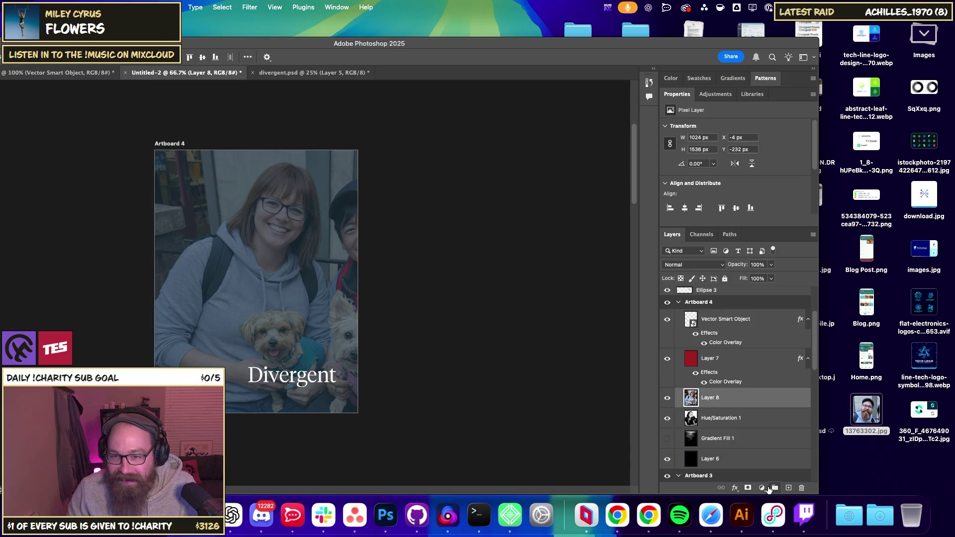
{"action": "left_click", "coordinate": [760, 489]}
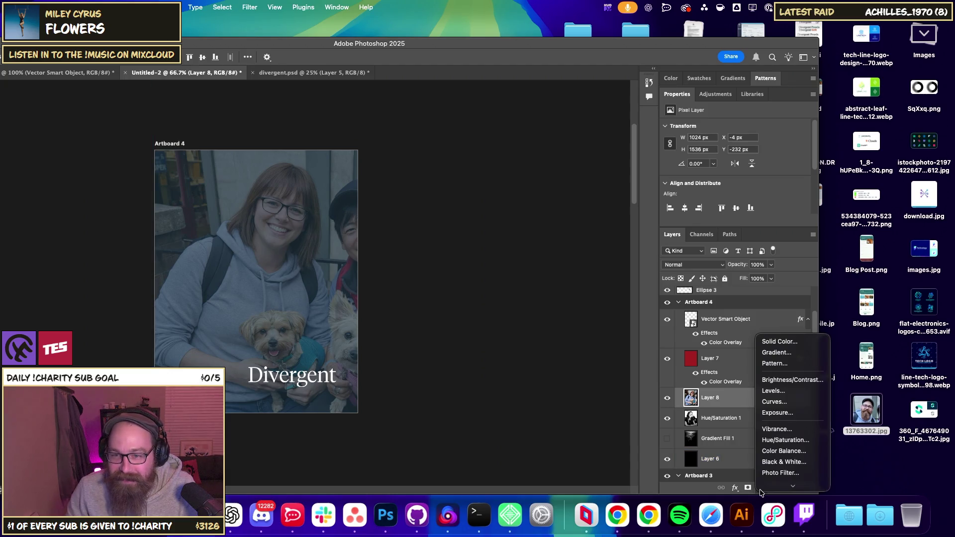
Add a Hue/Saturation adjustment at Saturation -100 to the photo and merge it down.
{"action": "left_click", "coordinate": [785, 429]}
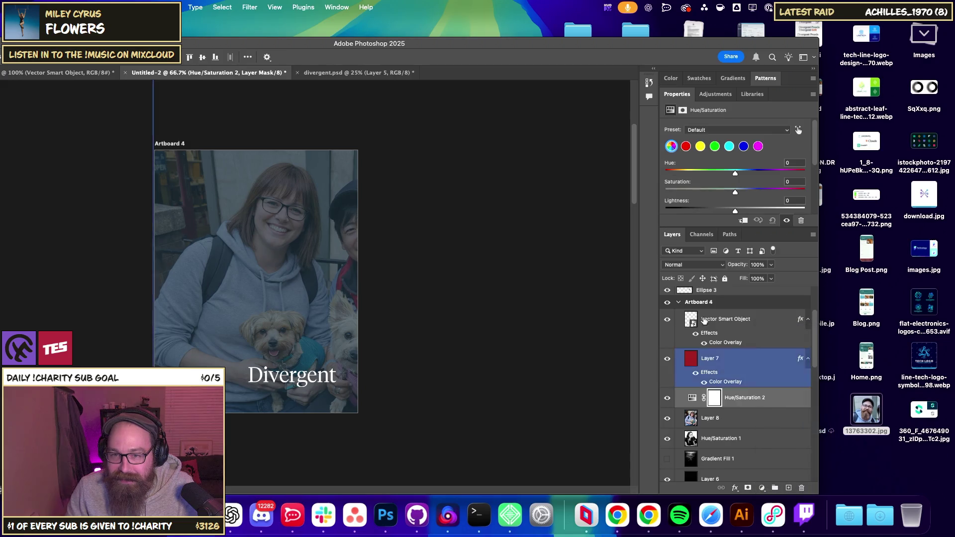
{"action": "left_click_drag", "start_coordinate": [735, 191], "coordinate": [681, 191]}
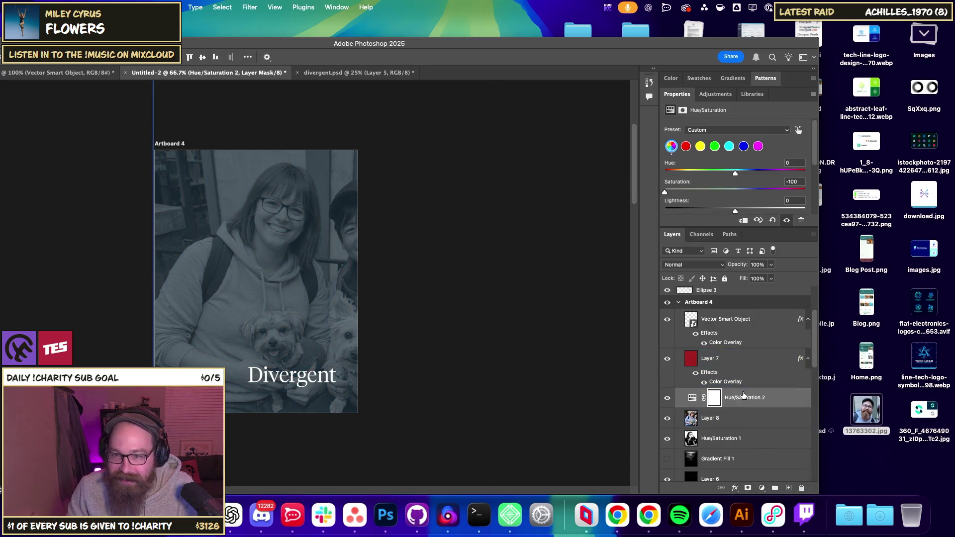
{"action": "left_click_drag", "start_coordinate": [744, 397], "coordinate": [743, 419]}
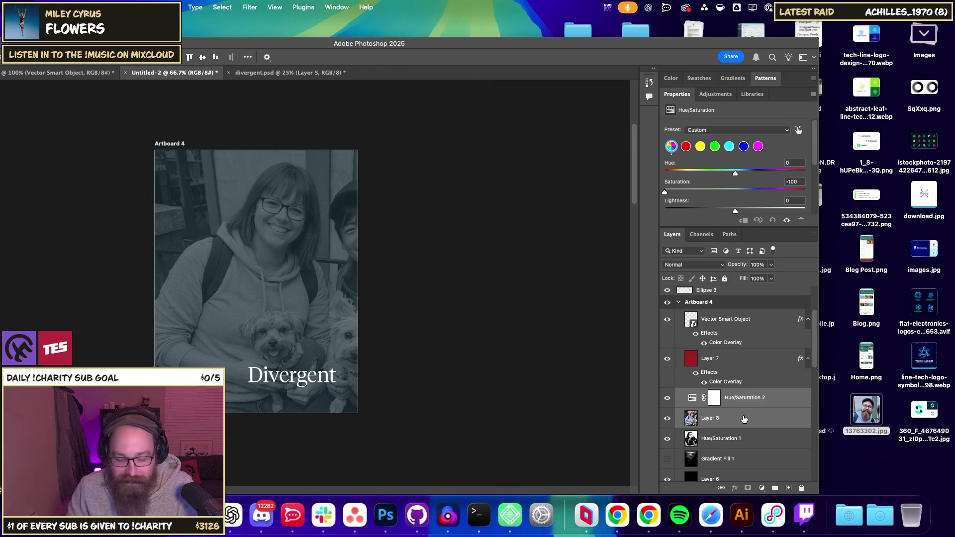
{"action": "left_click", "coordinate": [744, 419], "text": "shift"}
{"action": "key", "text": "ctrl+e"}
Add a Levels adjustment with 0.32 midtones and a pulled-in white point, then merge it into the photo.
{"action": "left_click", "coordinate": [761, 487]}
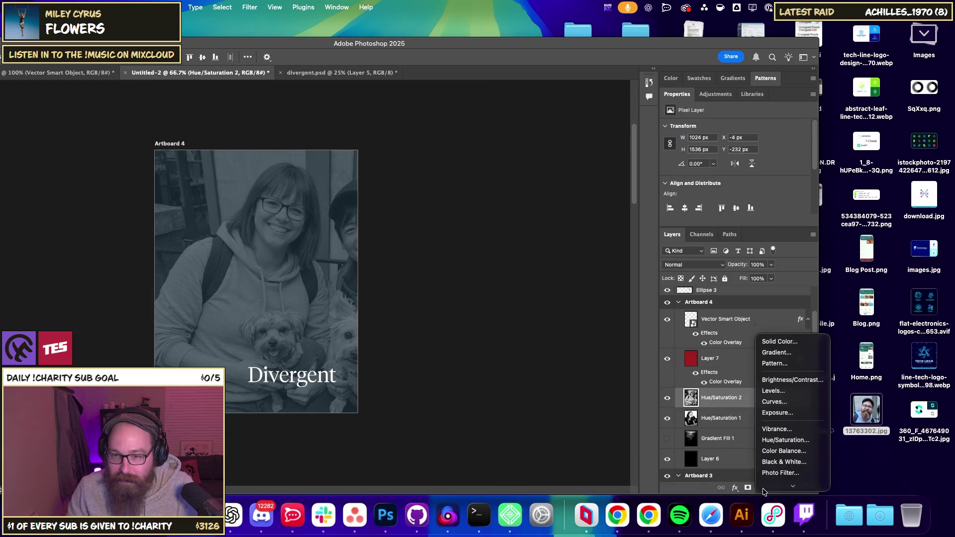
{"action": "left_click", "coordinate": [791, 383]}
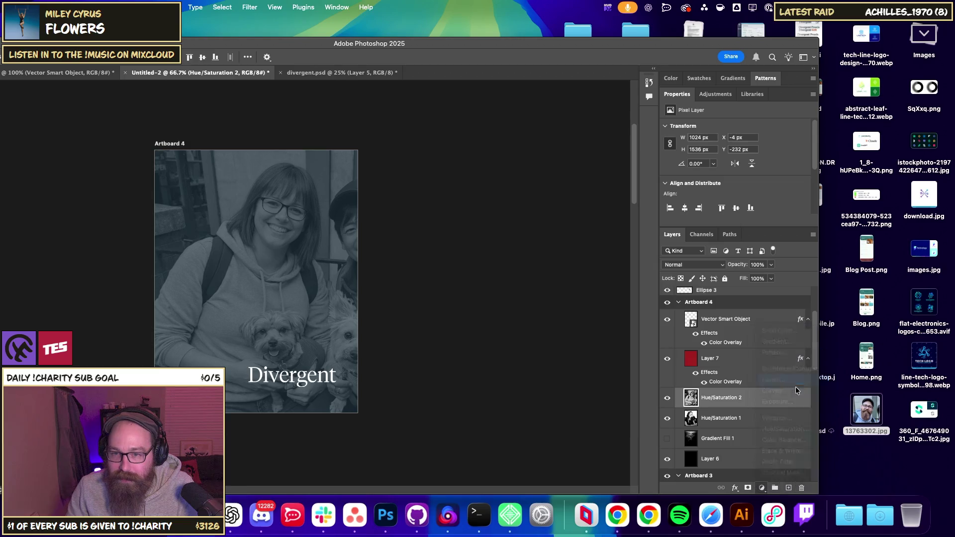
{"action": "left_click_drag", "start_coordinate": [742, 200], "coordinate": [729, 204]}
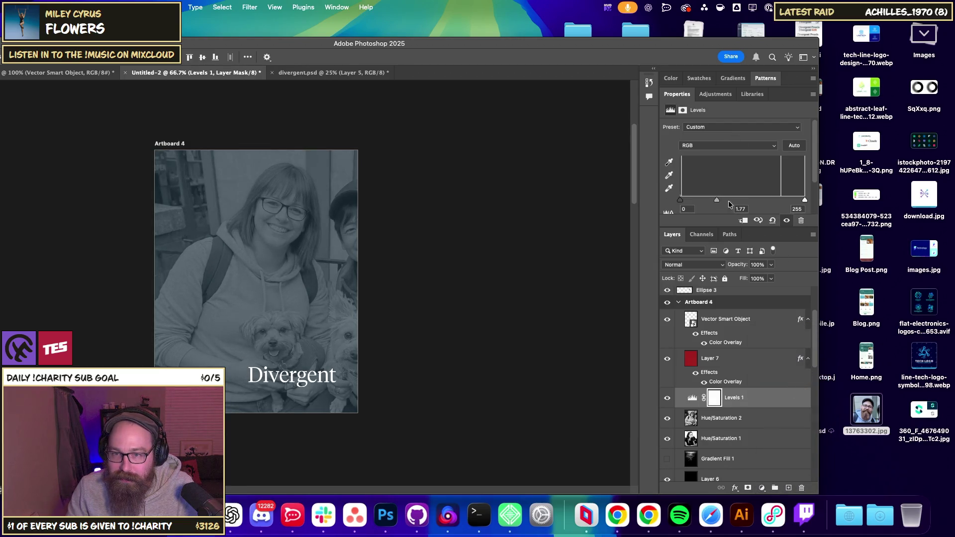
{"action": "left_click_drag", "start_coordinate": [804, 200], "coordinate": [735, 204]}
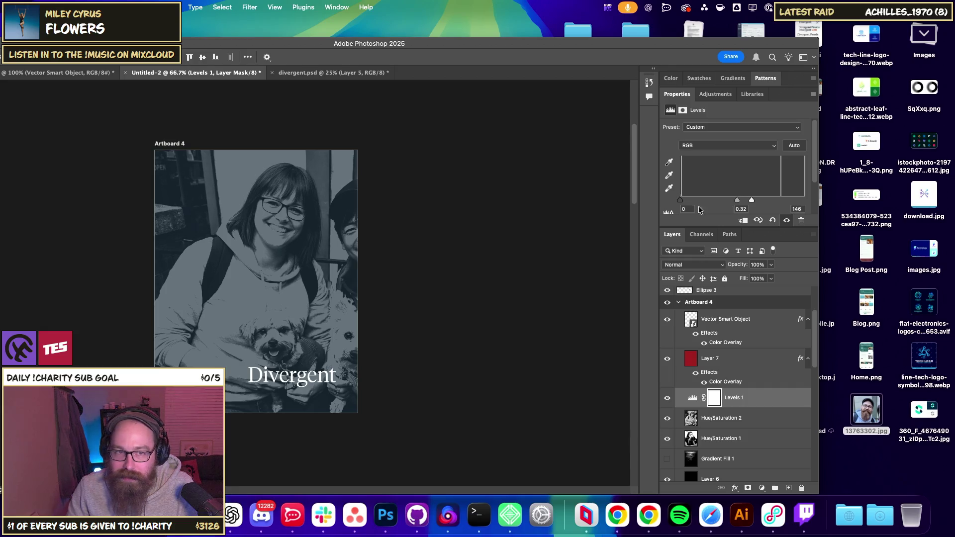
{"action": "key", "text": "super+alt+a"}
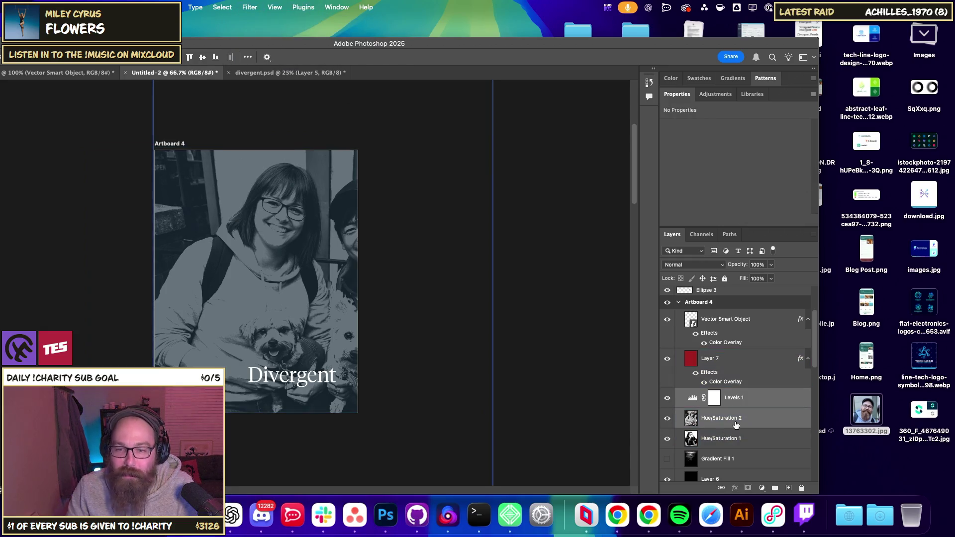
{"action": "key", "text": "super+e"}
{"action": "left_click", "coordinate": [245, 5]}
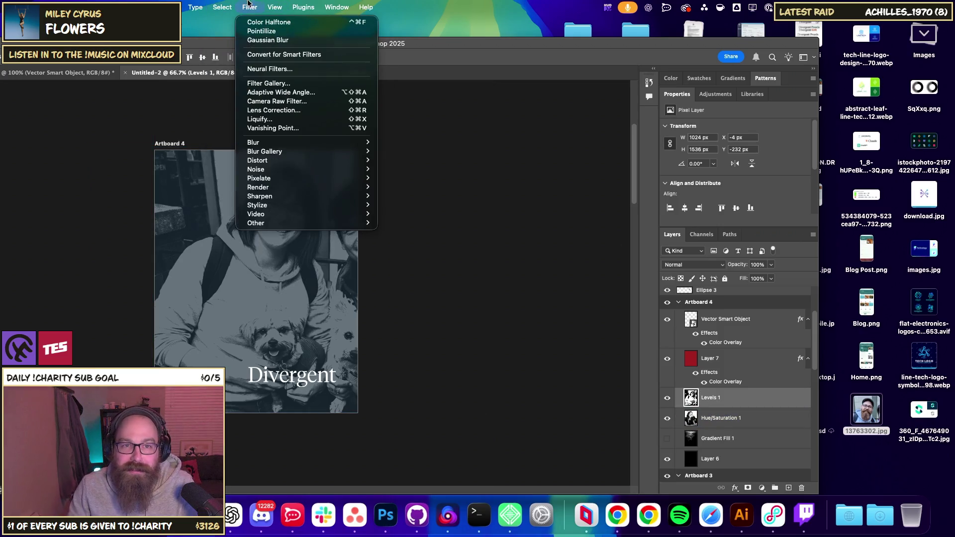
Dismiss the Filter menu, toggle the Divergent layer selection, and Quick Look the bearded-man desktop photo.
{"action": "left_click", "coordinate": [249, 6]}
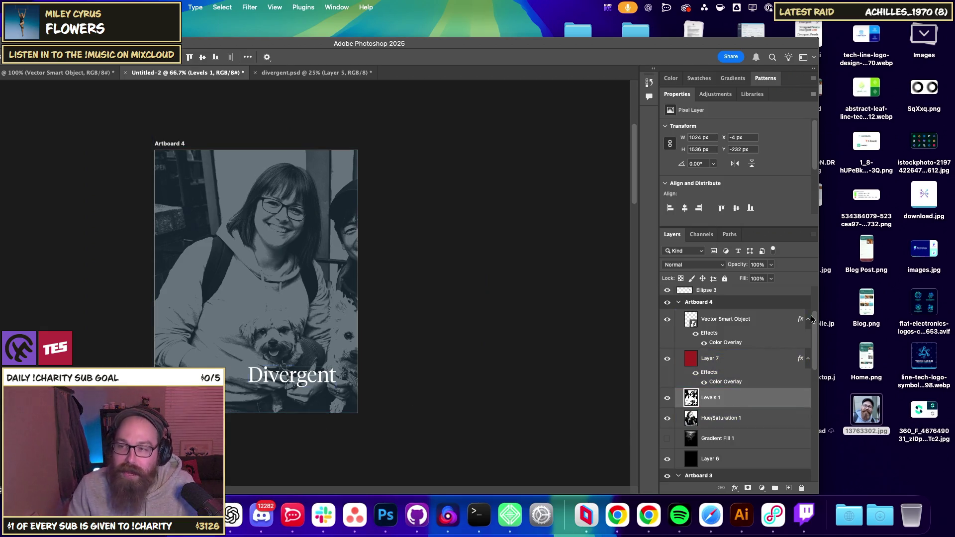
{"action": "left_click", "coordinate": [790, 319]}
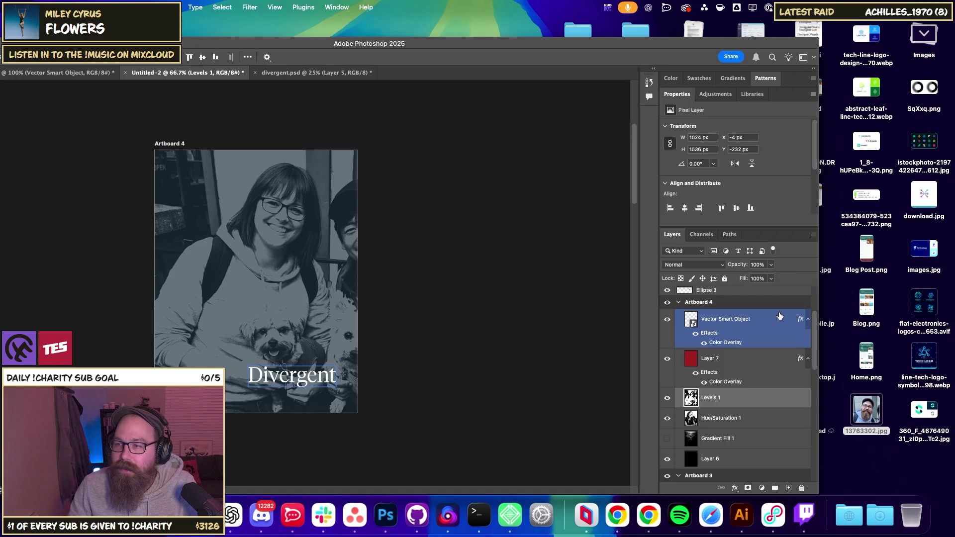
{"action": "key", "text": "ctrl+alt+a"}
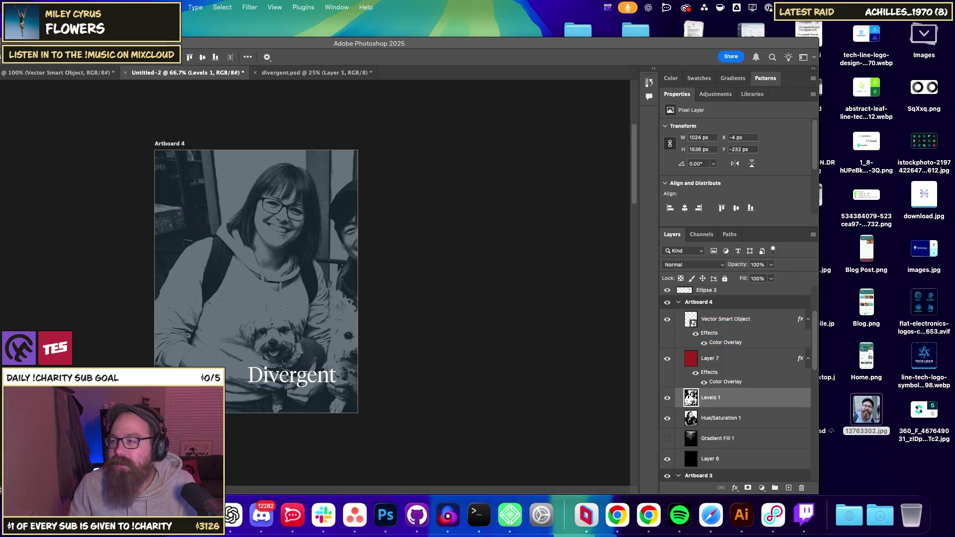
{"action": "key", "text": "space"}
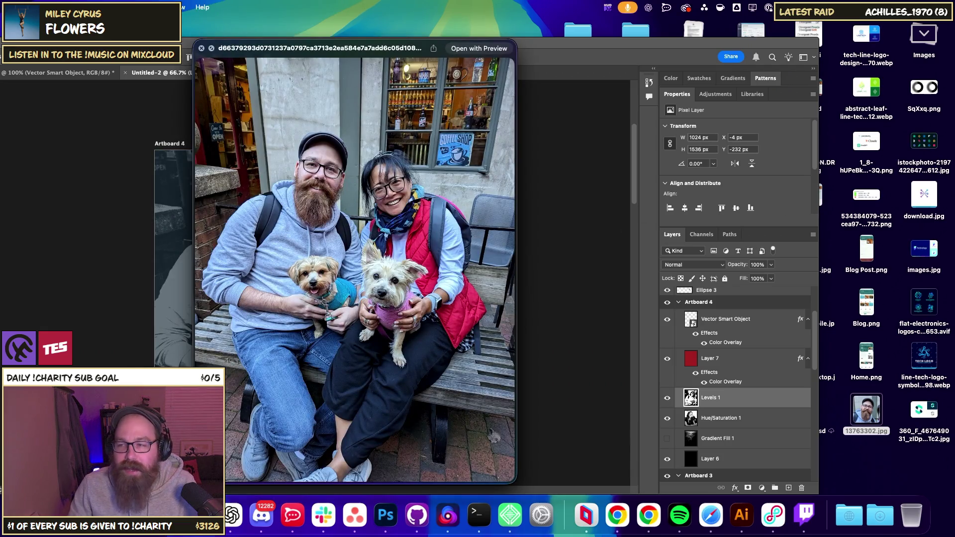
Close the Quick Look preview and return to Photoshop.
{"action": "key", "text": "space"}
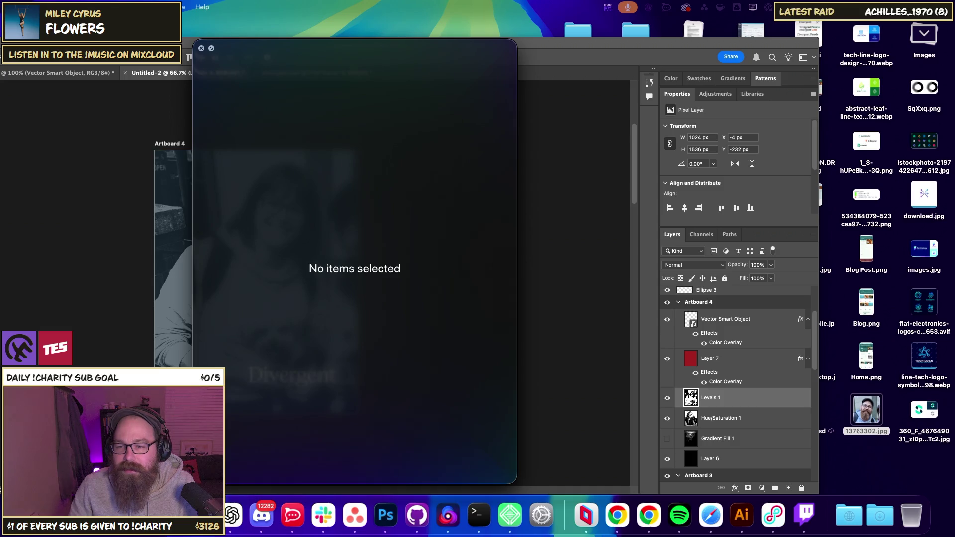
{"action": "left_click", "coordinate": [568, 370]}
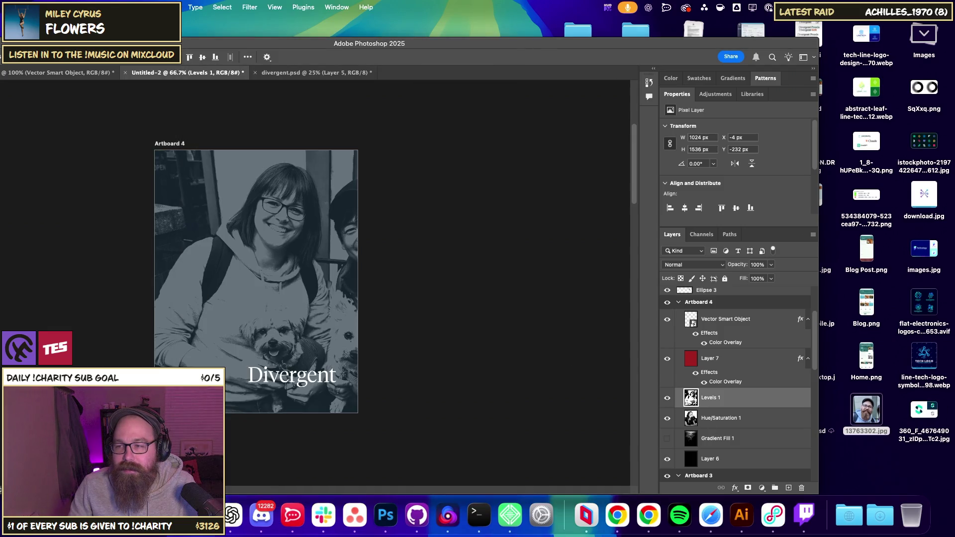
{"action": "key", "text": "space"}
{"action": "key", "text": "space"}
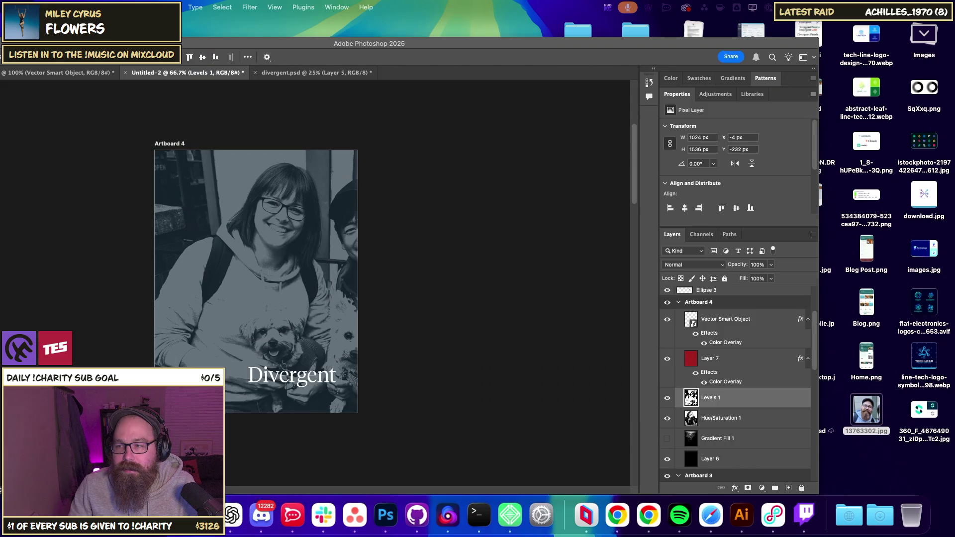
{"action": "key", "text": "space"}
{"action": "key", "text": "space"}
Place a Downloads photo as a new layer, test sliding the overlay, then undo both changes.
{"action": "left_click", "coordinate": [889, 523]}
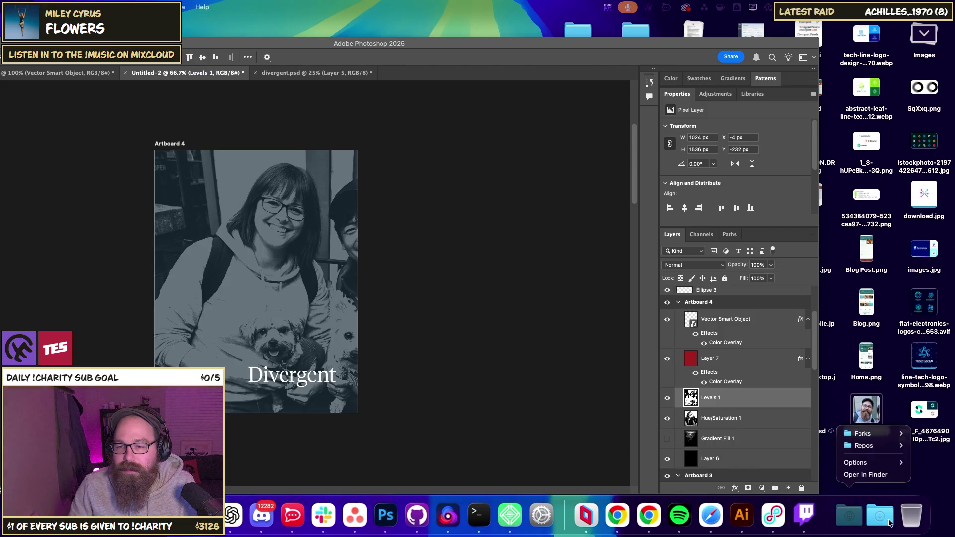
{"action": "left_click", "coordinate": [880, 517]}
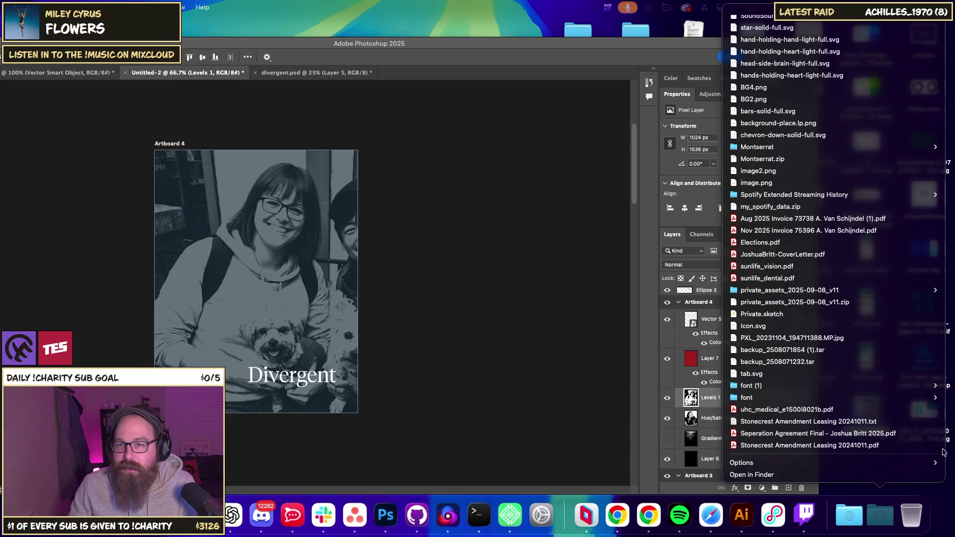
{"action": "left_click", "coordinate": [522, 368]}
{"action": "key", "text": "super+v"}
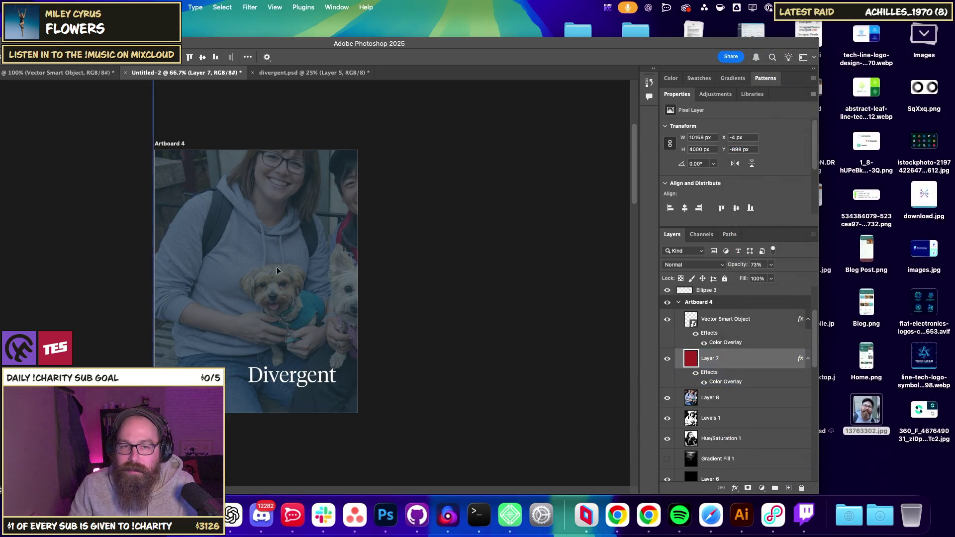
{"action": "left_click_drag", "start_coordinate": [226, 293], "coordinate": [382, 297]}
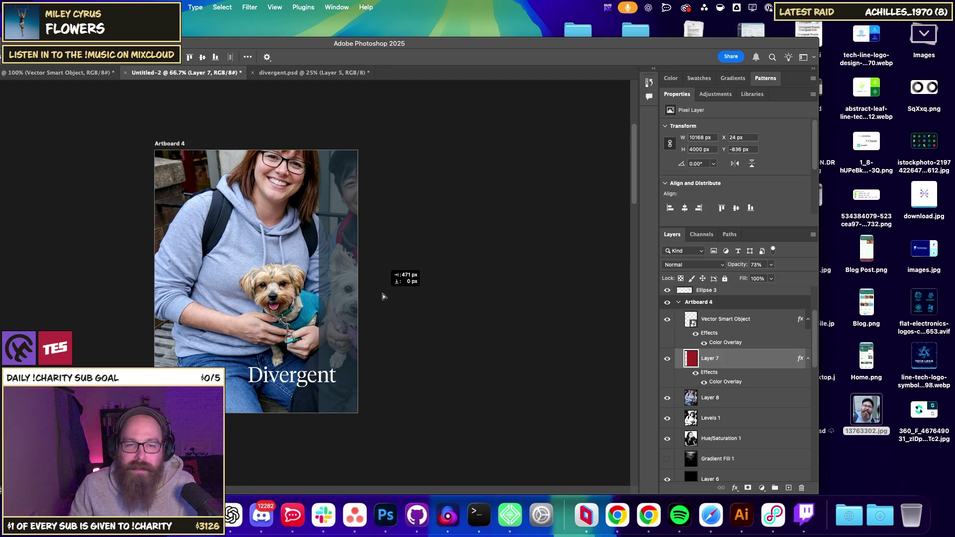
{"action": "key", "text": "ctrl+z"}
{"action": "key", "text": "super+z"}
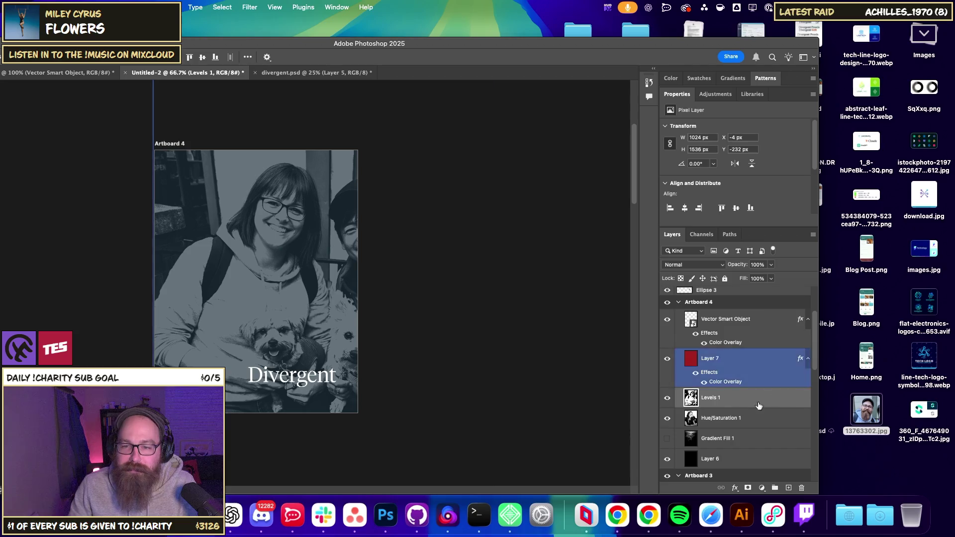
{"action": "left_click", "coordinate": [250, 7]}
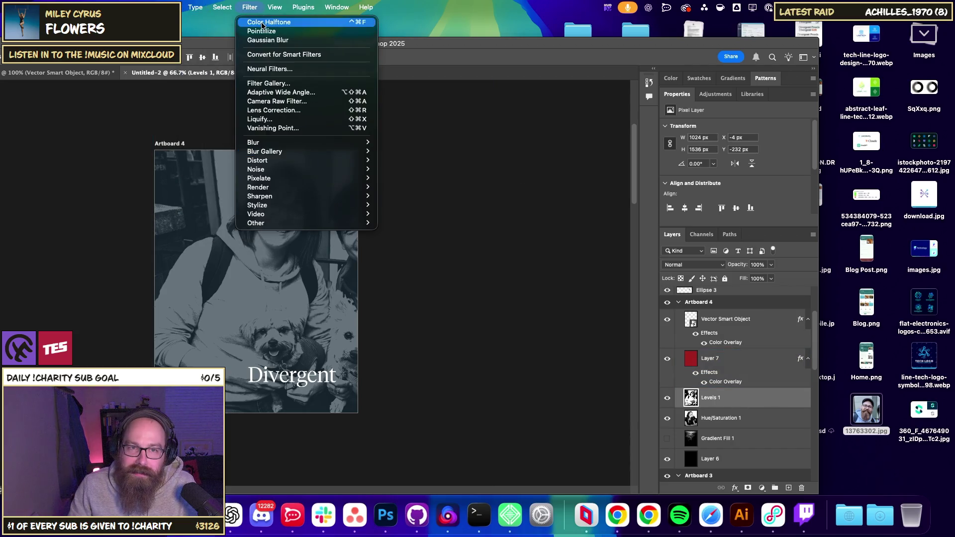
Apply Color Halftone to the photo and move the Divergent title up to X 174, Y 536.
{"action": "left_click", "coordinate": [266, 22]}
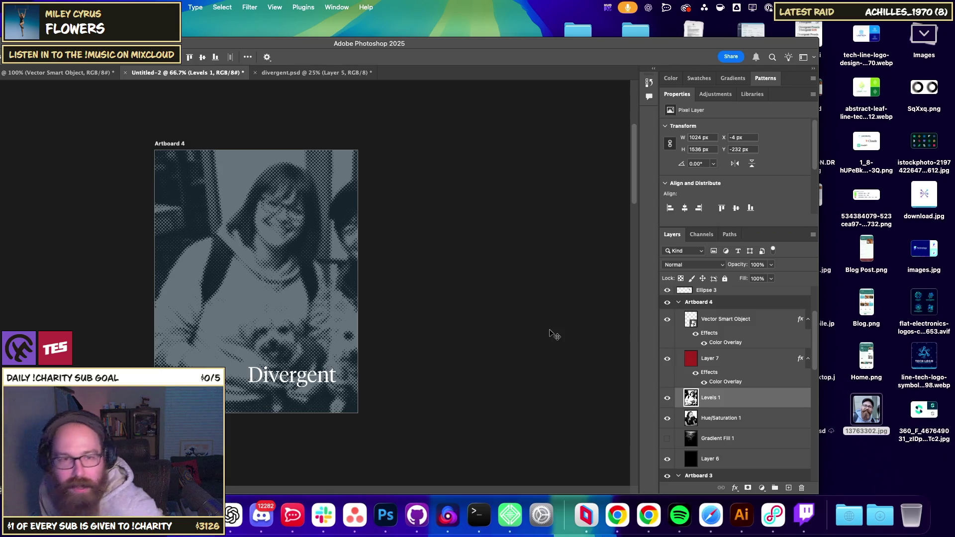
{"action": "left_click", "coordinate": [726, 319]}
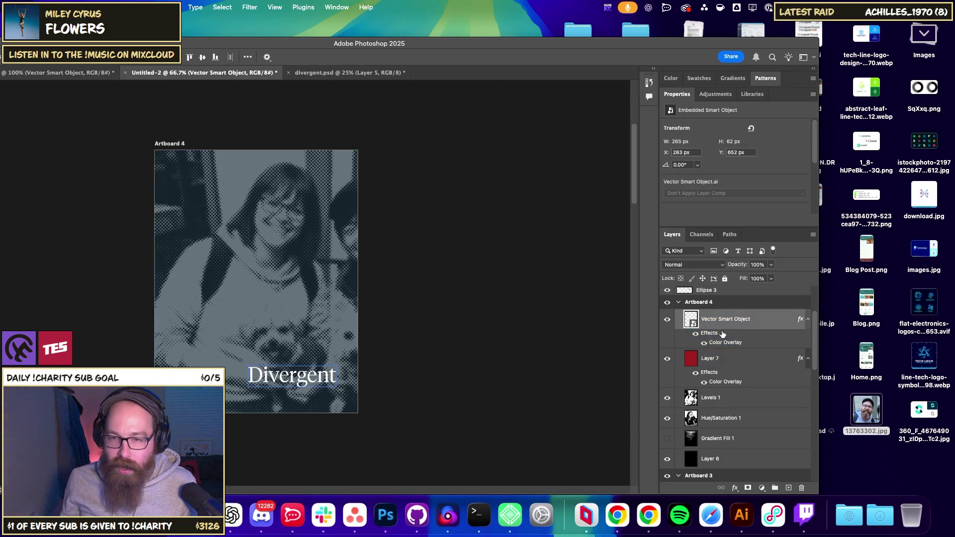
{"action": "scroll", "coordinate": [726, 328], "scroll_direction": "up", "scroll_amount": 2}
{"action": "left_click", "coordinate": [715, 339]}
{"action": "left_click", "coordinate": [711, 406]}
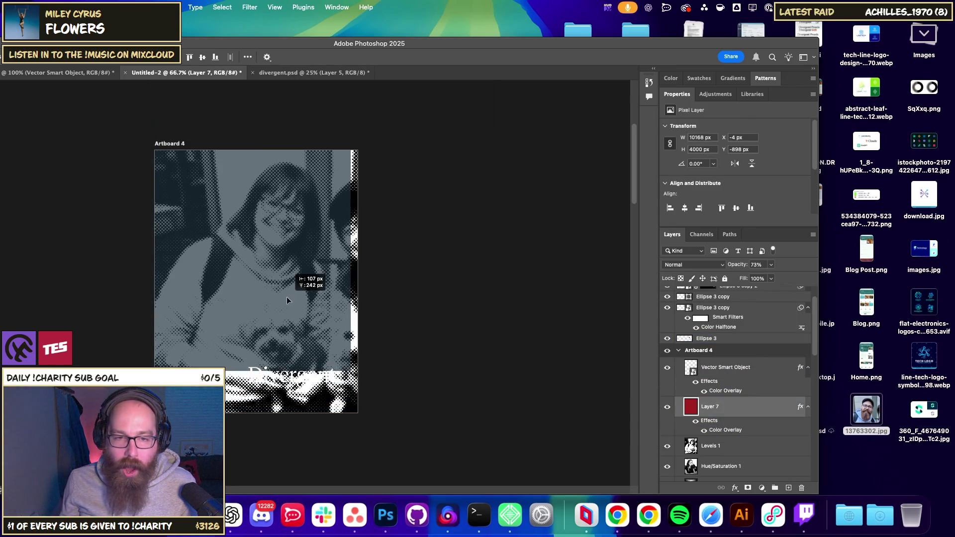
{"action": "left_click", "coordinate": [736, 367]}
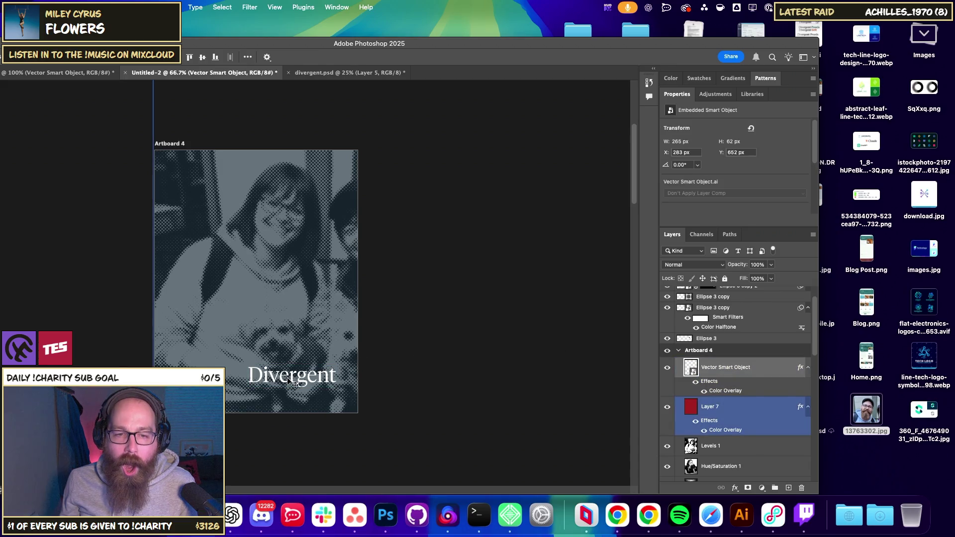
{"action": "mouse_move", "coordinate": [287, 383]}
{"action": "left_mouse_down"}
{"action": "mouse_move", "coordinate": [244, 295]}
{"action": "mouse_move", "coordinate": [240, 346]}
{"action": "mouse_move", "coordinate": [244, 357]}
{"action": "mouse_move", "coordinate": [238, 223]}
{"action": "mouse_move", "coordinate": [234, 356]}
{"action": "mouse_move", "coordinate": [240, 343]}
{"action": "mouse_move", "coordinate": [193, 369]}
{"action": "mouse_move", "coordinate": [242, 343]}
{"action": "left_mouse_up"}
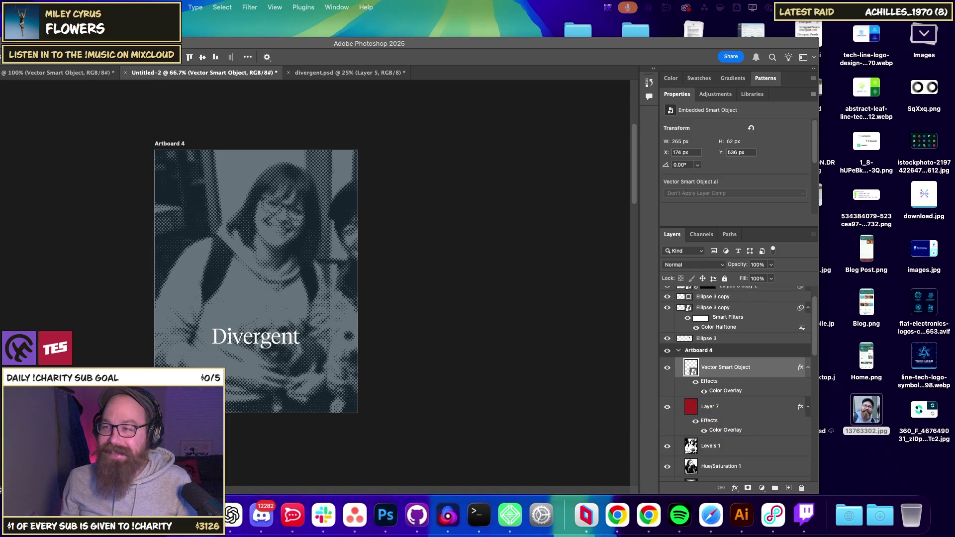
Quick Look the original photo of the two people with their dogs from Finder.
{"action": "key", "text": "space"}
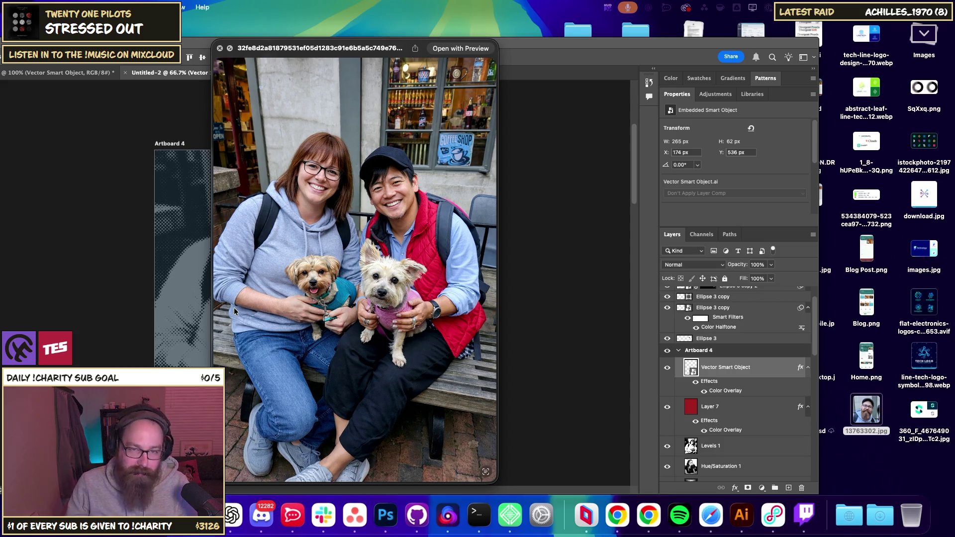
Close the photo preview and nudge the Divergent text lower and right to X 212, Y 582.
{"action": "key", "text": "space"}
{"action": "mouse_move", "coordinate": [368, 44]}
{"action": "left_mouse_down"}
{"action": "mouse_move", "coordinate": [450, 44]}
{"action": "mouse_move", "coordinate": [481, 18]}
{"action": "left_mouse_up"}
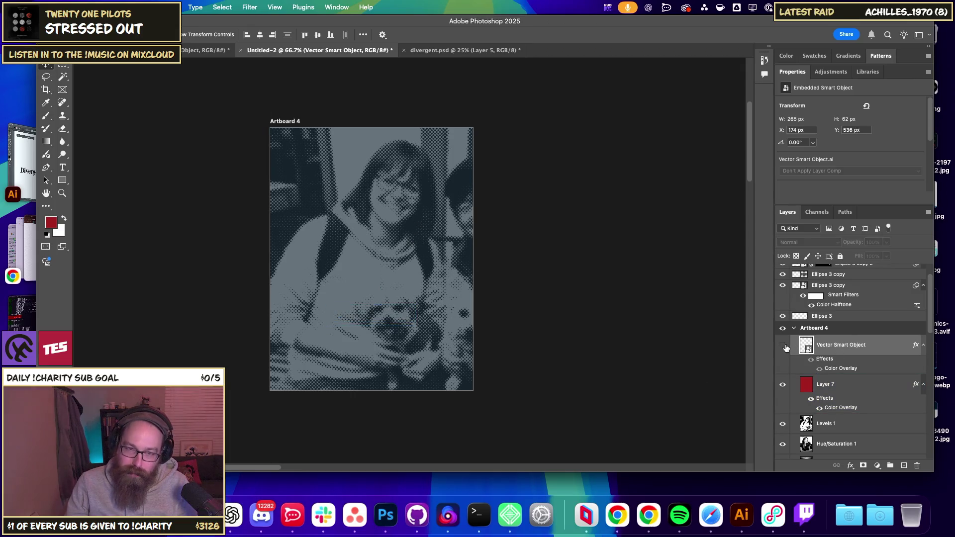
{"action": "left_click_drag", "start_coordinate": [383, 320], "coordinate": [395, 335]}
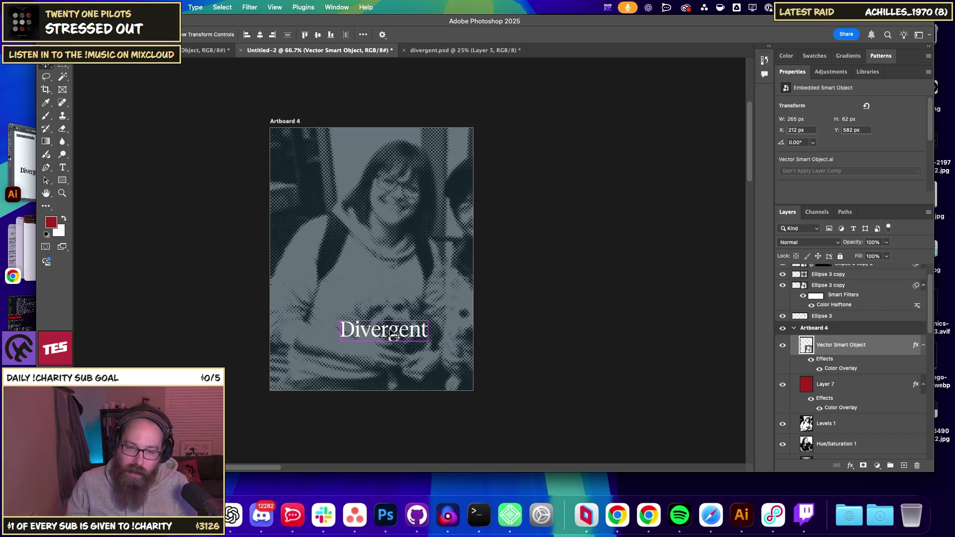
Select Layer 7, zoom out, and drag Artboard 4 up beside the other artboards.
{"action": "key", "text": "alt+bracketleft"}
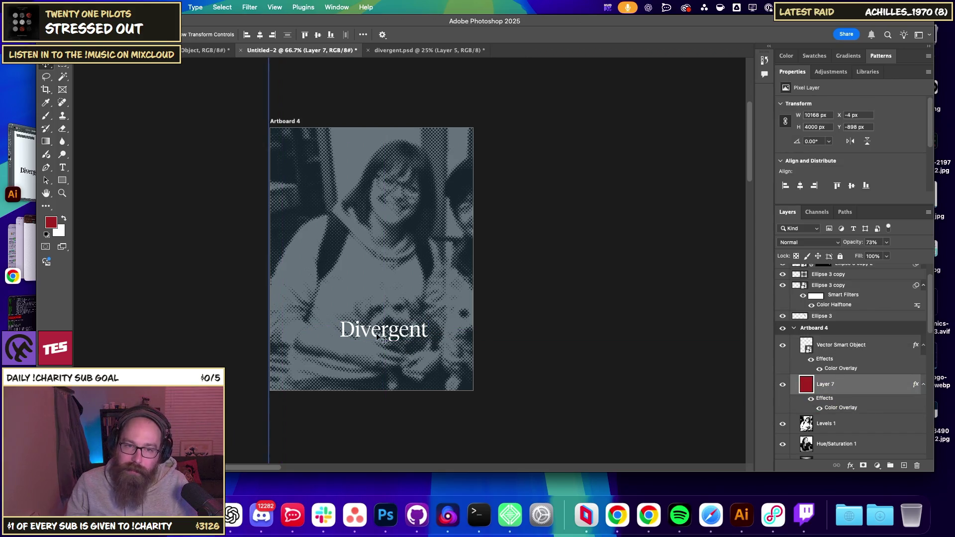
{"action": "left_click_drag", "start_coordinate": [826, 363], "coordinate": [825, 407]}
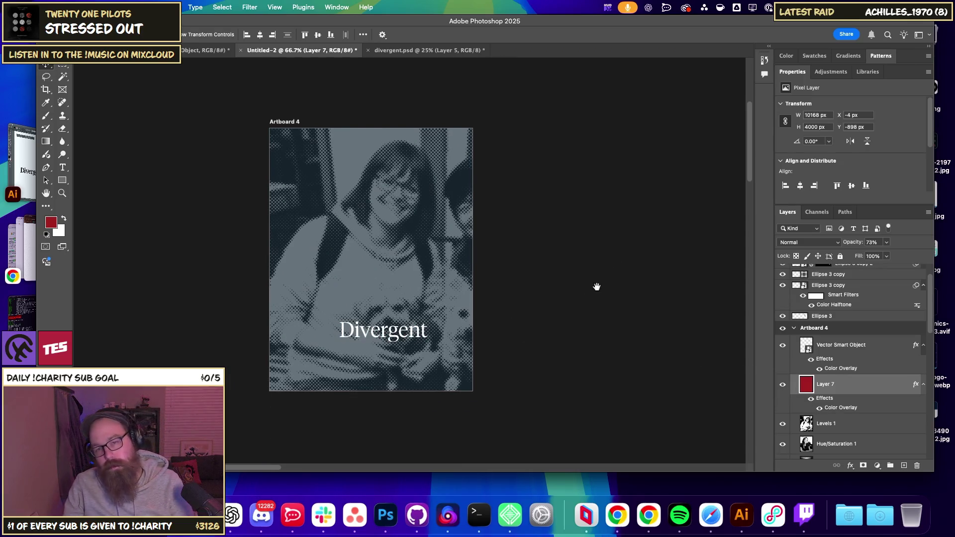
{"action": "scroll", "coordinate": [594, 283], "scroll_direction": "up", "scroll_amount": 3}
{"action": "key", "text": "ctrl+minus"}
{"action": "key", "text": "ctrl+minus"}
{"action": "scroll", "coordinate": [580, 306], "scroll_direction": "right", "scroll_amount": 8}
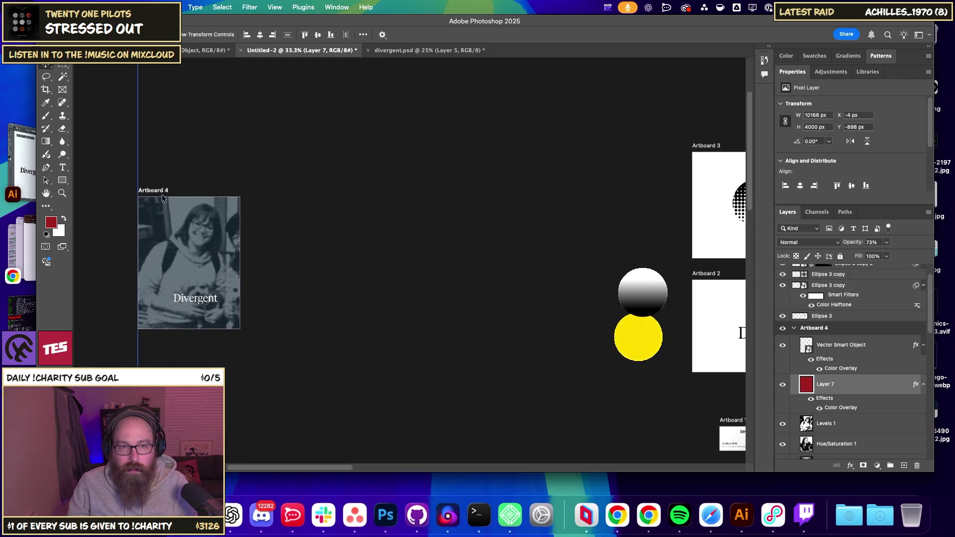
{"action": "left_click_drag", "start_coordinate": [225, 187], "coordinate": [573, 129]}
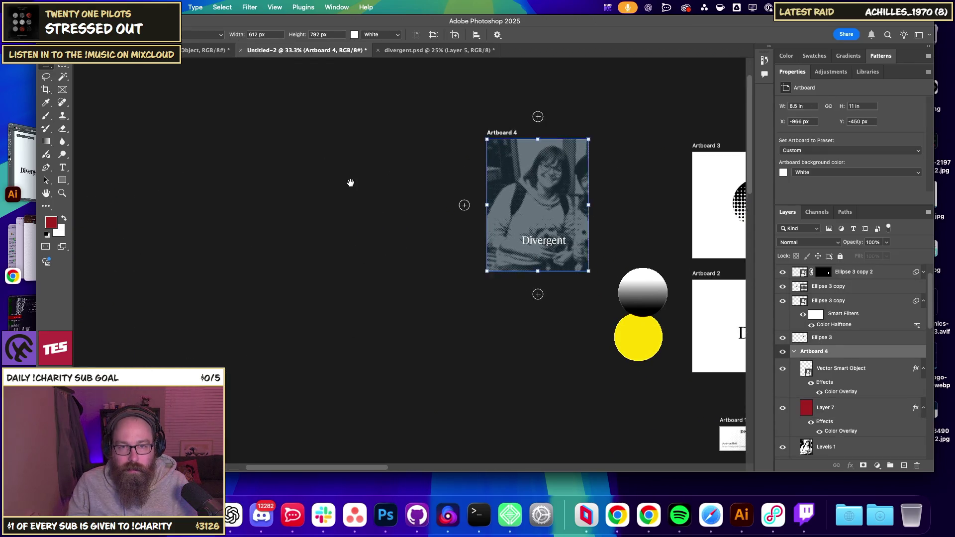
Move Artboard 1 left of Artboard 4 and place Artboard 1 copy above it.
{"action": "scroll", "coordinate": [397, 239], "scroll_direction": "right", "scroll_amount": 5}
{"action": "scroll", "coordinate": [454, 298], "scroll_direction": "down", "scroll_amount": 3}
{"action": "scroll", "coordinate": [522, 321], "scroll_direction": "up", "scroll_amount": 2}
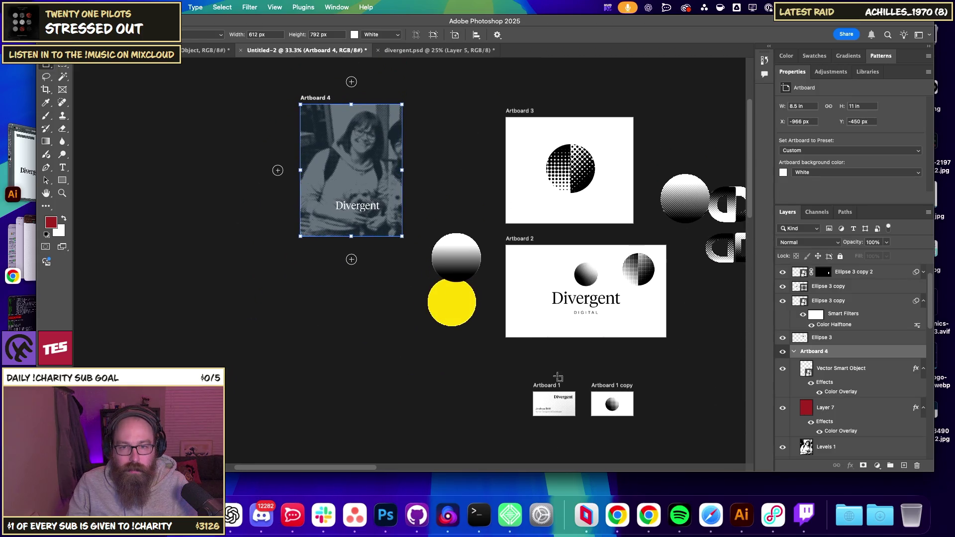
{"action": "left_click_drag", "start_coordinate": [552, 388], "coordinate": [224, 188]}
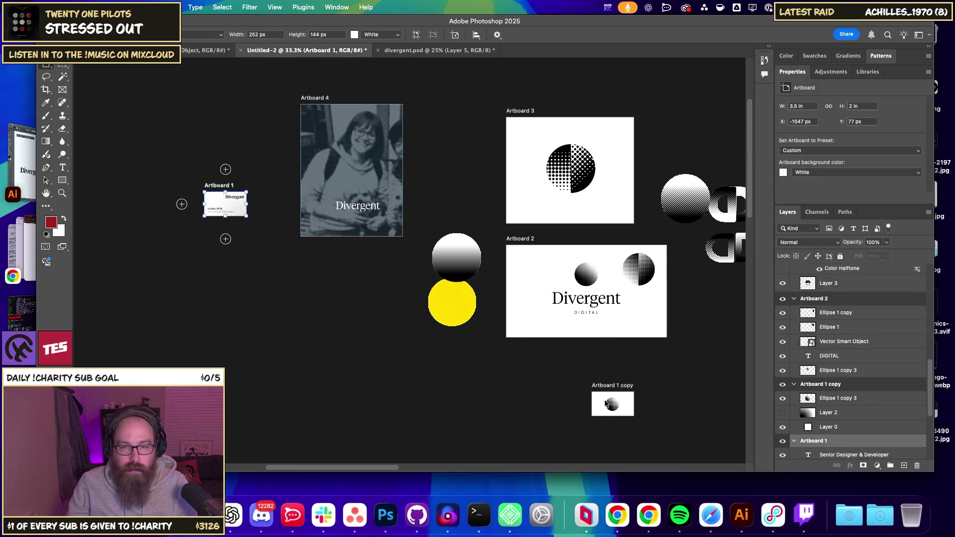
{"action": "left_click_drag", "start_coordinate": [611, 392], "coordinate": [217, 148]}
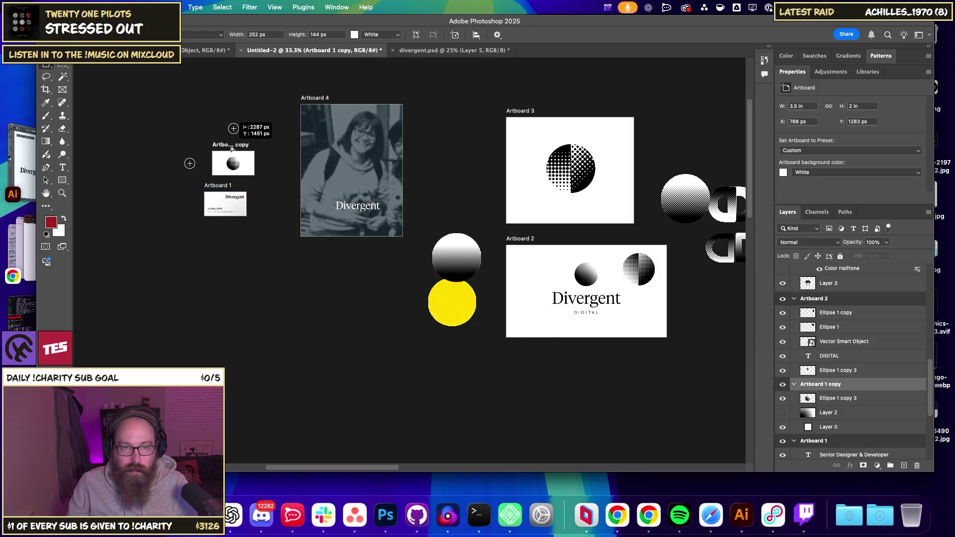
{"action": "left_click_drag", "start_coordinate": [217, 148], "coordinate": [226, 151]}
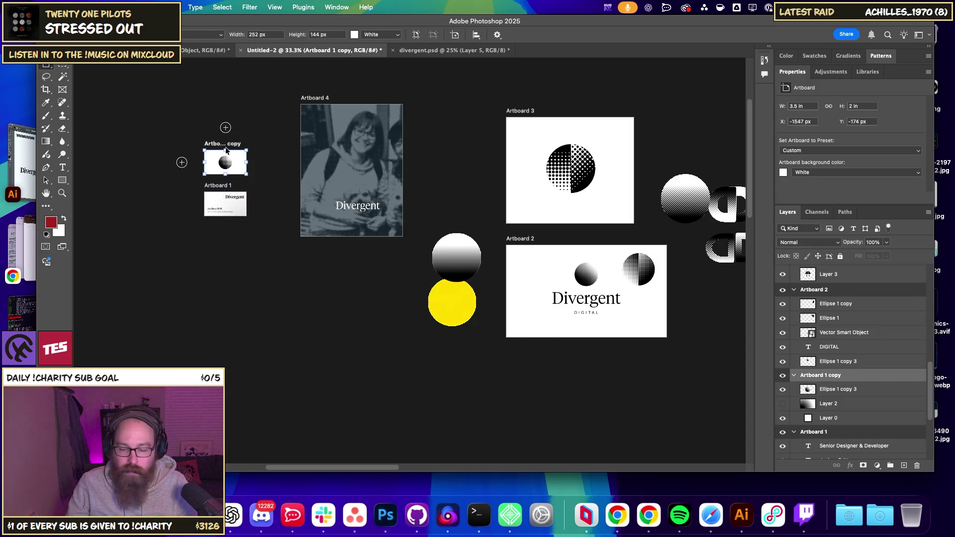
Zoom in and fine-tune Artboard 1 copy and Artboard 1 into a neat vertical stack.
{"action": "key", "text": "super+equal"}
{"action": "key", "text": "super+equal"}
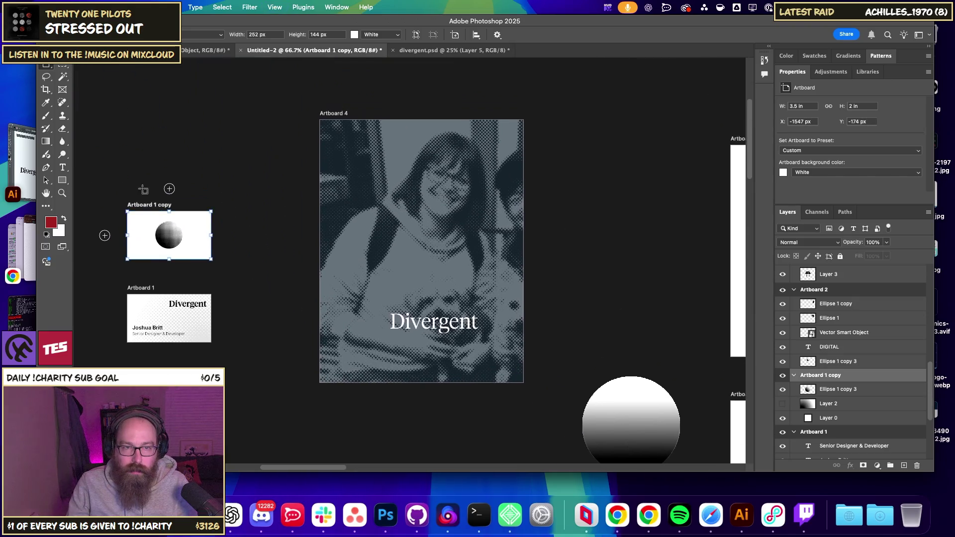
{"action": "left_click_drag", "start_coordinate": [158, 208], "coordinate": [225, 159]}
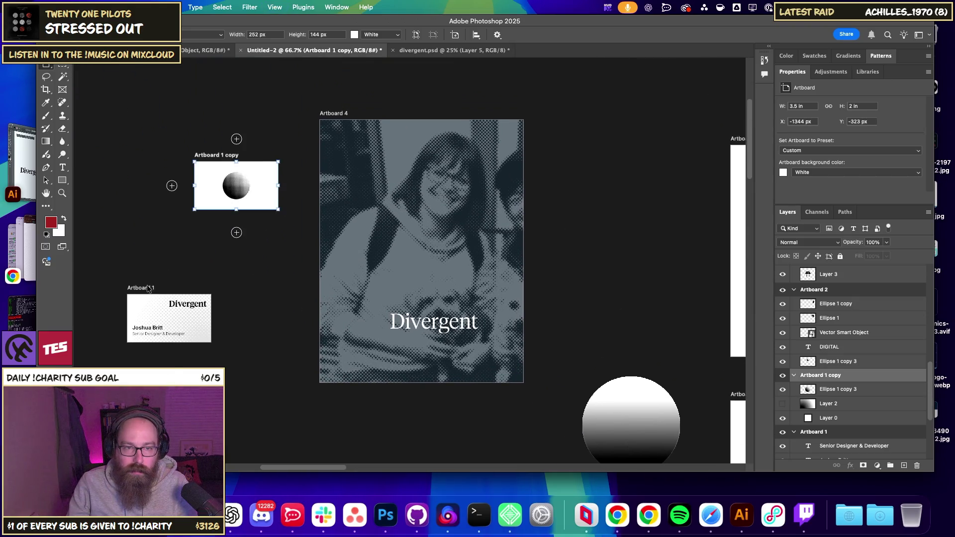
{"action": "left_click_drag", "start_coordinate": [148, 289], "coordinate": [216, 230]}
{"action": "key", "text": "super+equal"}
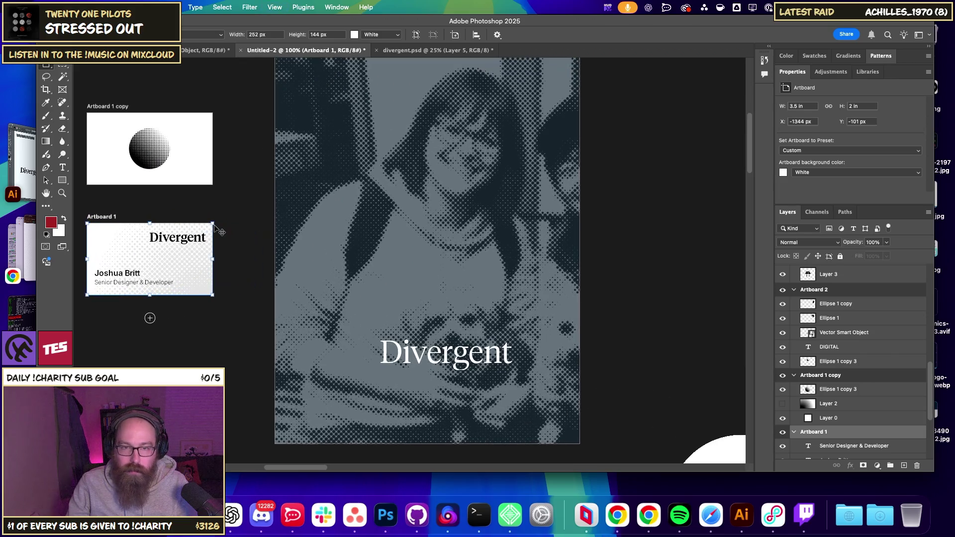
{"action": "left_click", "coordinate": [63, 65]}
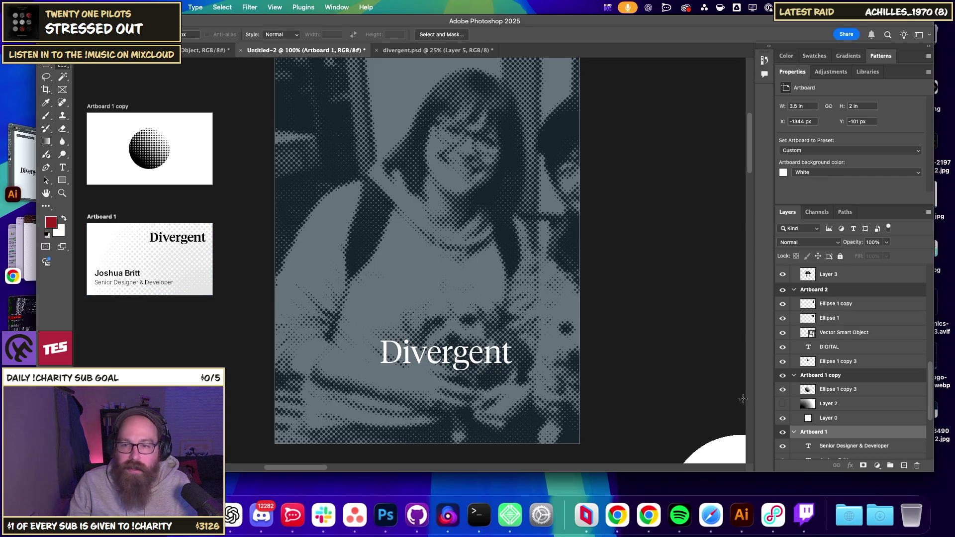
Scroll over the artboards and switch from the marquee selection tools back to the artboard tool.
{"action": "scroll", "coordinate": [846, 413], "scroll_direction": "down", "scroll_amount": 1}
{"action": "scroll", "coordinate": [846, 412], "scroll_direction": "down", "scroll_amount": 1}
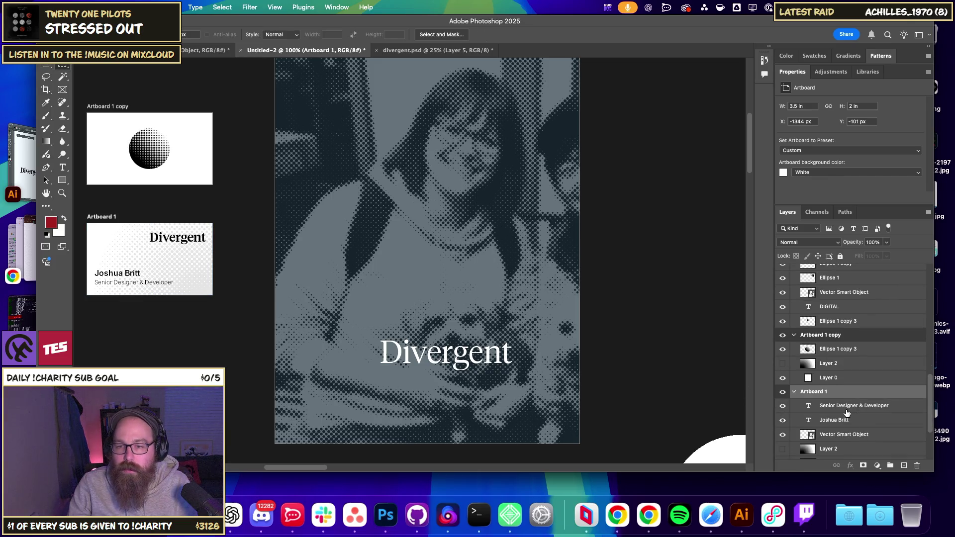
{"action": "scroll", "coordinate": [846, 413], "scroll_direction": "up", "scroll_amount": 1}
{"action": "scroll", "coordinate": [844, 421], "scroll_direction": "up", "scroll_amount": 1}
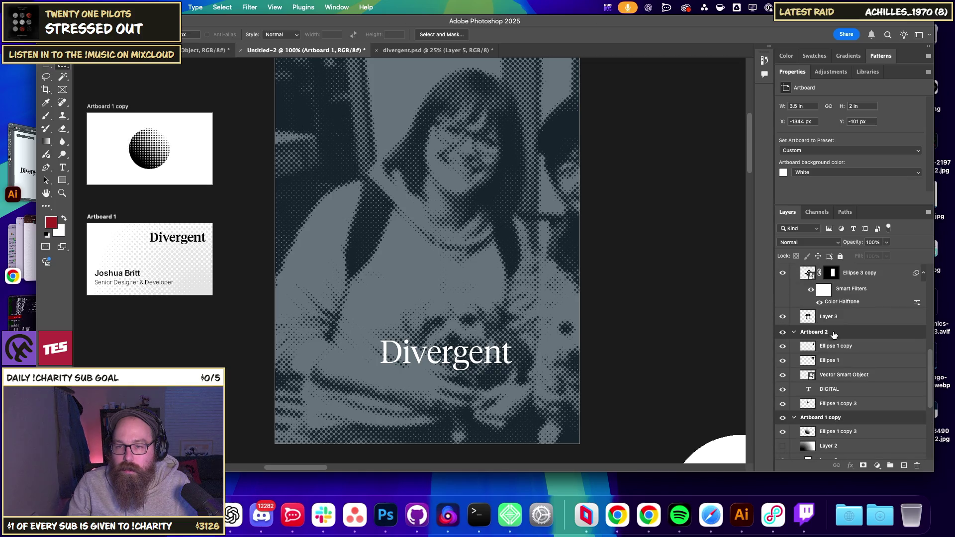
{"action": "scroll", "coordinate": [814, 361], "scroll_direction": "up", "scroll_amount": 1}
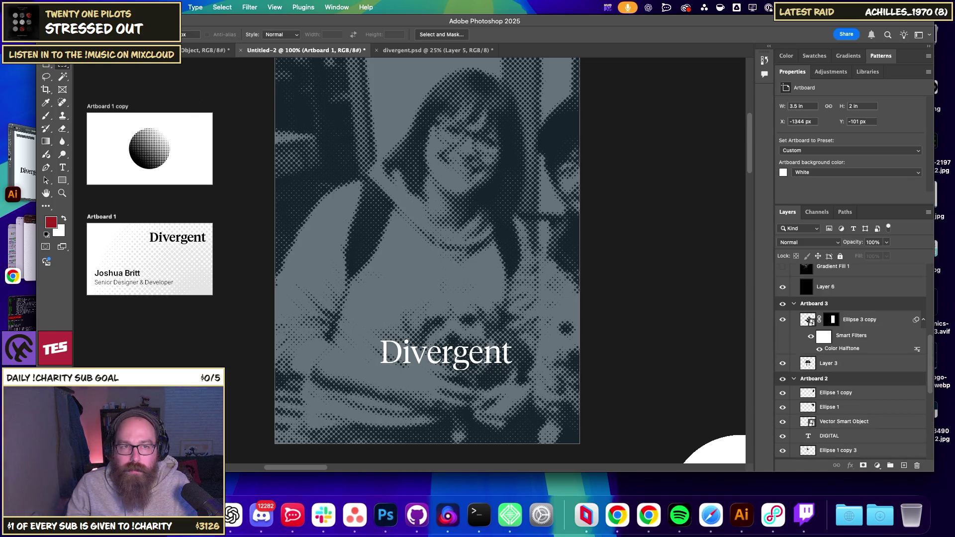
{"action": "right_click", "coordinate": [43, 66]}
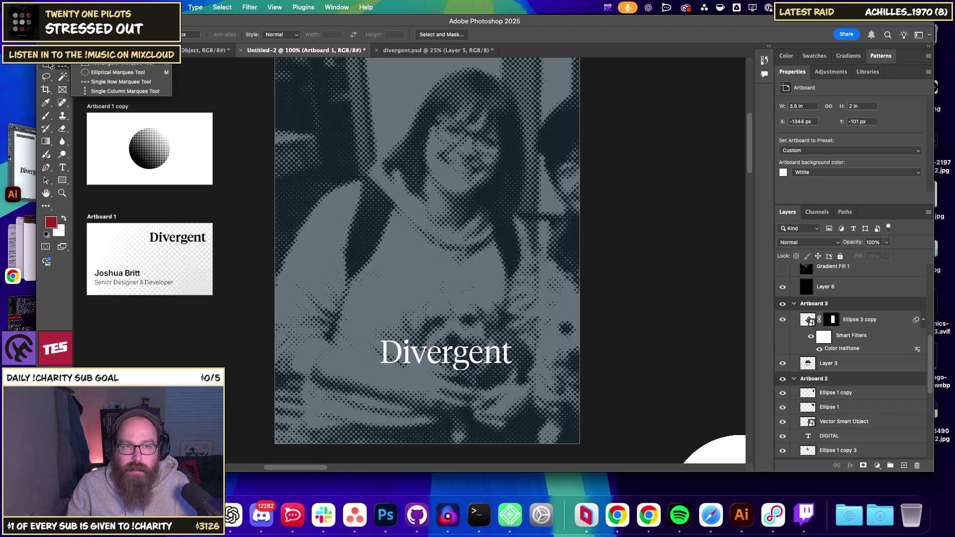
{"action": "left_click", "coordinate": [79, 75]}
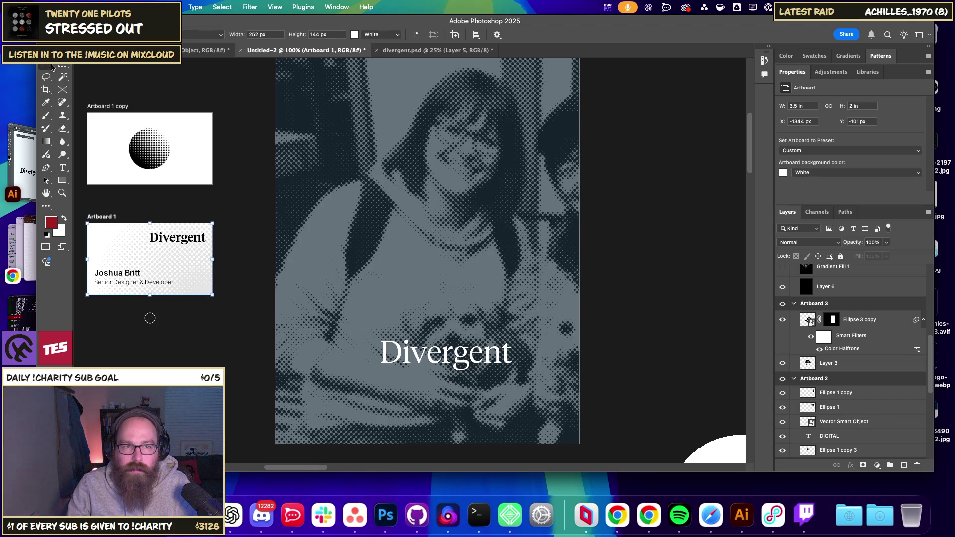
Select Levels 1, then paste the colour photo as Layer 8 over the poster.
{"action": "right_click", "coordinate": [443, 162]}
{"action": "left_click", "coordinate": [460, 165]}
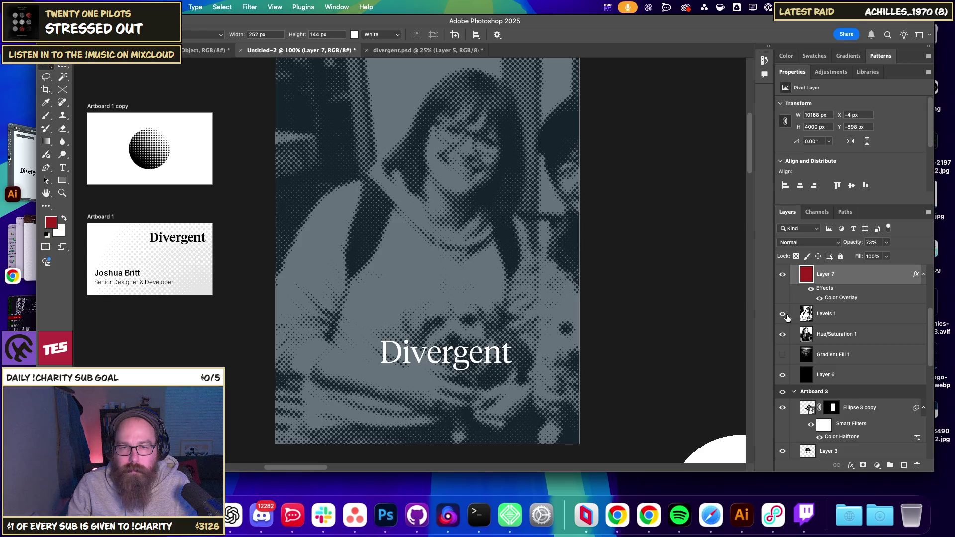
{"action": "left_click", "coordinate": [826, 314]}
{"action": "left_click", "coordinate": [815, 335], "text": "shift"}
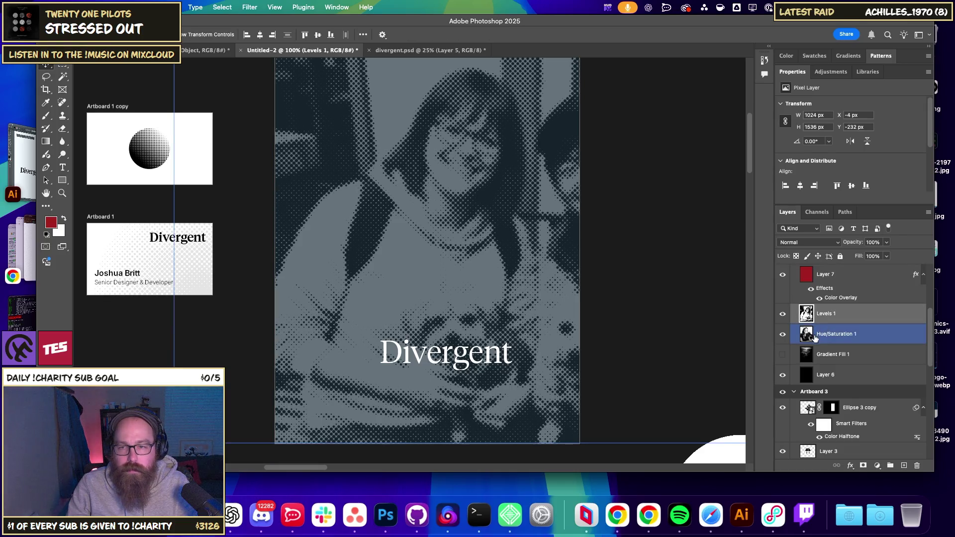
{"action": "right_click", "coordinate": [851, 522]}
{"action": "key", "text": "Escape"}
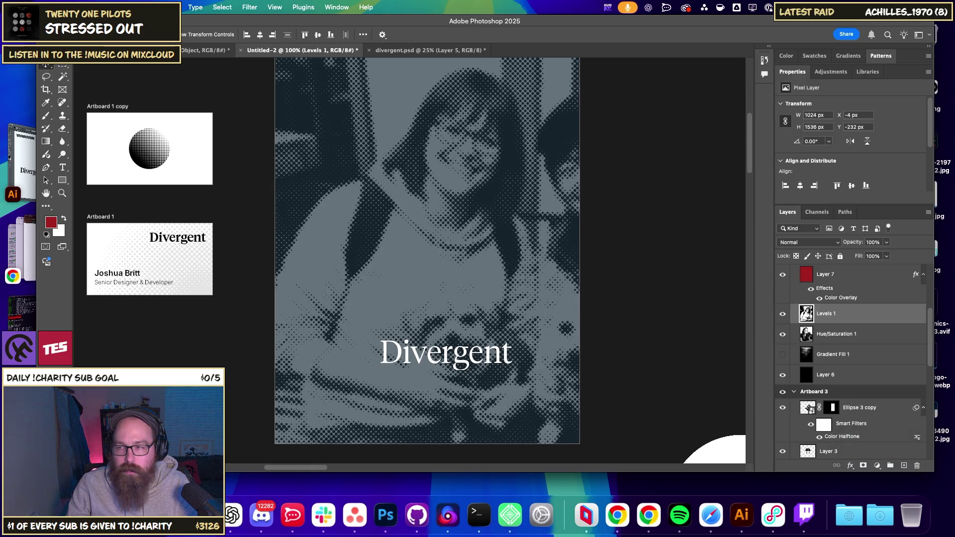
{"action": "key", "text": "cmd+v"}
{"action": "left_click_drag", "start_coordinate": [658, 309], "coordinate": [443, 236]}
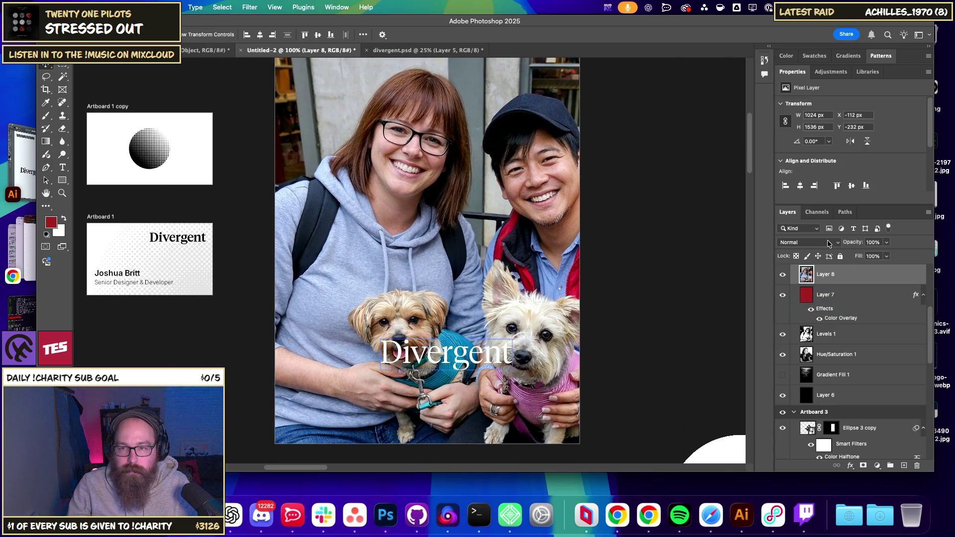
Align Layer 8 on the artboard, shifting it 108 px, at full opacity.
{"action": "left_click_drag", "start_coordinate": [852, 245], "coordinate": [856, 244]}
{"action": "type", "text": "42"}
{"action": "left_click_drag", "start_coordinate": [512, 232], "coordinate": [567, 232]}
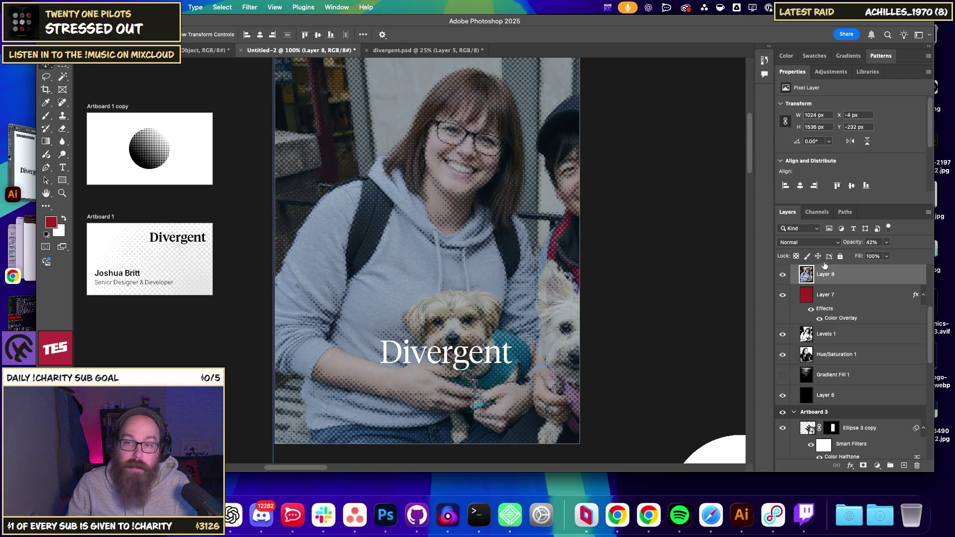
{"action": "left_click_drag", "start_coordinate": [849, 242], "coordinate": [880, 242]}
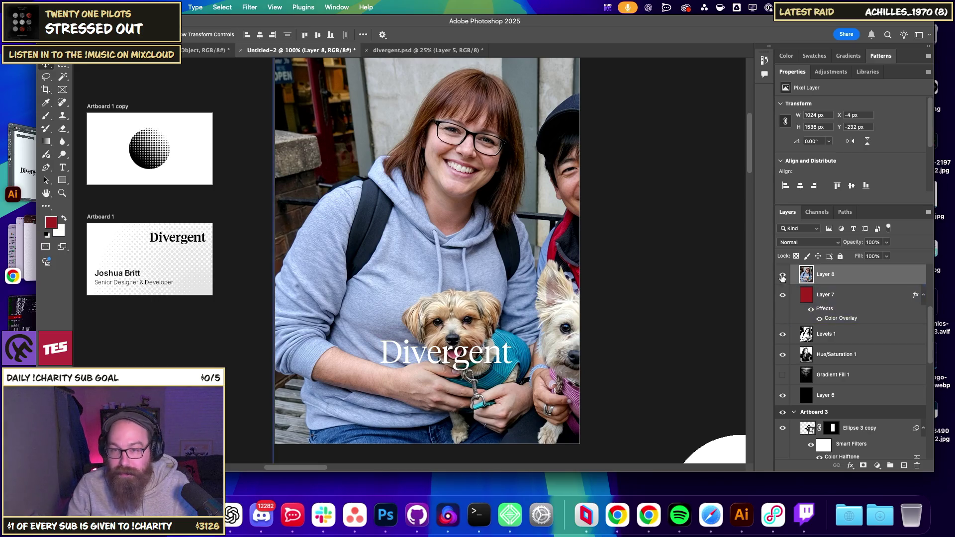
Add a Hue/Saturation adjustment with Saturation -100 to turn the photo black and white.
{"action": "left_click", "coordinate": [879, 466]}
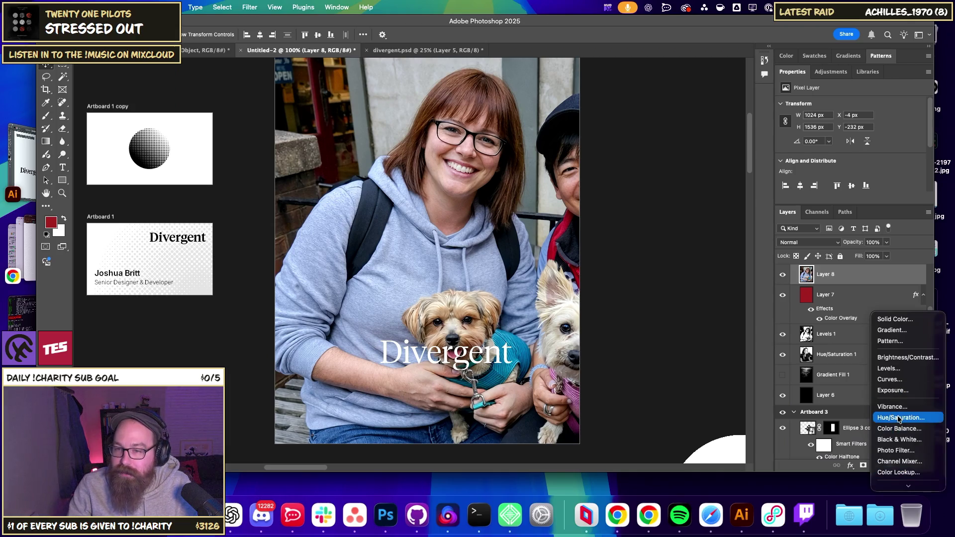
{"action": "left_click", "coordinate": [557, 137]}
{"action": "left_click_drag", "start_coordinate": [810, 168], "coordinate": [775, 169]}
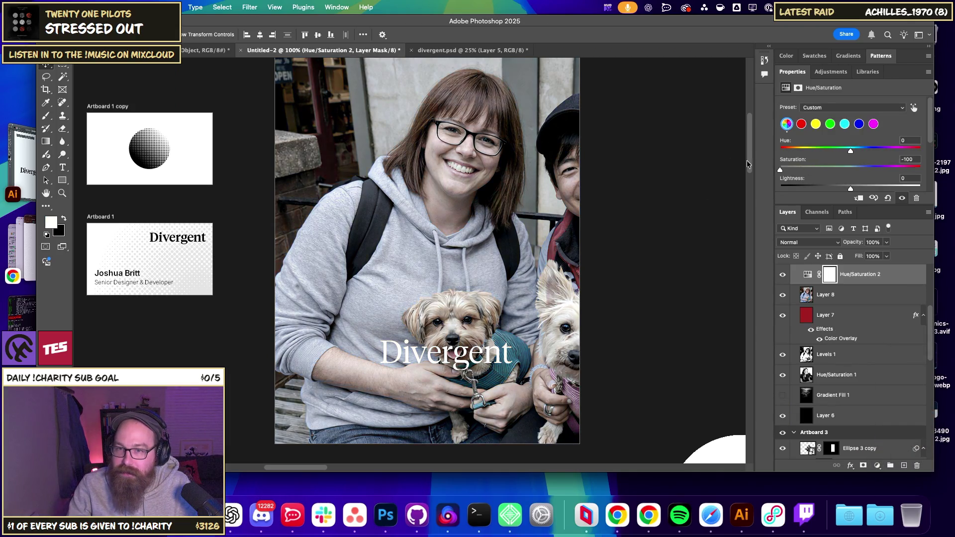
{"action": "left_click", "coordinate": [667, 281]}
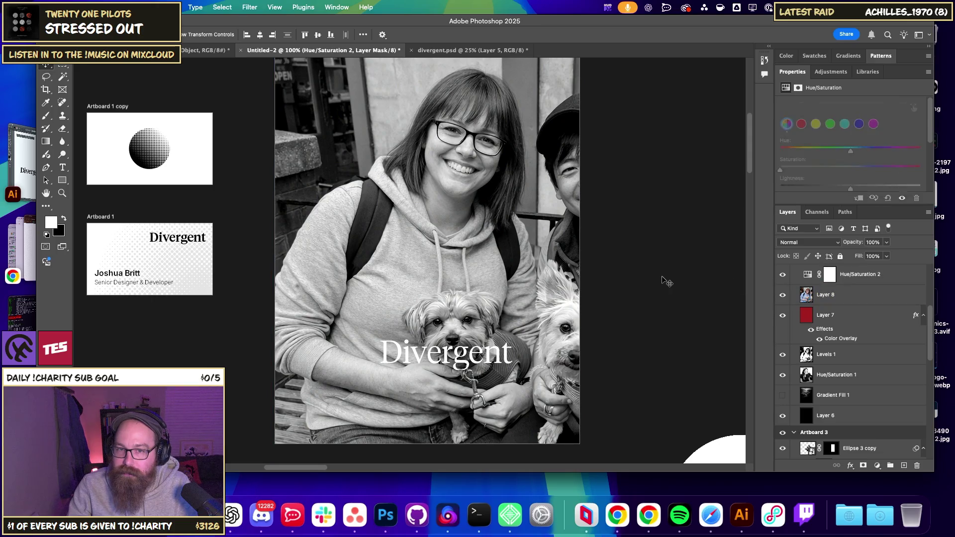
{"action": "left_click", "coordinate": [570, 282]}
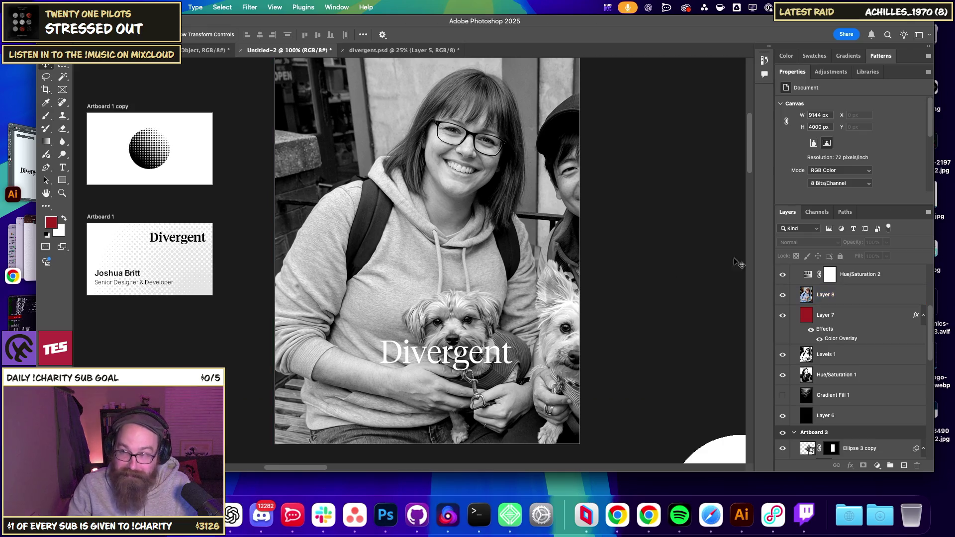
Move the photo layer below Layer 7, just above Levels 1, and zoom out.
{"action": "left_click_drag", "start_coordinate": [864, 302], "coordinate": [859, 310]}
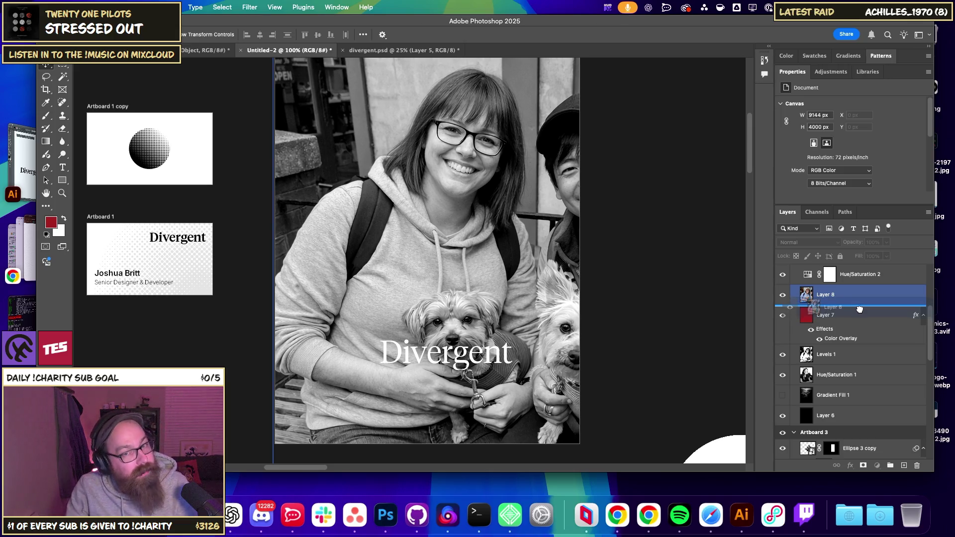
{"action": "left_click_drag", "start_coordinate": [859, 309], "coordinate": [844, 336]}
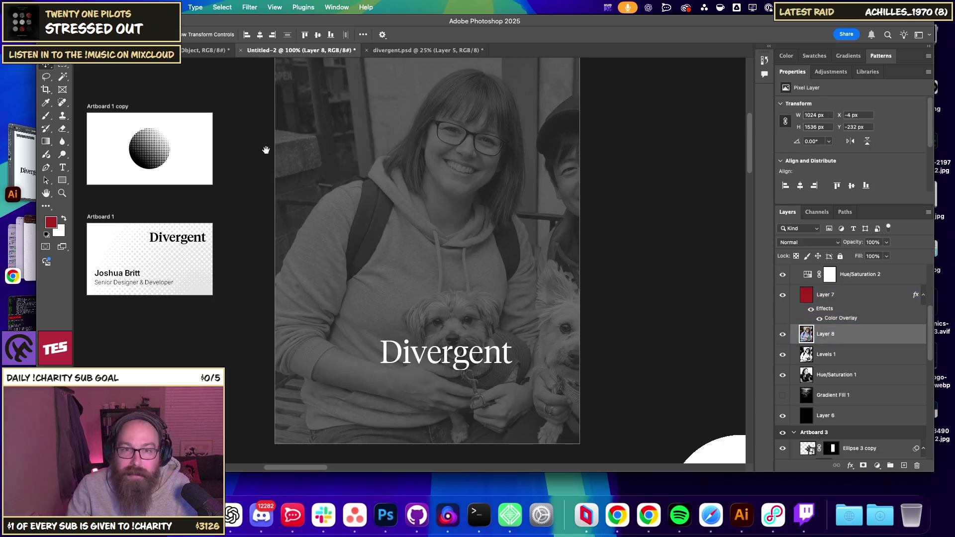
{"action": "key", "text": "super+minus"}
{"action": "key", "text": "super+minus"}
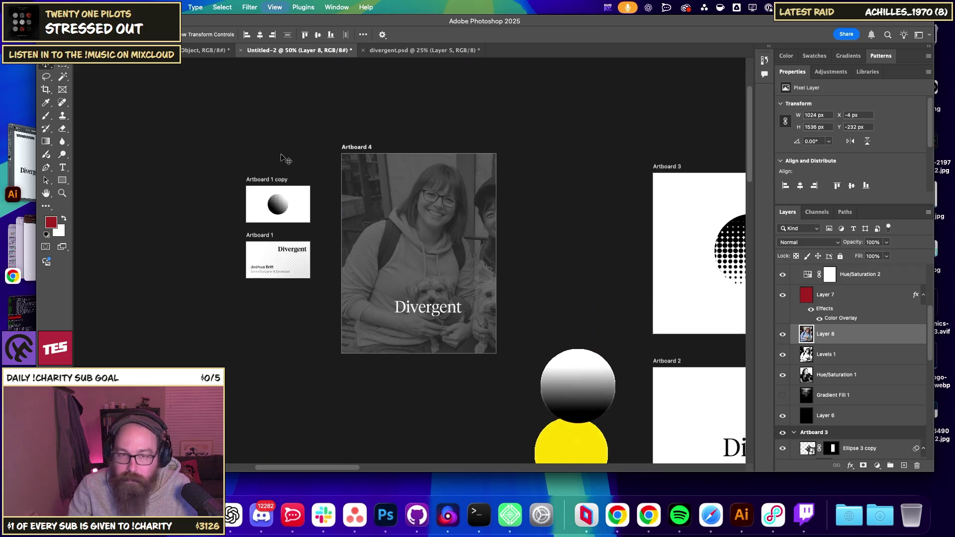
Try Curves and Exposure adjustment layers on the photo, undoing each one.
{"action": "key", "text": "super+plus"}
{"action": "left_click_drag", "start_coordinate": [799, 318], "coordinate": [865, 466]}
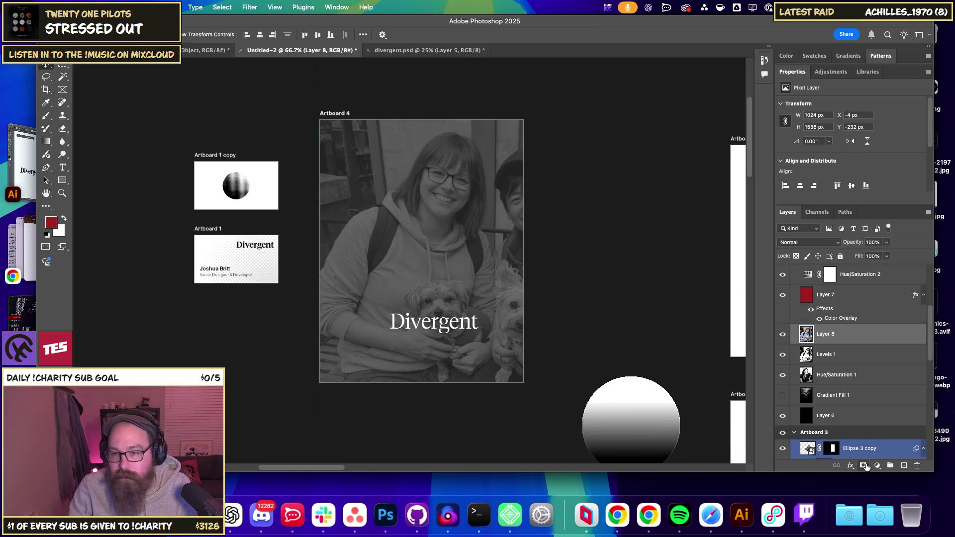
{"action": "left_click", "coordinate": [877, 465]}
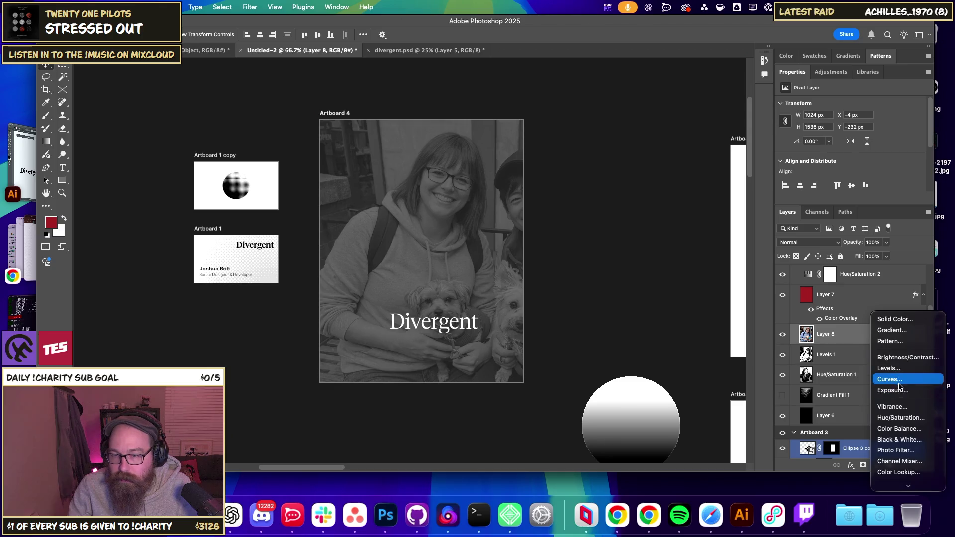
{"action": "left_click", "coordinate": [890, 379]}
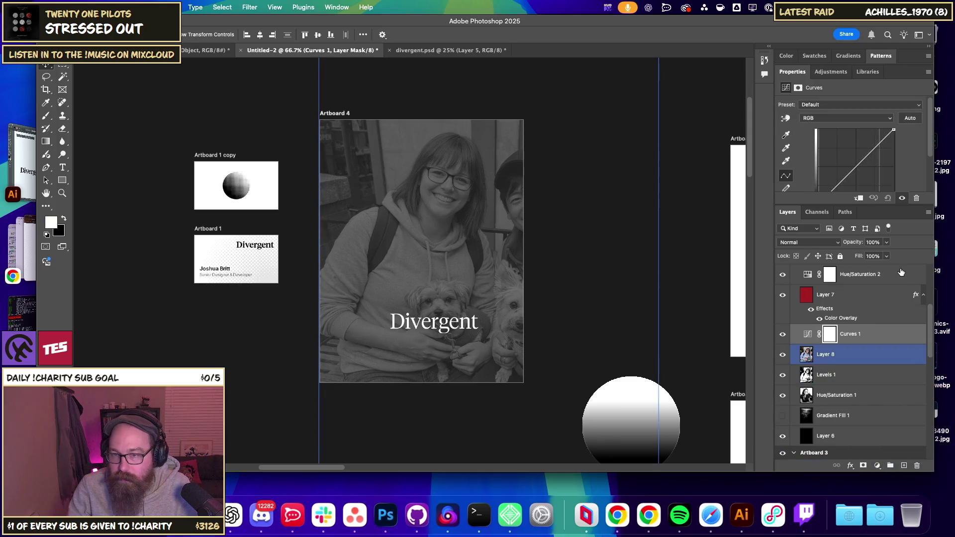
{"action": "key", "text": "super+z"}
{"action": "left_click", "coordinate": [877, 465]}
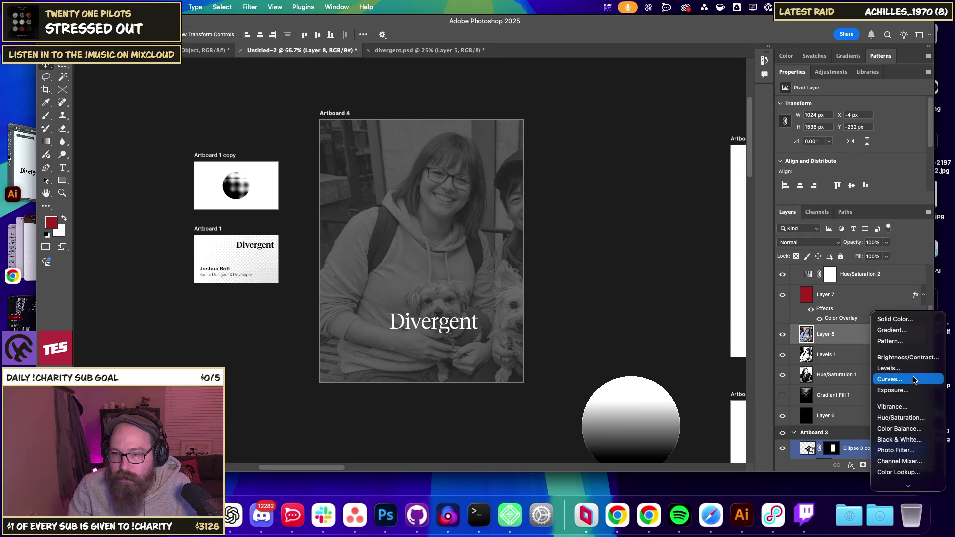
{"action": "left_click", "coordinate": [892, 391]}
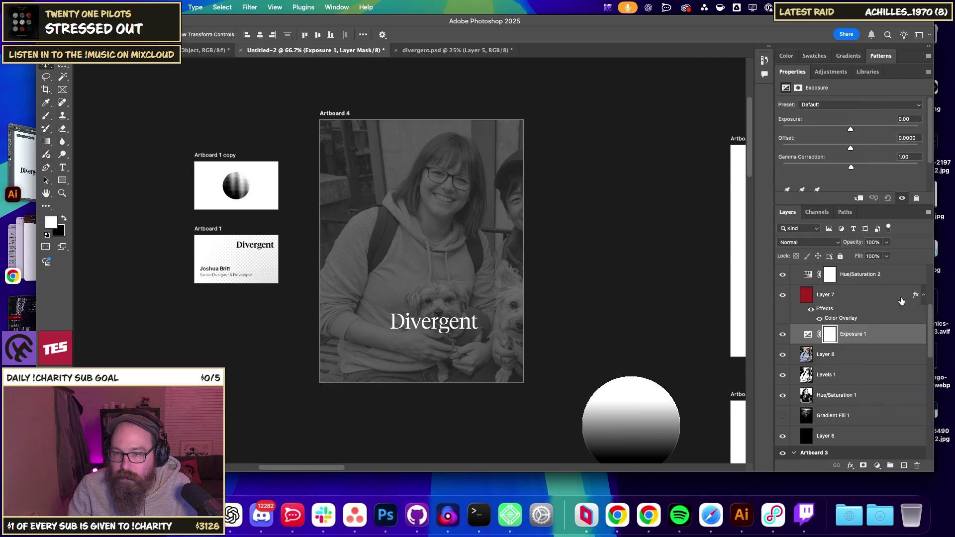
{"action": "key", "text": "super+z"}
Discard another Exposure trial and add a Levels adjustment layer, Levels 2, above the photo.
{"action": "left_click", "coordinate": [877, 465]}
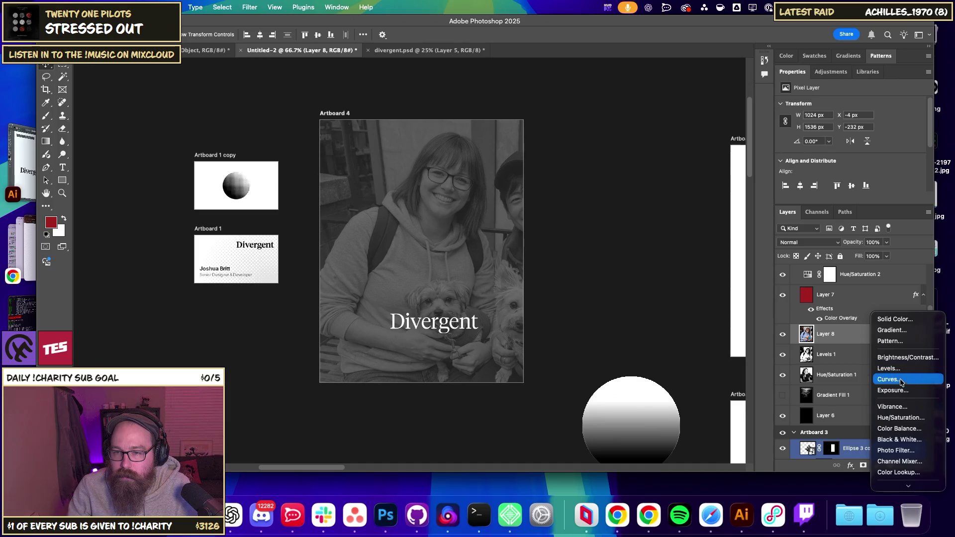
{"action": "left_click", "coordinate": [892, 390]}
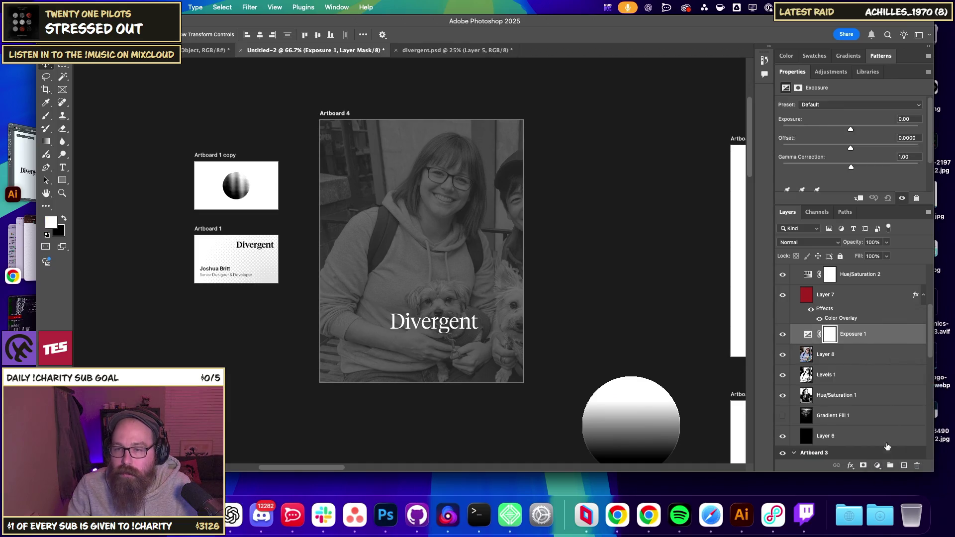
{"action": "key", "text": "ctrl+z"}
{"action": "left_click", "coordinate": [877, 465]}
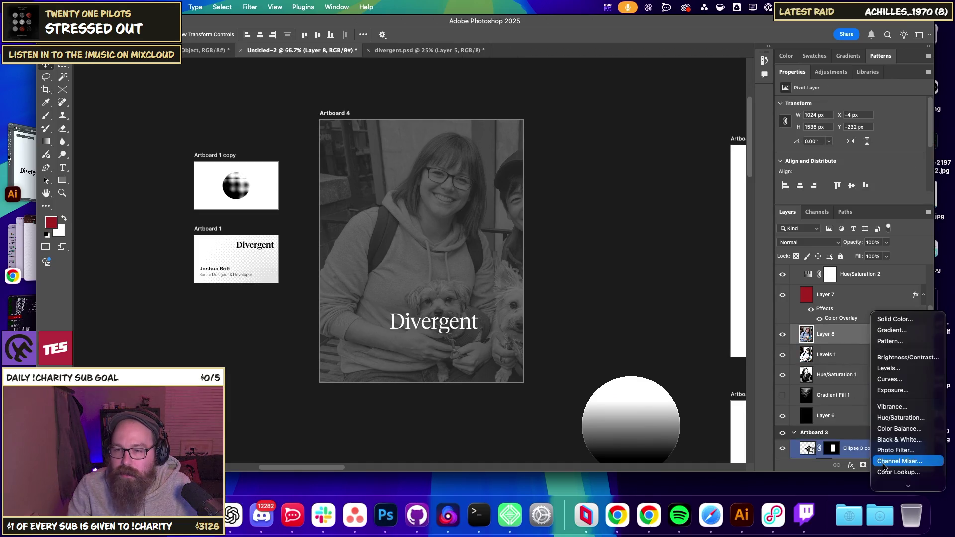
{"action": "left_click", "coordinate": [900, 373]}
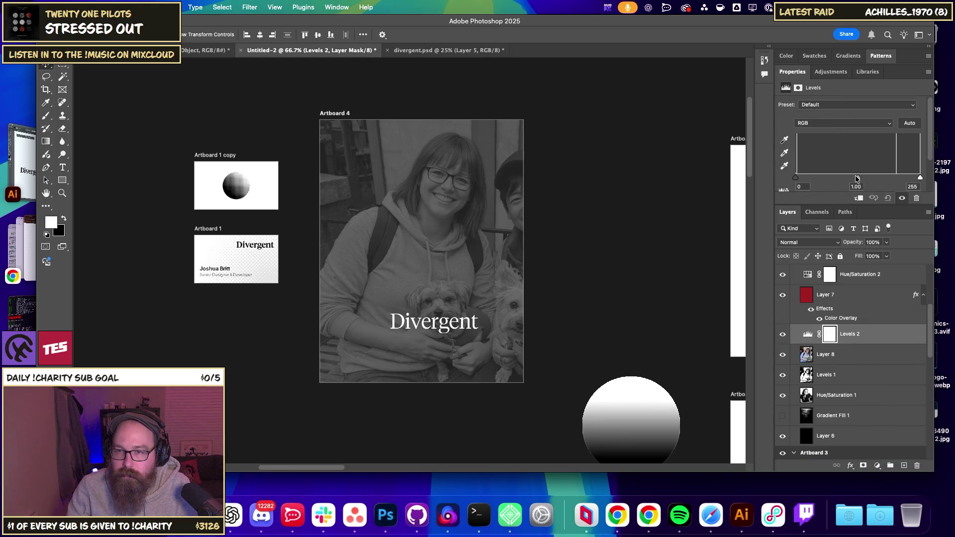
Set Levels 2 to white point 123 and midtones 0.38, then select Layer 8 with it.
{"action": "left_click_drag", "start_coordinate": [856, 178], "coordinate": [825, 178]}
{"action": "left_click_drag", "start_coordinate": [919, 178], "coordinate": [873, 178]}
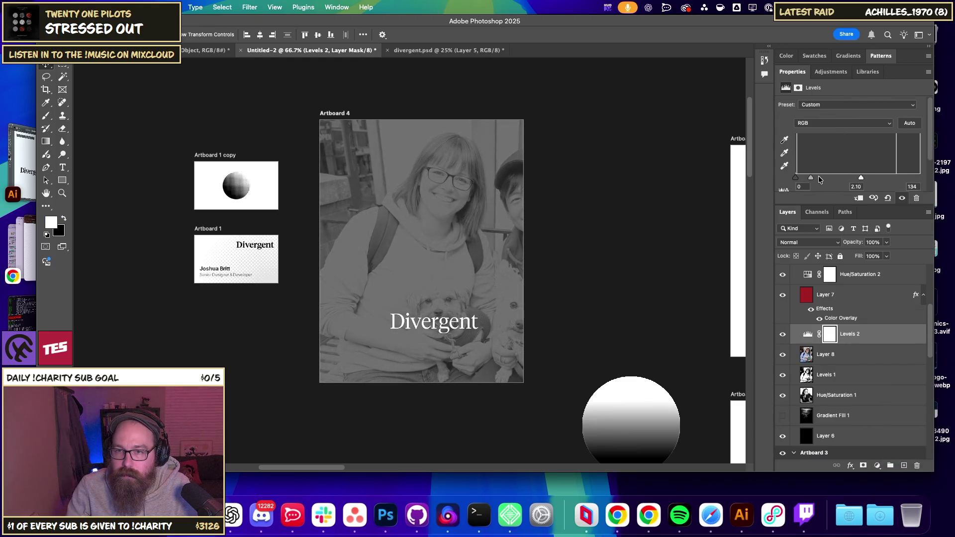
{"action": "left_click_drag", "start_coordinate": [811, 178], "coordinate": [847, 179]}
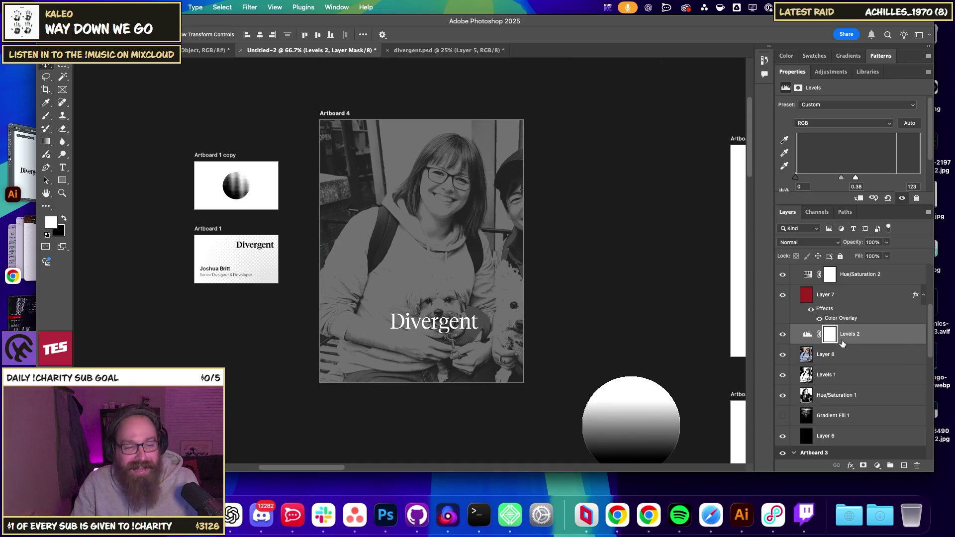
{"action": "left_click_drag", "start_coordinate": [841, 343], "coordinate": [858, 360]}
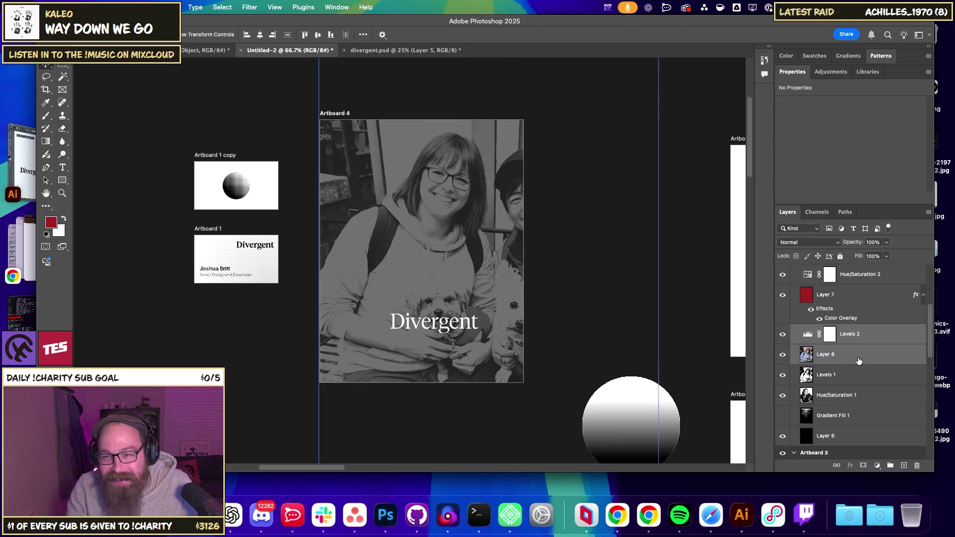
Merge Levels 2 into the photo and toggle layer visibility to compare the look.
{"action": "key", "text": "ctrl+e"}
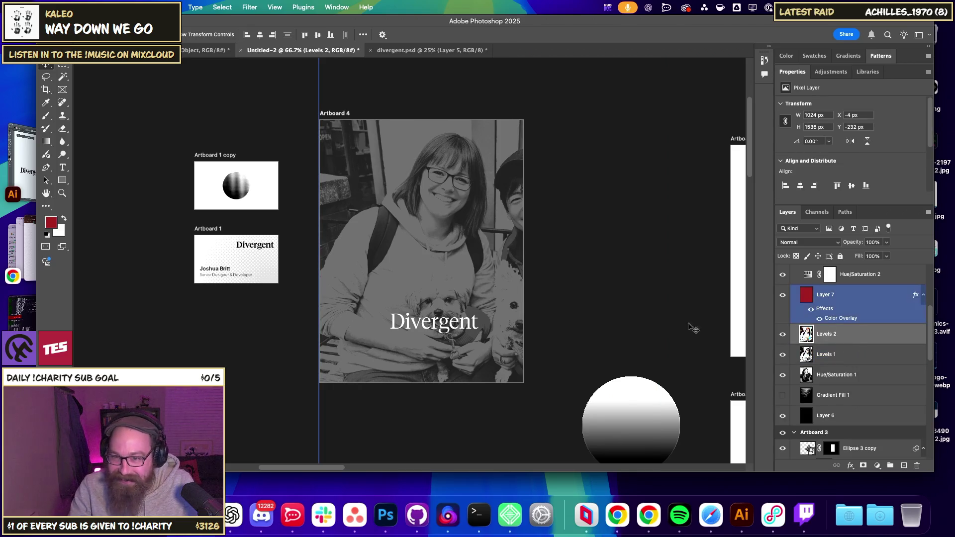
{"action": "left_click", "coordinate": [784, 338]}
{"action": "left_click", "coordinate": [784, 338]}
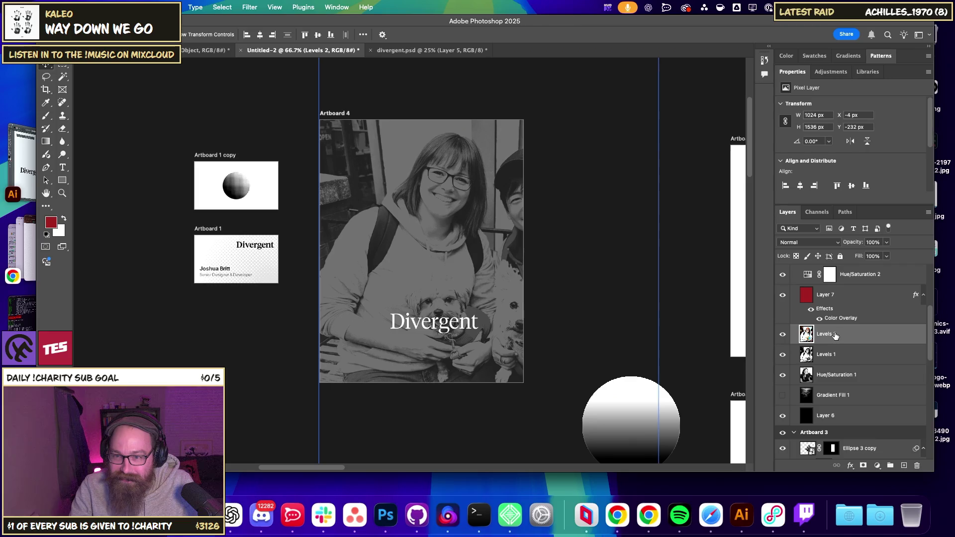
{"action": "left_click", "coordinate": [783, 338]}
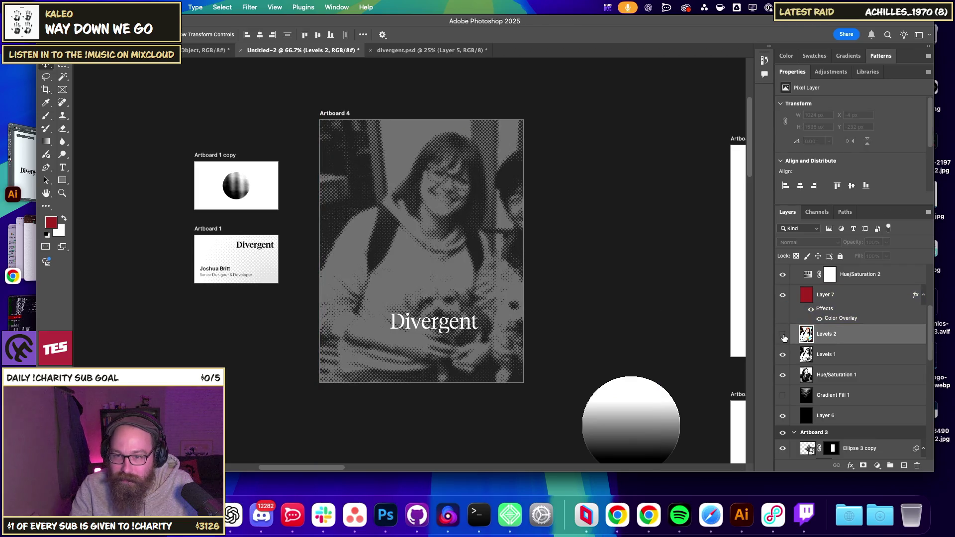
{"action": "left_click", "coordinate": [783, 338]}
{"action": "left_click", "coordinate": [783, 295]}
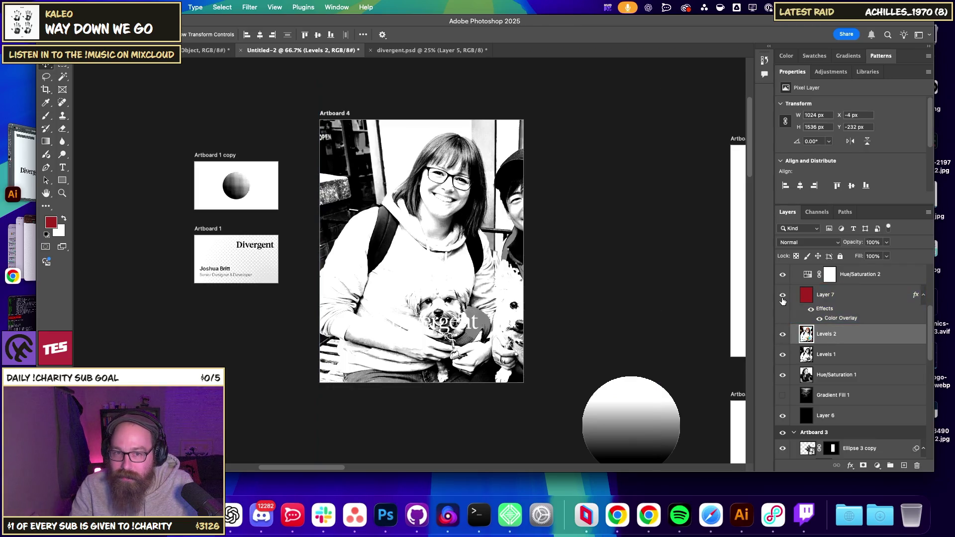
{"action": "left_click", "coordinate": [782, 295]}
{"action": "left_click", "coordinate": [784, 275]}
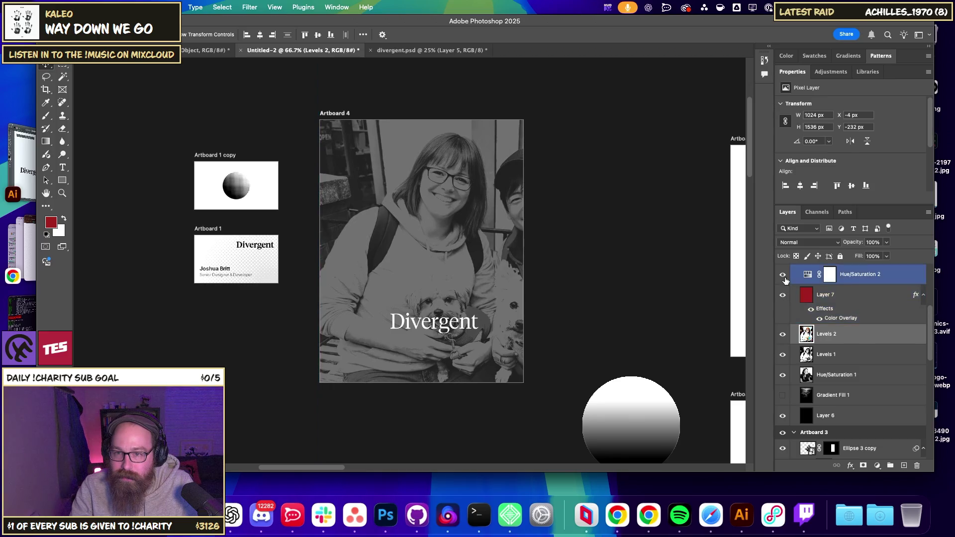
{"action": "left_click", "coordinate": [783, 275]}
{"action": "left_click", "coordinate": [782, 275]}
Undo a trial Layer 7 reorder, then merge Hue/Saturation 2 down into Levels 2.
{"action": "left_click", "coordinate": [831, 297]}
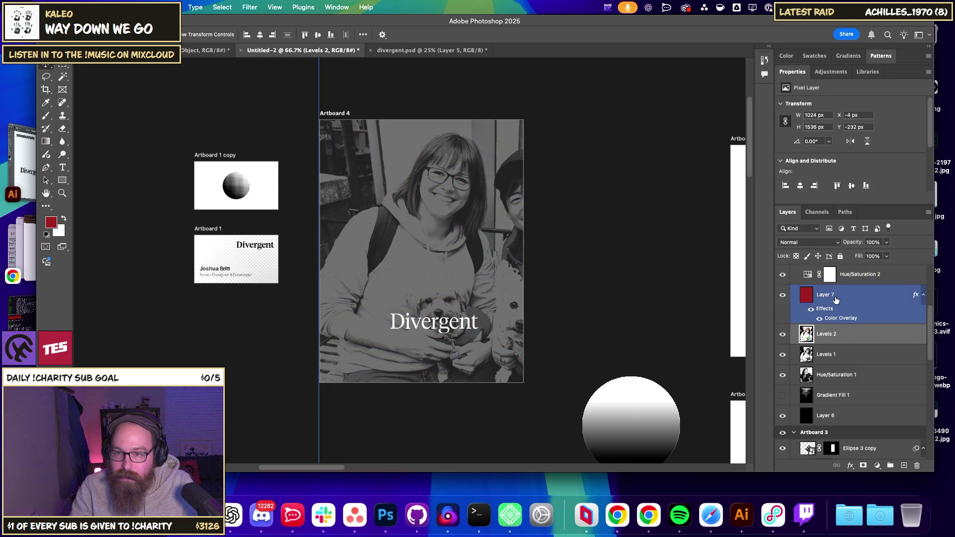
{"action": "left_click_drag", "start_coordinate": [841, 301], "coordinate": [835, 342]}
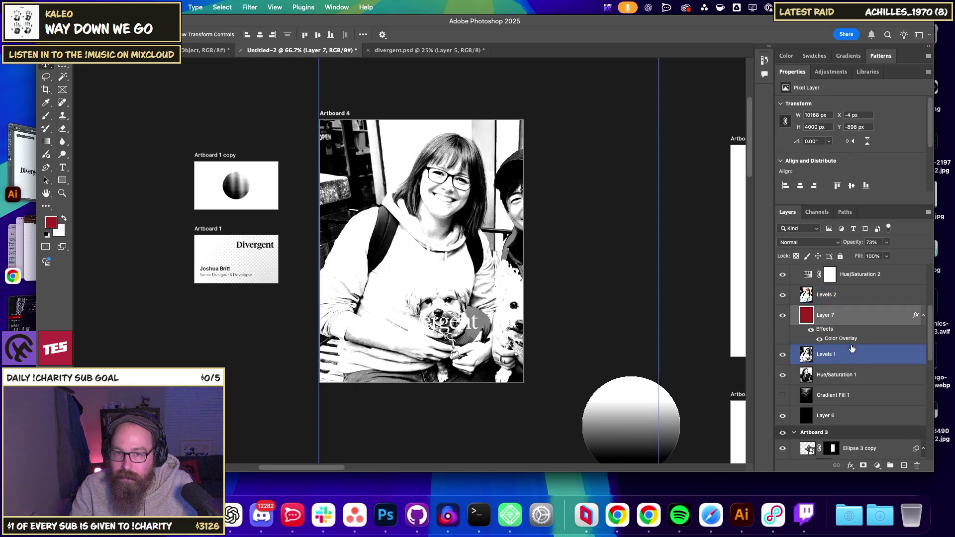
{"action": "left_click", "coordinate": [784, 317]}
{"action": "left_click", "coordinate": [783, 316]}
{"action": "left_click", "coordinate": [783, 295]}
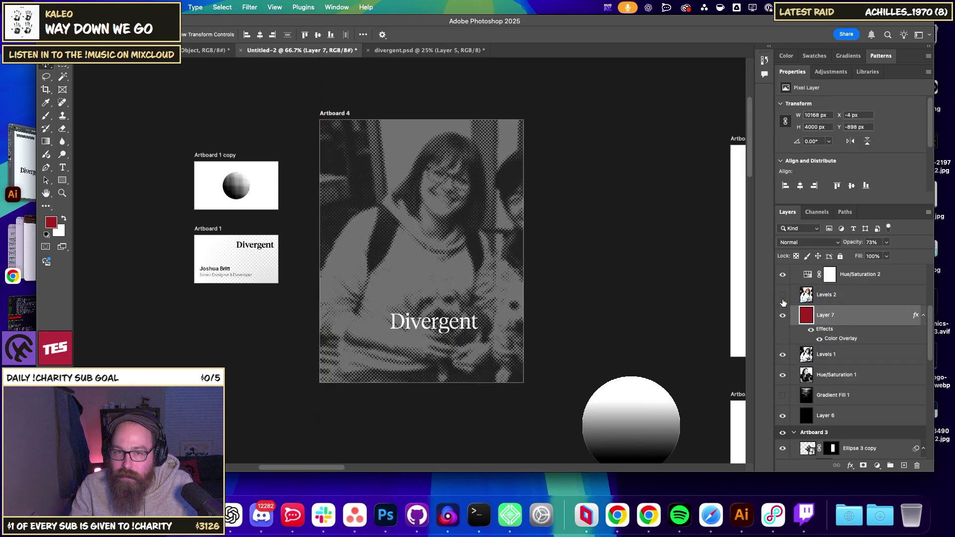
{"action": "left_click", "coordinate": [819, 339]}
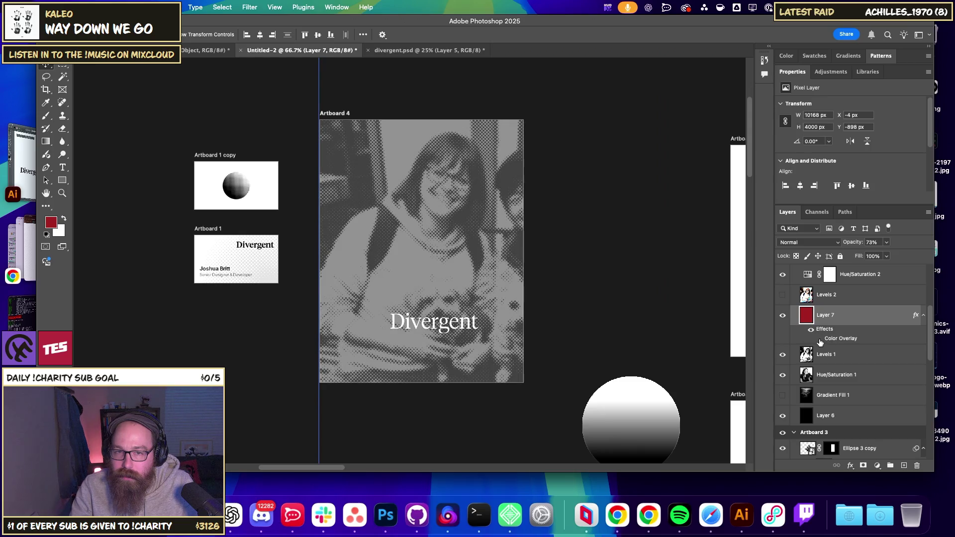
{"action": "key", "text": "super+z"}
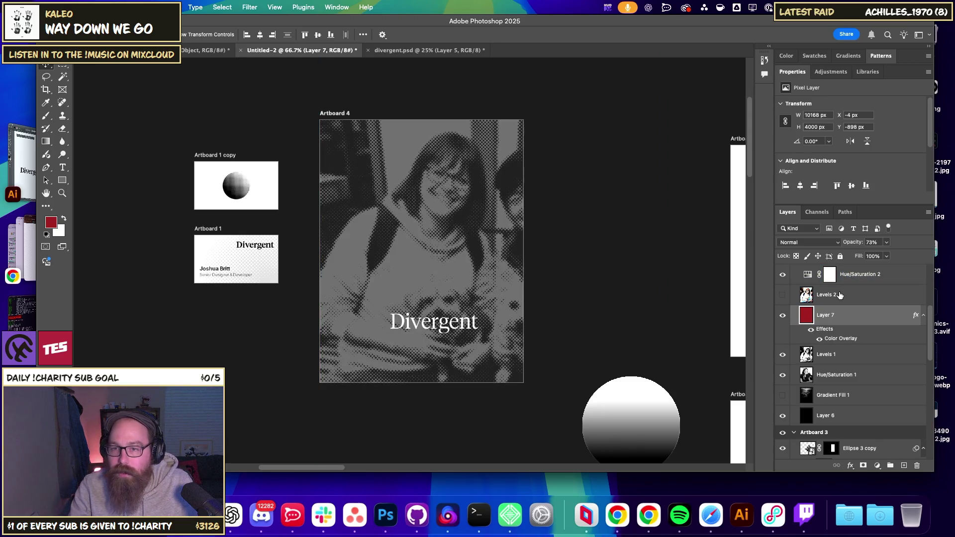
{"action": "key", "text": "super+z"}
{"action": "key", "text": "super+z"}
{"action": "left_click_drag", "start_coordinate": [848, 274], "coordinate": [848, 324]}
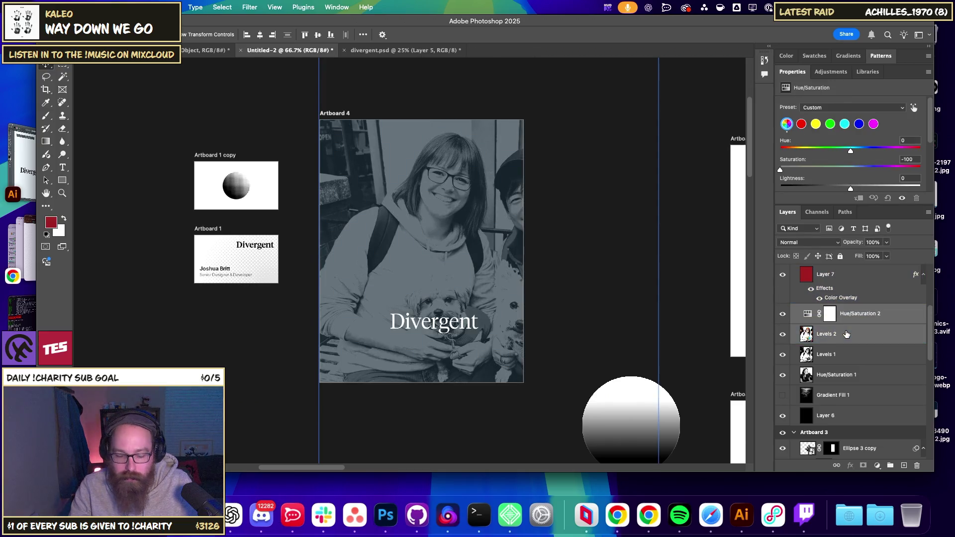
{"action": "key", "text": "super+e"}
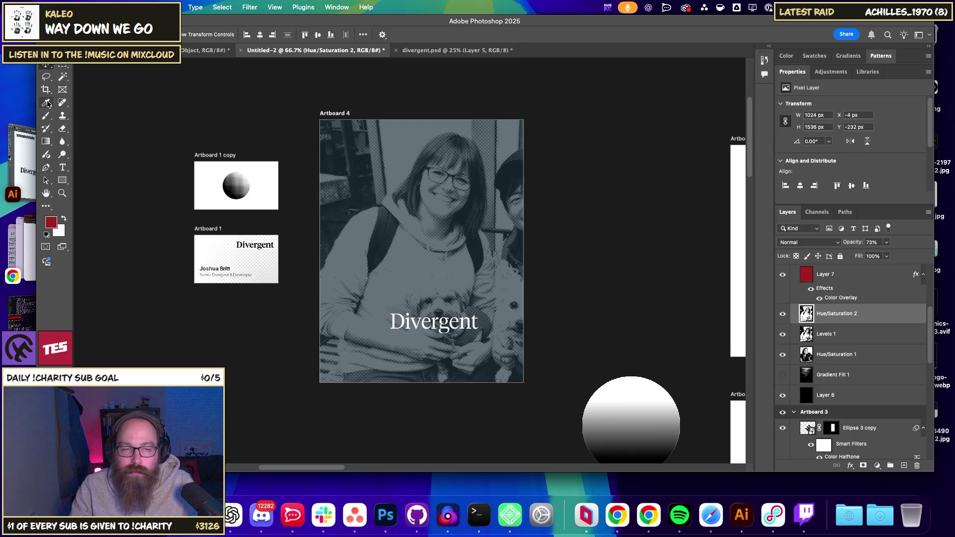
Erase the lower photo, chest, right-side face and dog to reveal halftone dots.
{"action": "right_click", "coordinate": [63, 130]}
{"action": "left_click", "coordinate": [94, 128]}
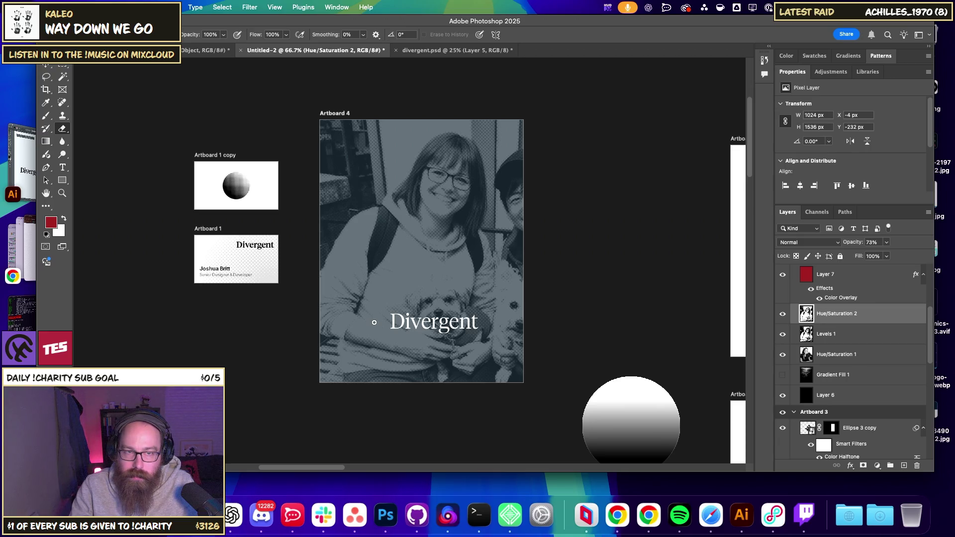
{"action": "left_click", "coordinate": [47, 35]}
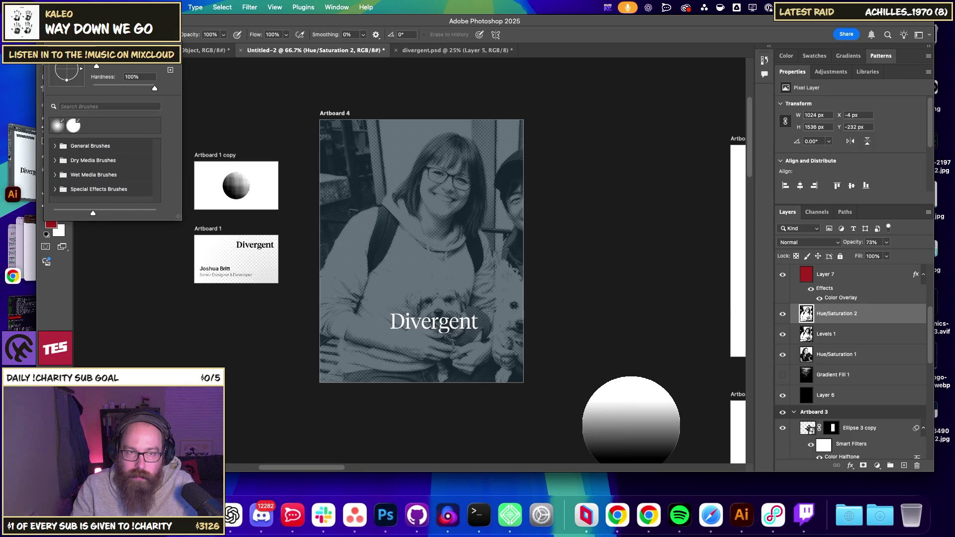
{"action": "left_click", "coordinate": [345, 320]}
{"action": "left_click_drag", "start_coordinate": [385, 364], "coordinate": [494, 226]}
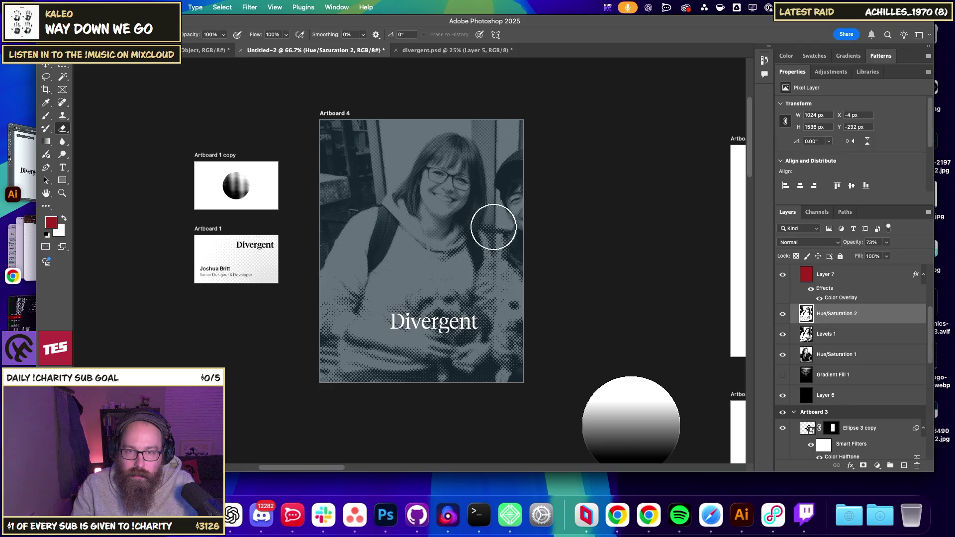
{"action": "left_click_drag", "start_coordinate": [320, 390], "coordinate": [533, 141]}
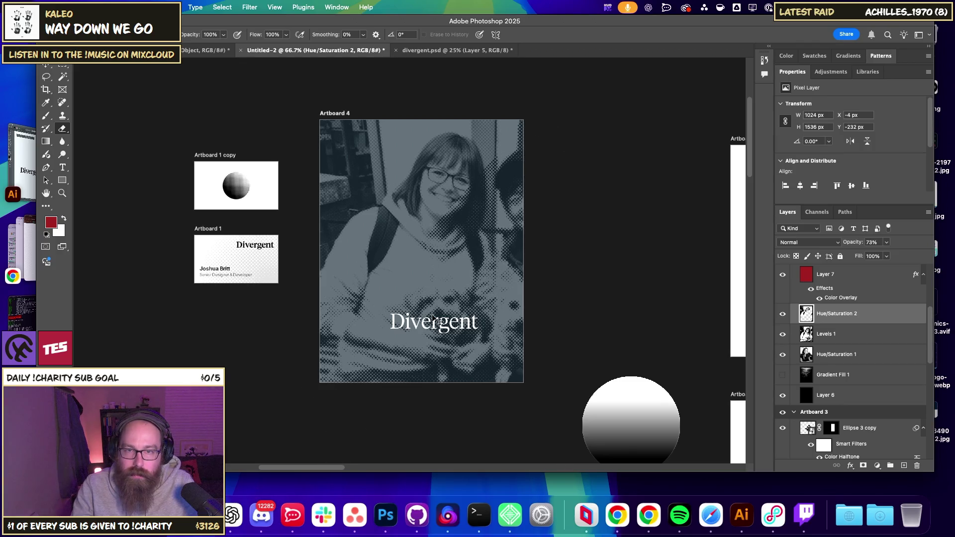
{"action": "left_click_drag", "start_coordinate": [463, 358], "coordinate": [497, 164]}
Soften the eraser to 0% hardness and erase the lower-left, hoodie and shoulder areas.
{"action": "left_click", "coordinate": [47, 35]}
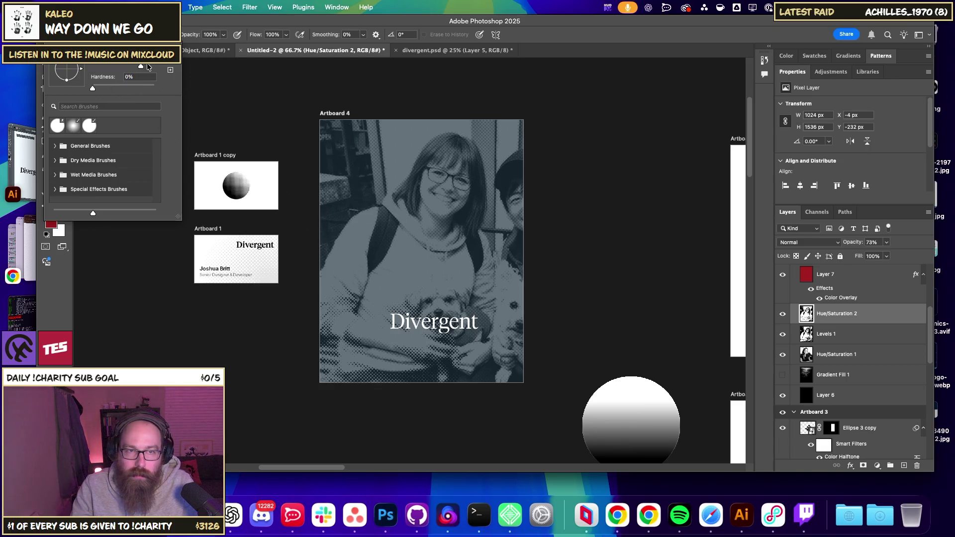
{"action": "left_click", "coordinate": [438, 301]}
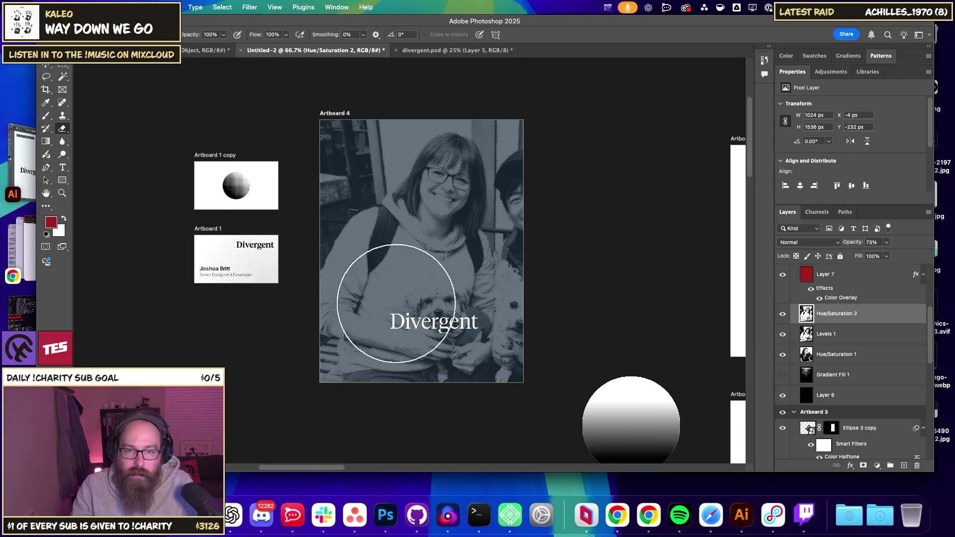
{"action": "left_click_drag", "start_coordinate": [438, 301], "coordinate": [343, 334]}
{"action": "key", "text": "7"}
{"action": "key", "text": "3"}
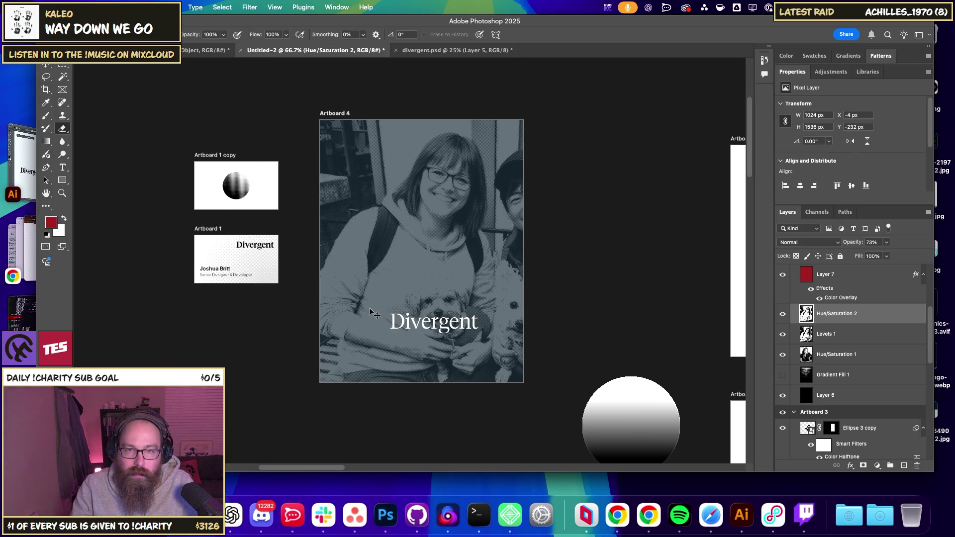
{"action": "key", "text": "ctrl+z"}
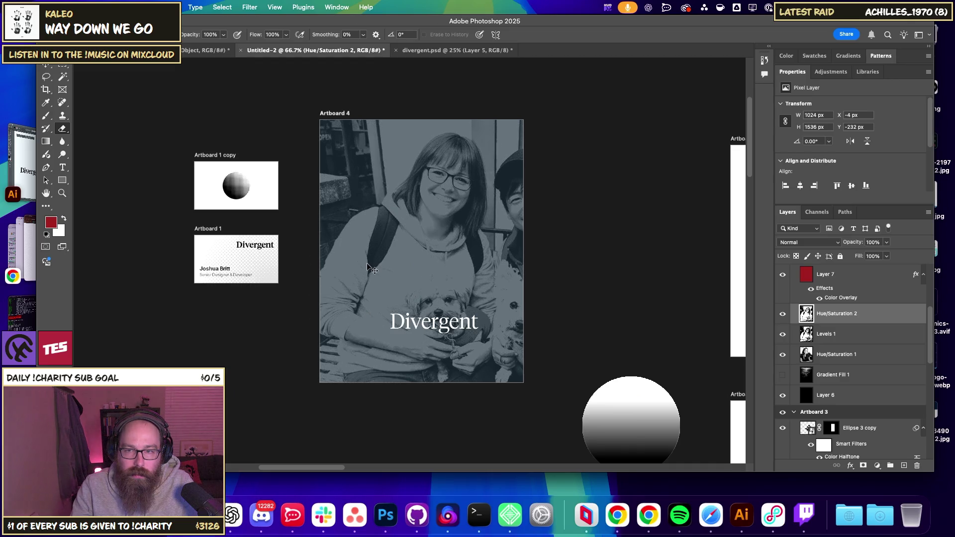
{"action": "mouse_move", "coordinate": [368, 267]}
{"action": "left_mouse_down"}
{"action": "mouse_move", "coordinate": [362, 252]}
{"action": "mouse_move", "coordinate": [447, 363]}
{"action": "mouse_move", "coordinate": [473, 235]}
{"action": "mouse_move", "coordinate": [535, 194]}
{"action": "mouse_move", "coordinate": [443, 174]}
{"action": "mouse_move", "coordinate": [396, 341]}
{"action": "mouse_move", "coordinate": [509, 180]}
{"action": "mouse_move", "coordinate": [351, 390]}
{"action": "mouse_move", "coordinate": [507, 205]}
{"action": "mouse_move", "coordinate": [408, 441]}
{"action": "mouse_move", "coordinate": [560, 238]}
{"action": "mouse_move", "coordinate": [398, 348]}
{"action": "mouse_move", "coordinate": [543, 96]}
{"action": "mouse_move", "coordinate": [403, 354]}
{"action": "left_mouse_up"}
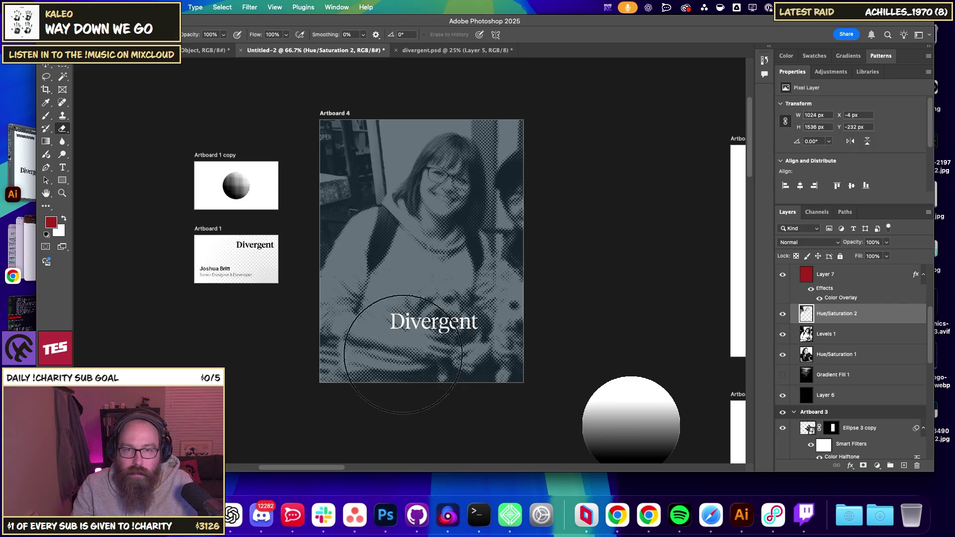
{"action": "left_click", "coordinate": [46, 65]}
{"action": "key", "text": "super+1"}
{"action": "left_click", "coordinate": [440, 192]}
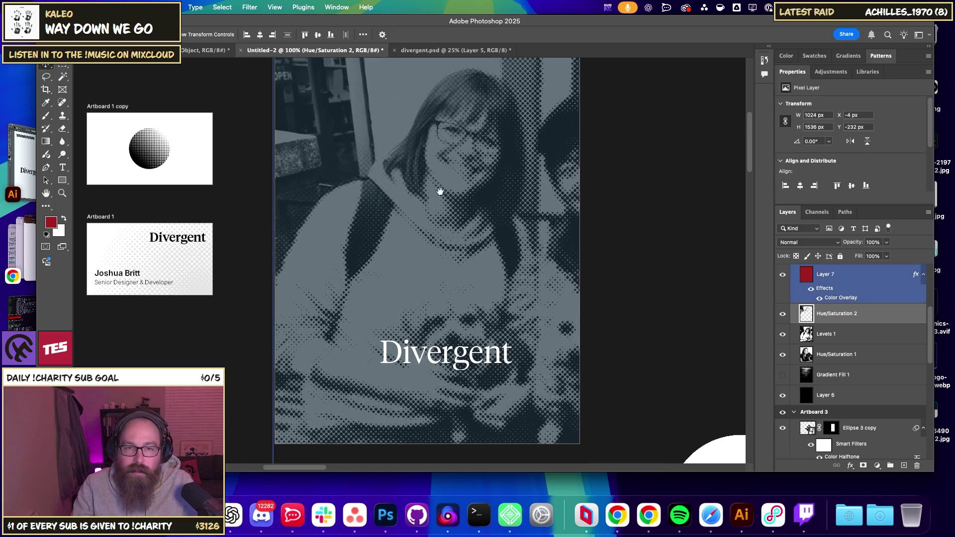
{"action": "left_click_drag", "start_coordinate": [440, 191], "coordinate": [388, 213]}
{"action": "left_click", "coordinate": [46, 117]}
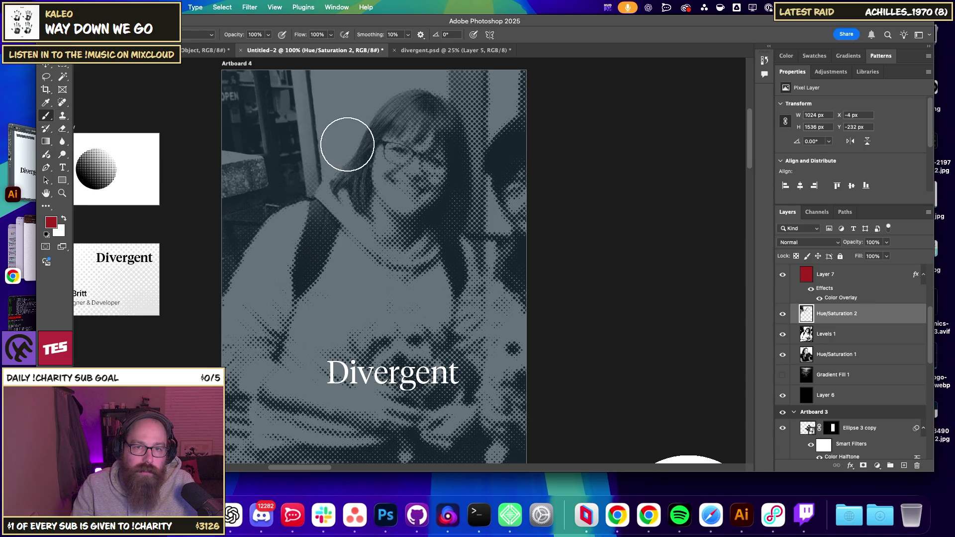
{"action": "left_click_drag", "start_coordinate": [343, 147], "coordinate": [371, 125]}
{"action": "key", "text": "super+z"}
{"action": "left_click", "coordinate": [834, 336]}
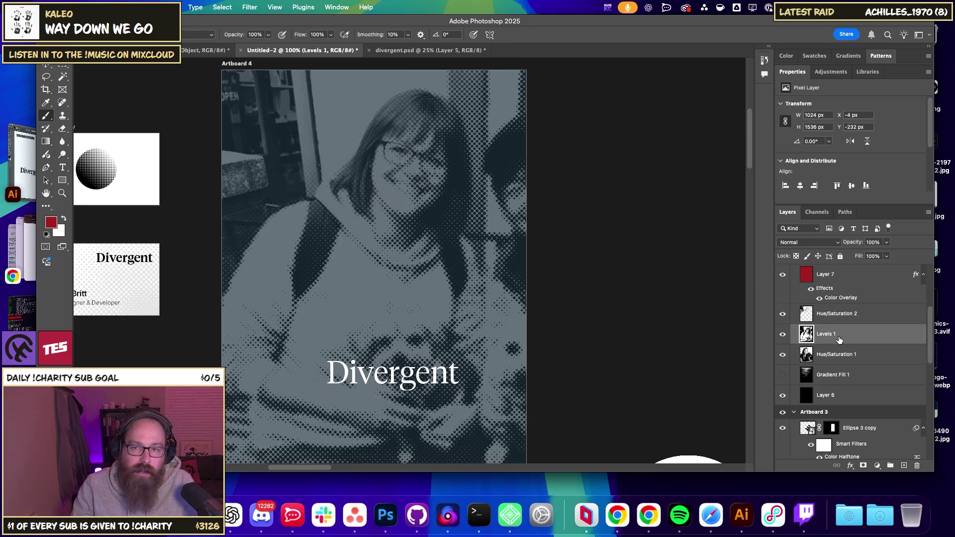
{"action": "left_click", "coordinate": [833, 312]}
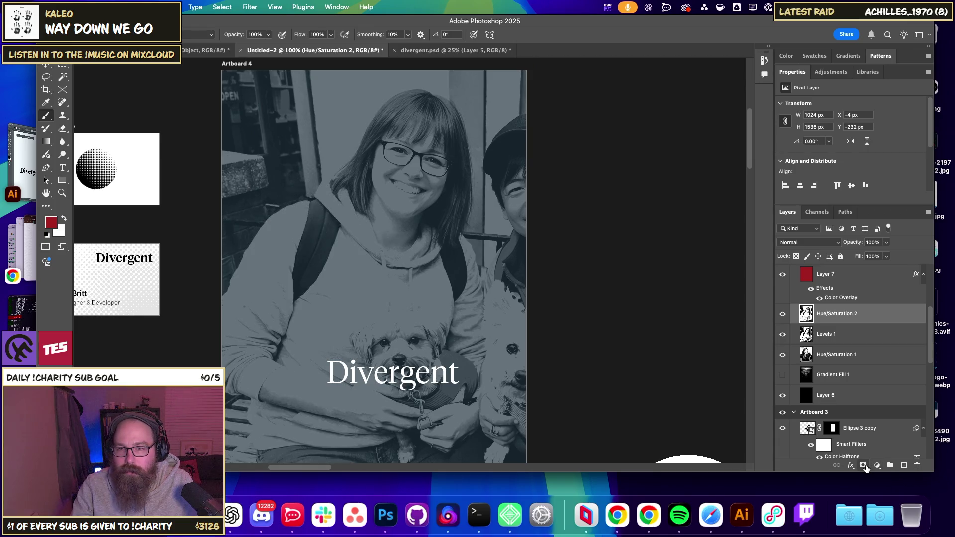
Add a layer mask to Hue/Saturation 2, invert it to black, and enlarge the brush.
{"action": "left_click", "coordinate": [863, 466]}
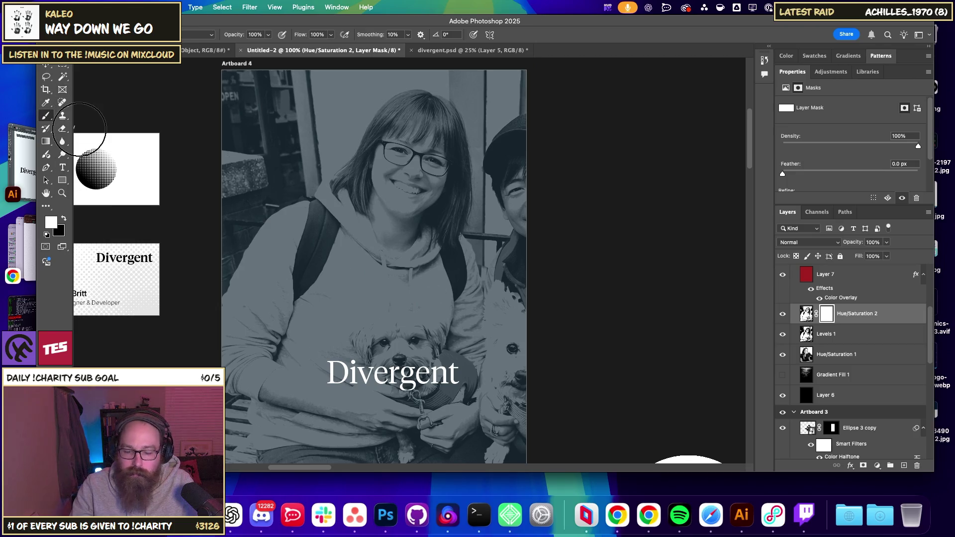
{"action": "key", "text": "ctrl+i"}
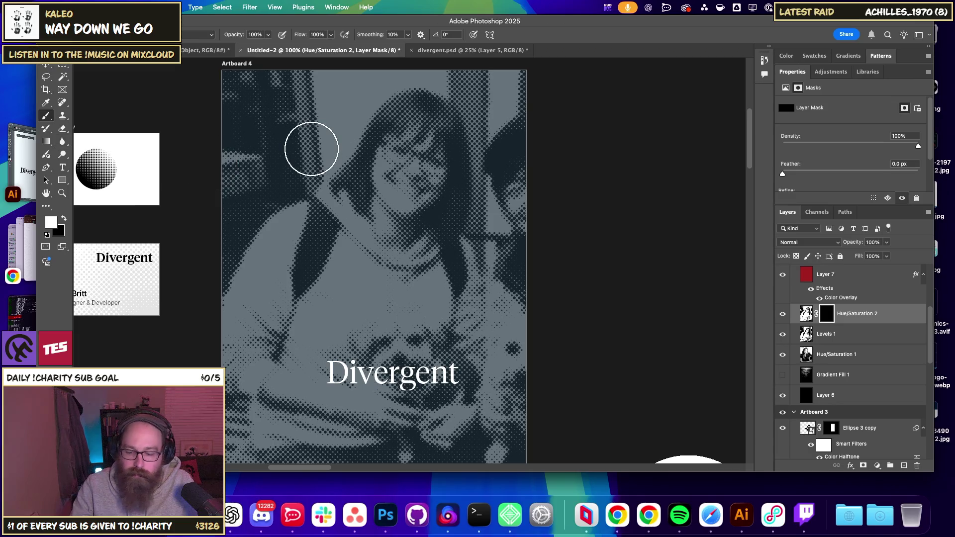
{"action": "key", "text": "bracketright"}
{"action": "key", "text": "bracketright"}
{"action": "key", "text": "bracketright"}
{"action": "key", "text": "bracketright"}
{"action": "key", "text": "bracketright"}
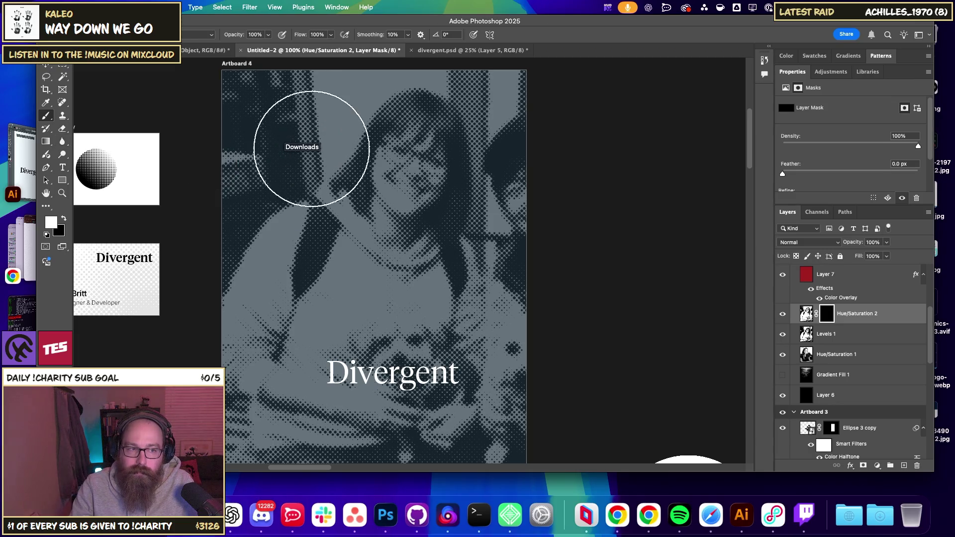
{"action": "key", "text": "bracketright"}
{"action": "key", "text": "bracketright"}
{"action": "key", "text": "bracketright"}
{"action": "key", "text": "bracketright"}
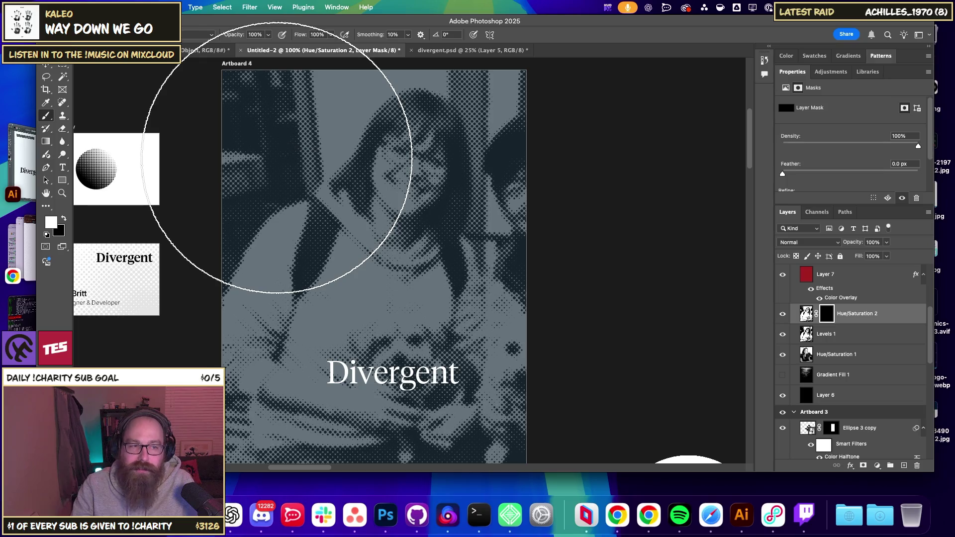
Paint white on the mask over the upper-left, body, dog and face, then undo the last stroke.
{"action": "left_click_drag", "start_coordinate": [277, 158], "coordinate": [218, 160]}
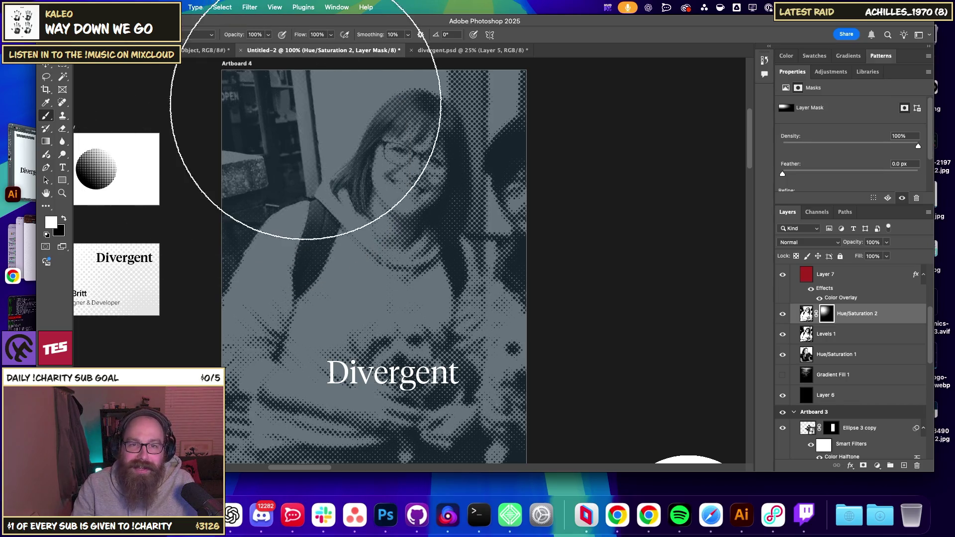
{"action": "left_click_drag", "start_coordinate": [311, 184], "coordinate": [192, 404]}
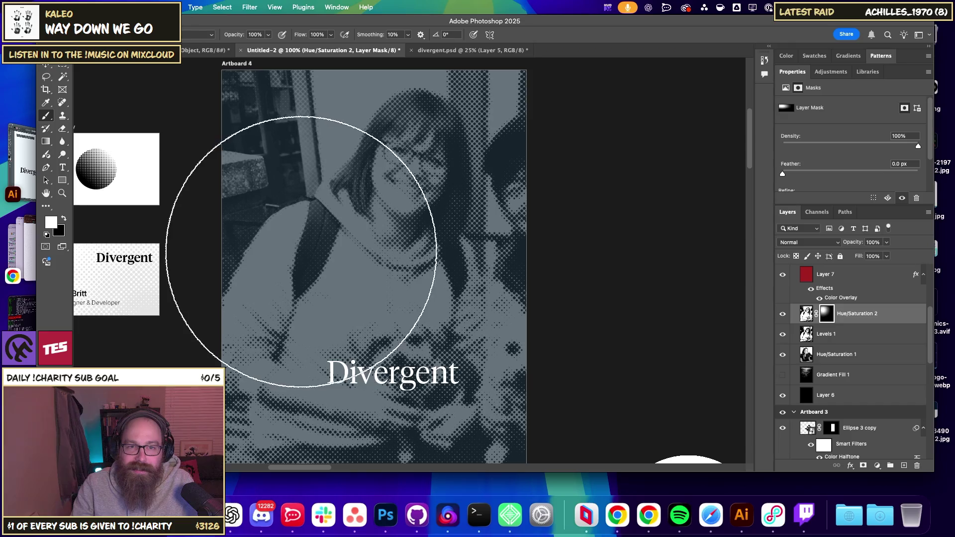
{"action": "left_click_drag", "start_coordinate": [435, 85], "coordinate": [367, 85]}
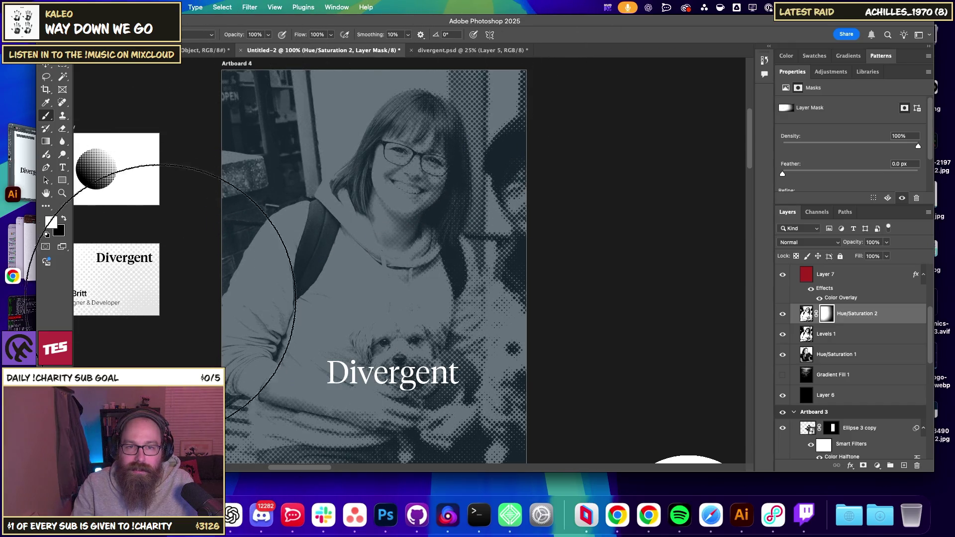
{"action": "left_click", "coordinate": [46, 66]}
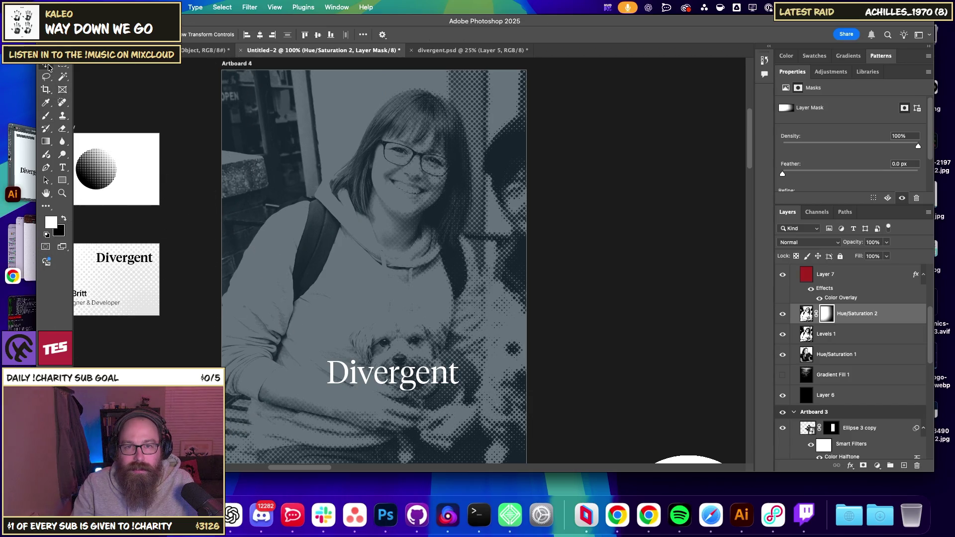
{"action": "key", "text": "ctrl+z"}
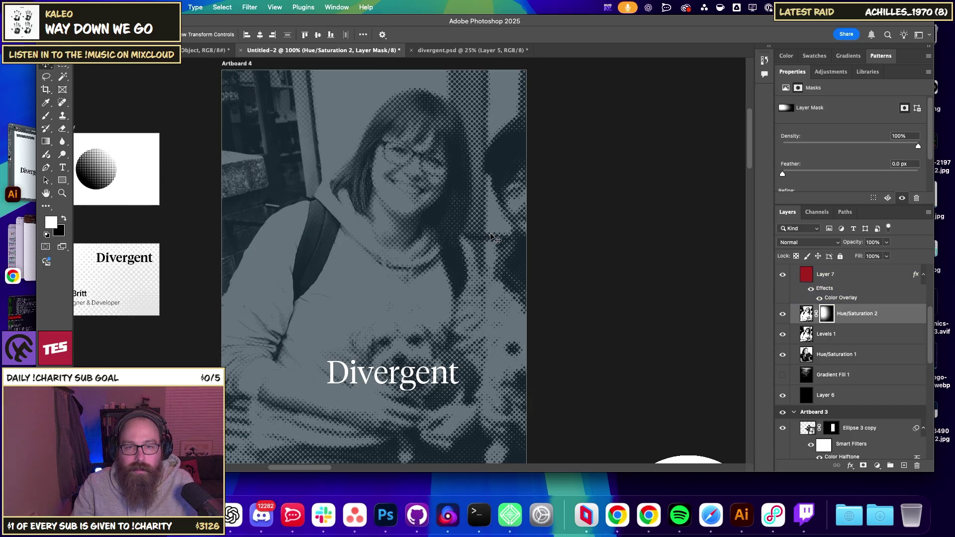
{"action": "left_click", "coordinate": [859, 355]}
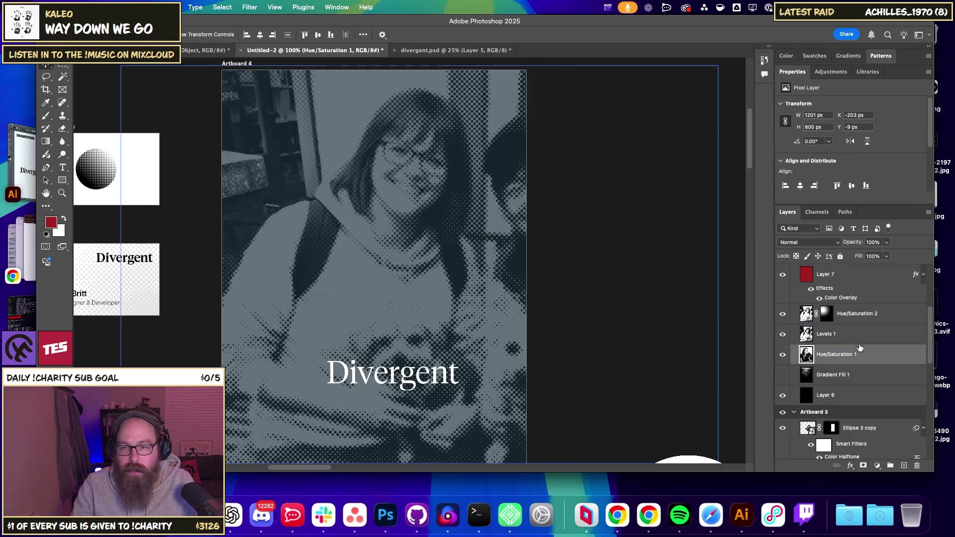
Select the photo layers down to Hue/Saturation 1 and shift them about 45×35 px down-right.
{"action": "left_click", "coordinate": [845, 334], "text": "shift"}
{"action": "left_click", "coordinate": [514, 323]}
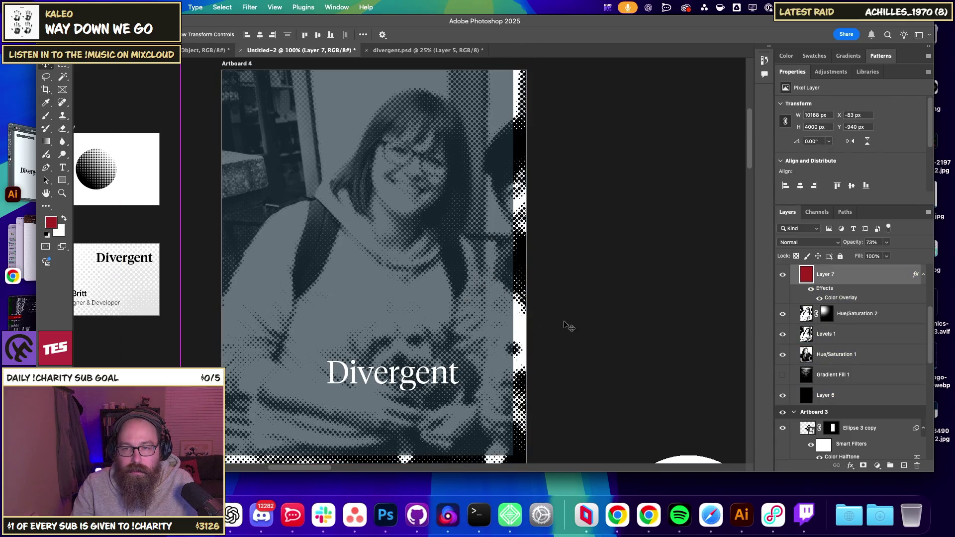
{"action": "left_click", "coordinate": [784, 277]}
{"action": "left_click", "coordinate": [865, 314]}
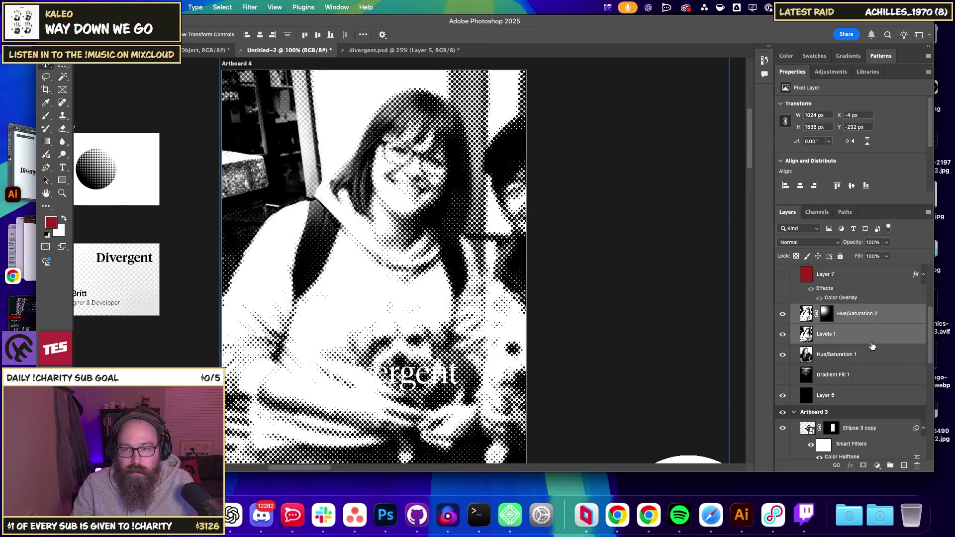
{"action": "left_click", "coordinate": [845, 354], "text": "shift"}
{"action": "left_click_drag", "start_coordinate": [429, 274], "coordinate": [450, 291]}
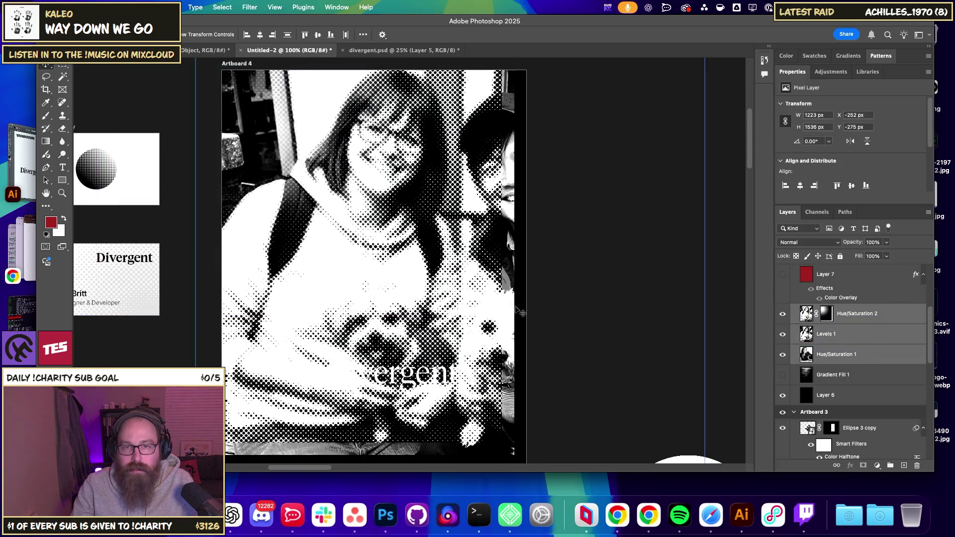
{"action": "left_click_drag", "start_coordinate": [567, 263], "coordinate": [589, 280]}
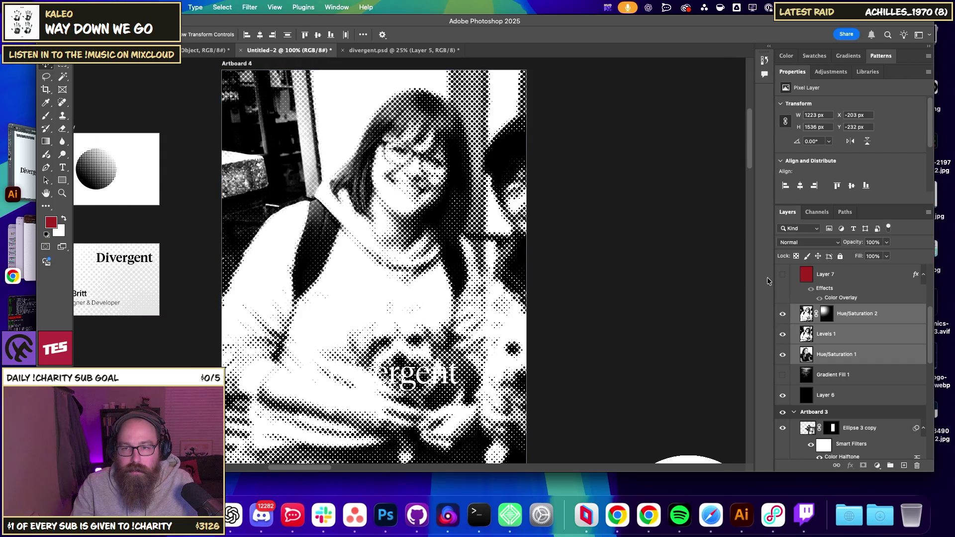
Restore Layer 7's blue-gray tint, select Levels 1, and briefly check the Filter menu.
{"action": "left_click", "coordinate": [782, 274]}
{"action": "left_click", "coordinate": [845, 274], "text": "shift"}
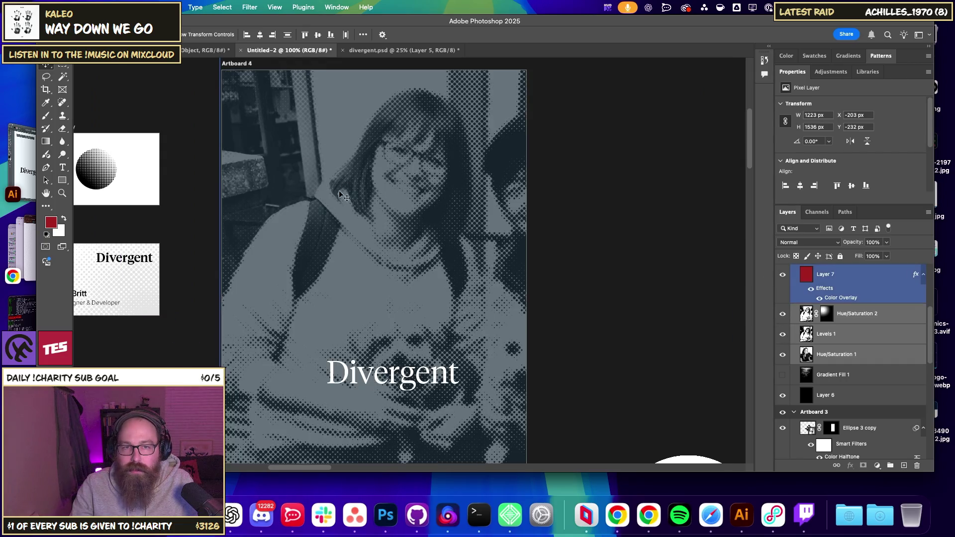
{"action": "left_click", "coordinate": [122, 122]}
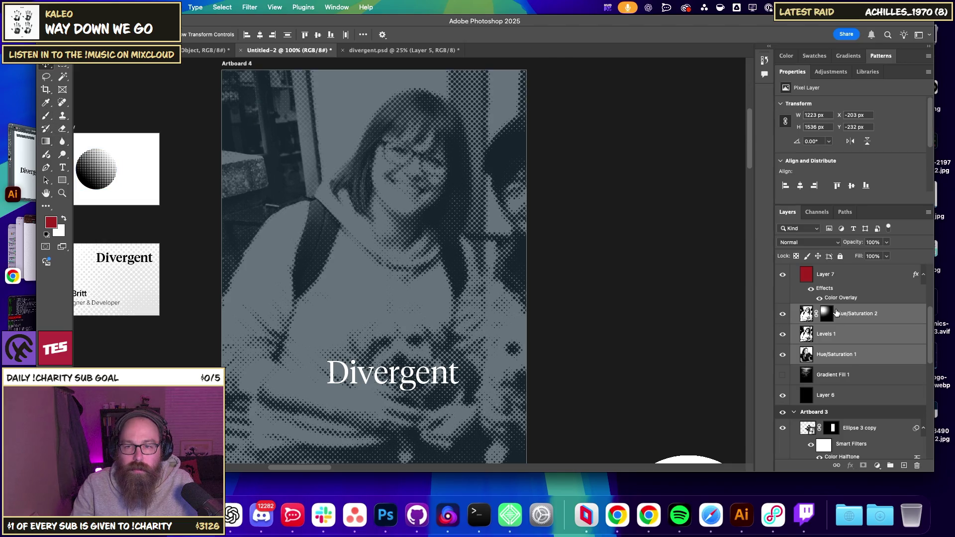
{"action": "left_click", "coordinate": [834, 334]}
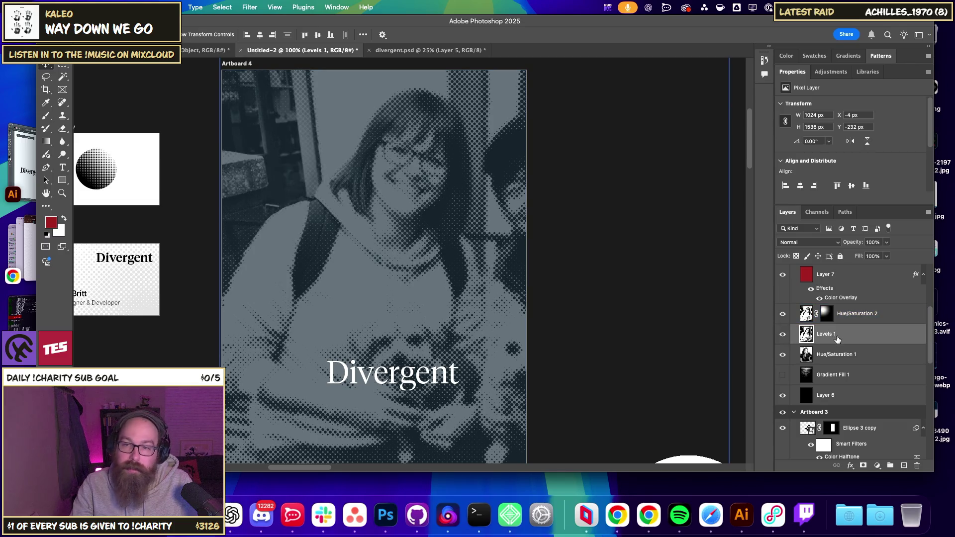
{"action": "left_click", "coordinate": [274, 7]}
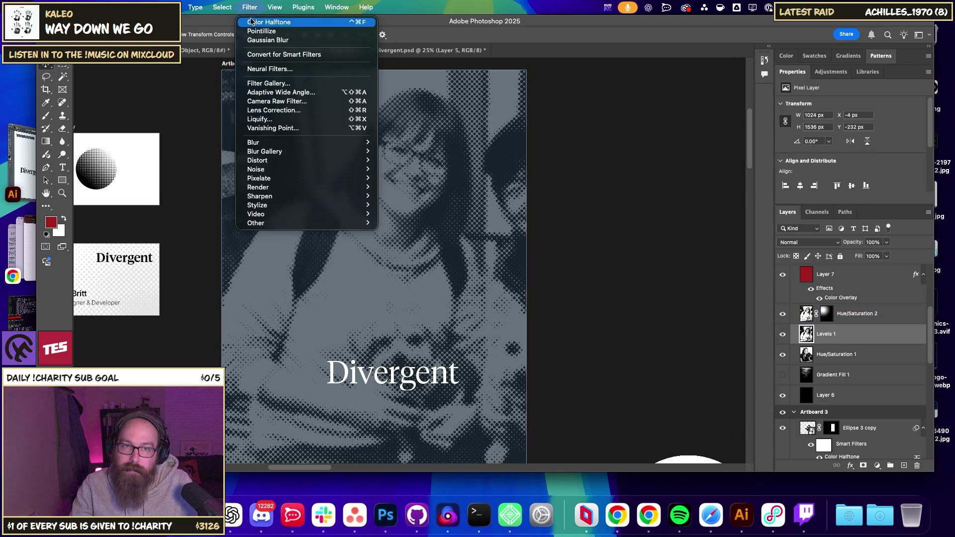
{"action": "key", "text": "Escape"}
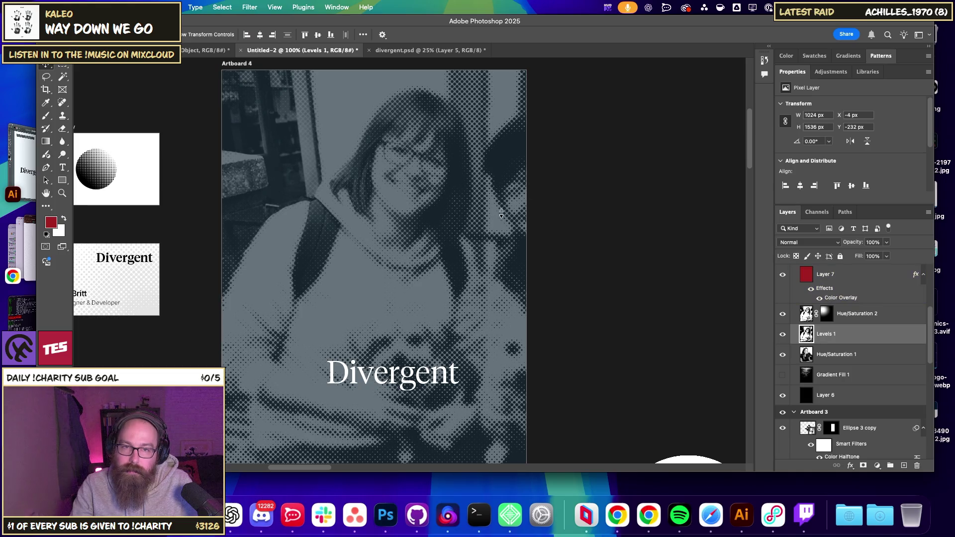
{"action": "key", "text": "z"}
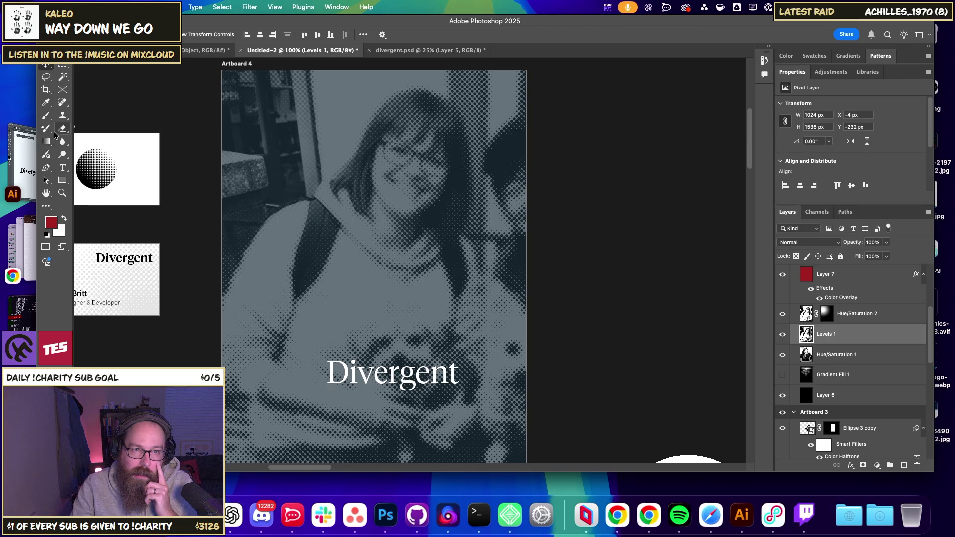
{"action": "left_click", "coordinate": [61, 129]}
{"action": "left_click", "coordinate": [826, 314]}
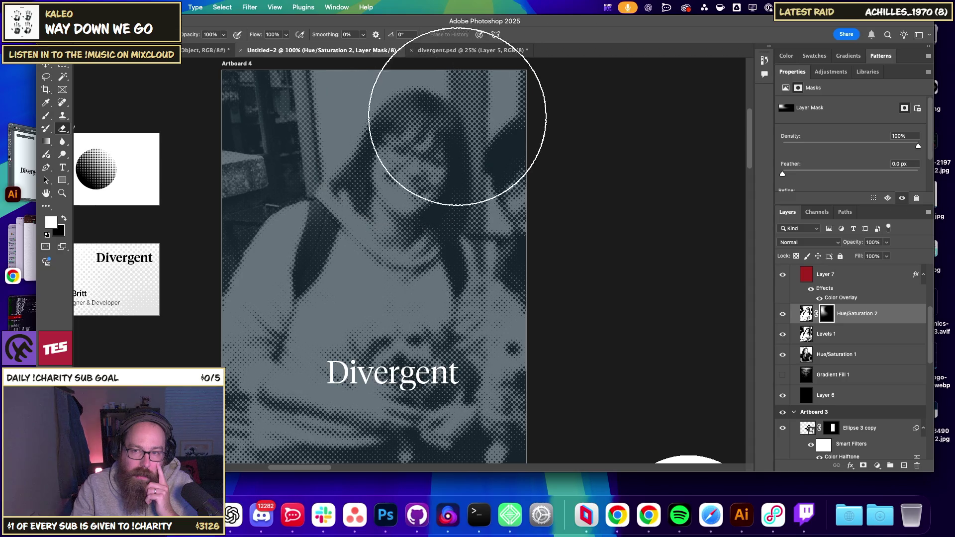
Paint white on the Hue/Saturation 2 mask to reveal the smooth photo over the woman's face and shoulders.
{"action": "left_click_drag", "start_coordinate": [233, 282], "coordinate": [219, 298]}
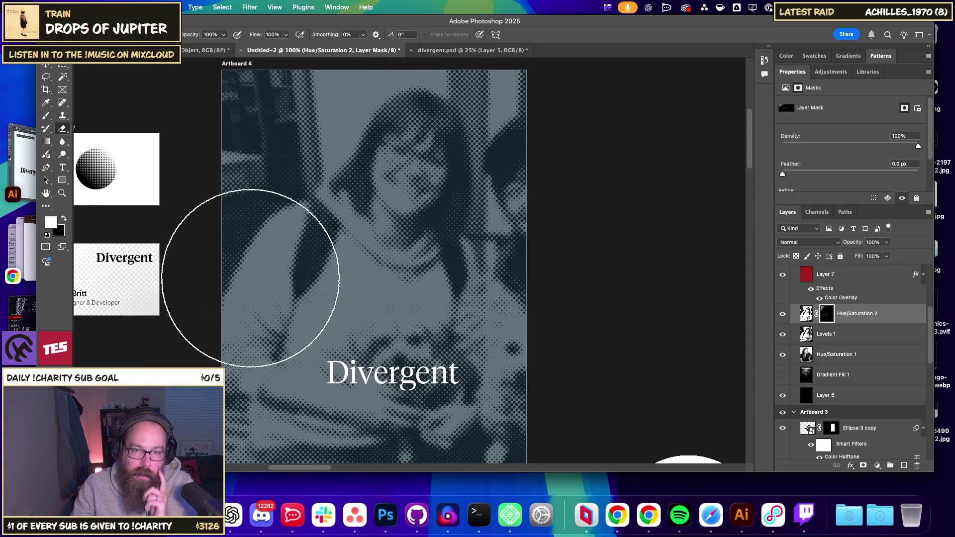
{"action": "left_click", "coordinate": [46, 115]}
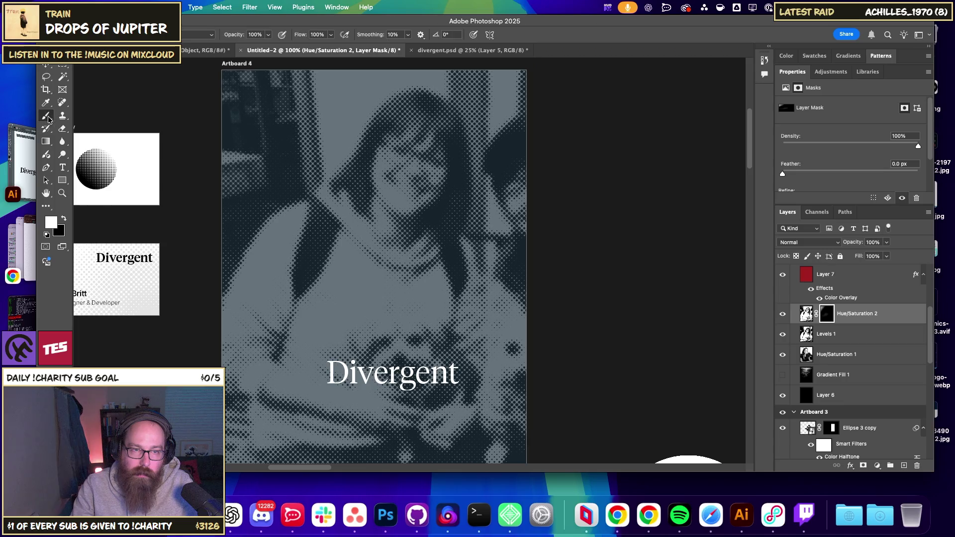
{"action": "left_click_drag", "start_coordinate": [272, 219], "coordinate": [426, 106]}
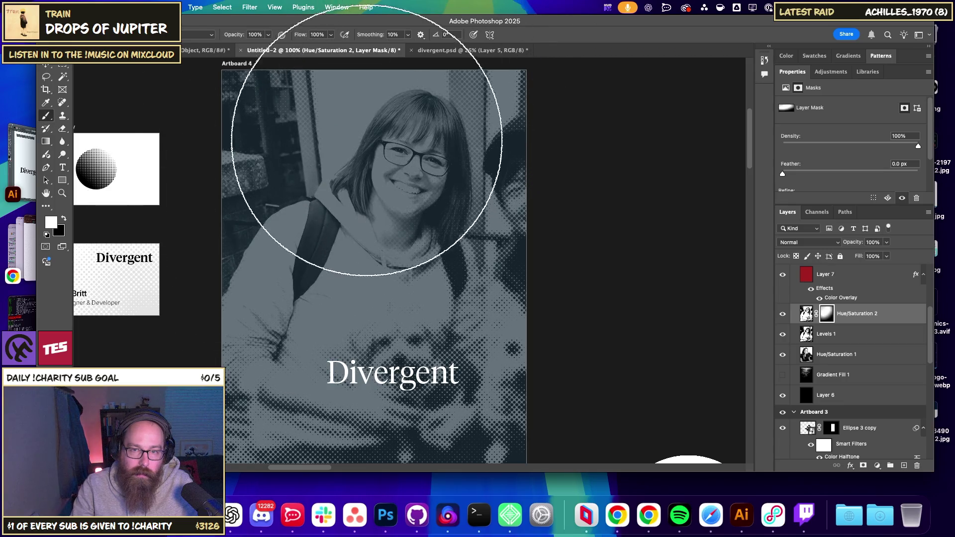
{"action": "key", "text": "ctrl+z"}
{"action": "left_click_drag", "start_coordinate": [364, 110], "coordinate": [262, 141]}
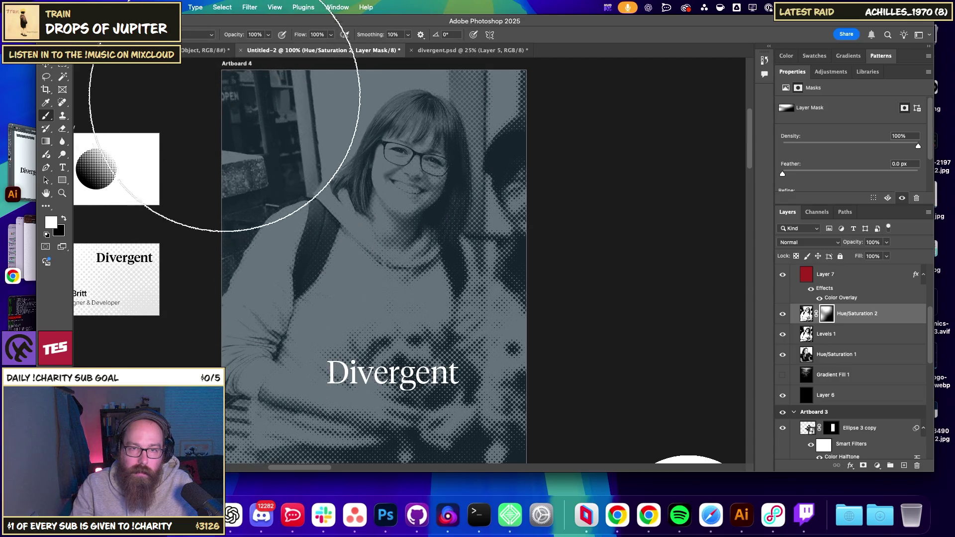
{"action": "left_click", "coordinate": [47, 67]}
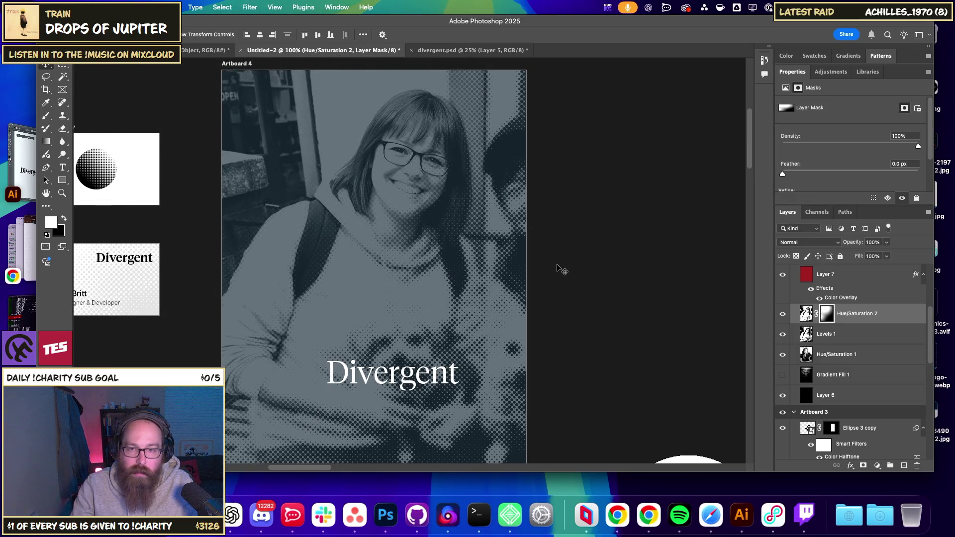
{"action": "key", "text": "ctrl+minus"}
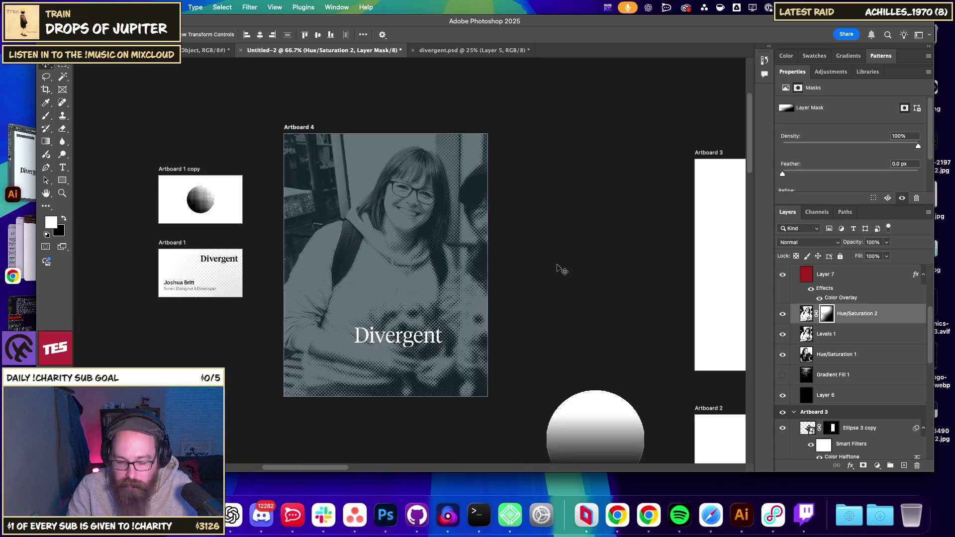
Bring Artboard 4 into view and try moving the Divergent text toward the upper left.
{"action": "scroll", "coordinate": [558, 269], "scroll_direction": "up", "scroll_amount": 5}
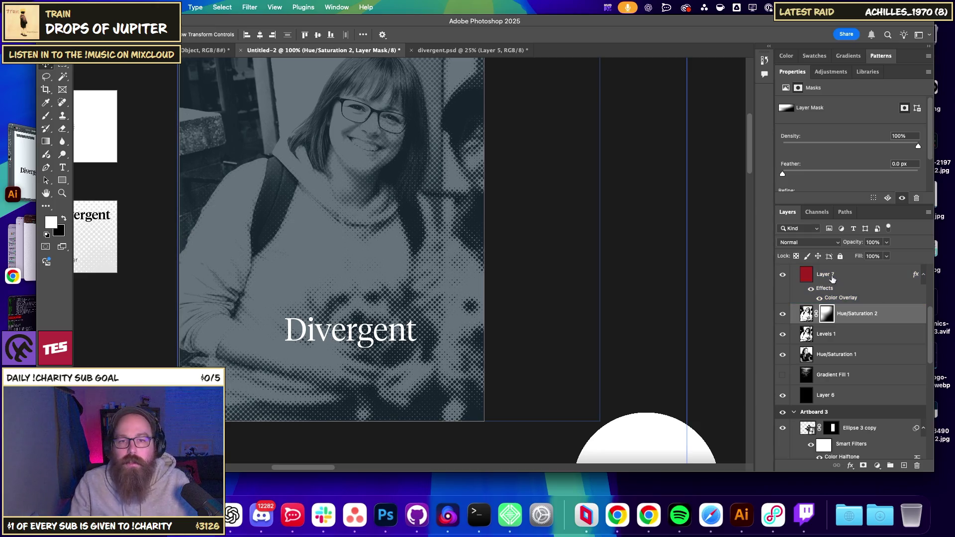
{"action": "left_click_drag", "start_coordinate": [581, 182], "coordinate": [620, 260]}
{"action": "left_click_drag", "start_coordinate": [848, 314], "coordinate": [849, 302]}
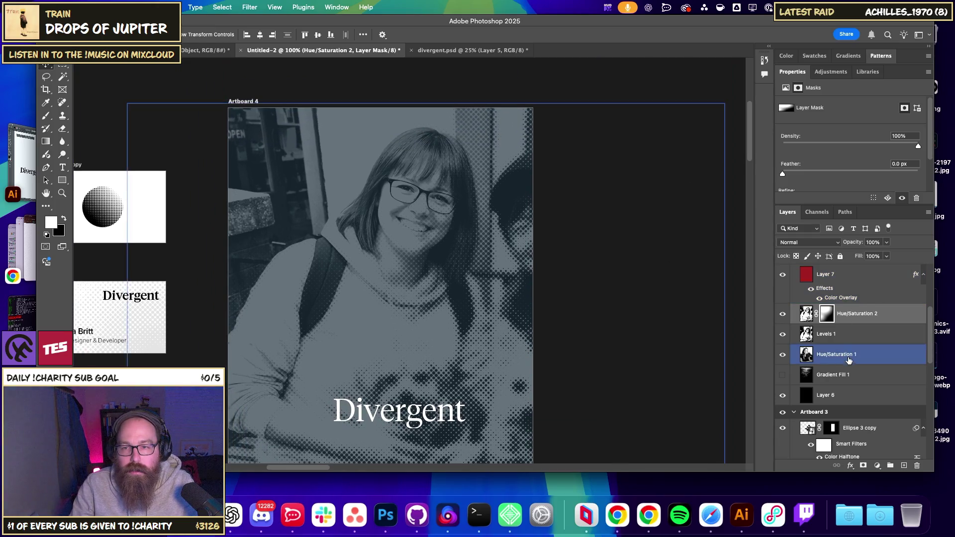
{"action": "scroll", "coordinate": [849, 302], "scroll_direction": "up", "scroll_amount": 3}
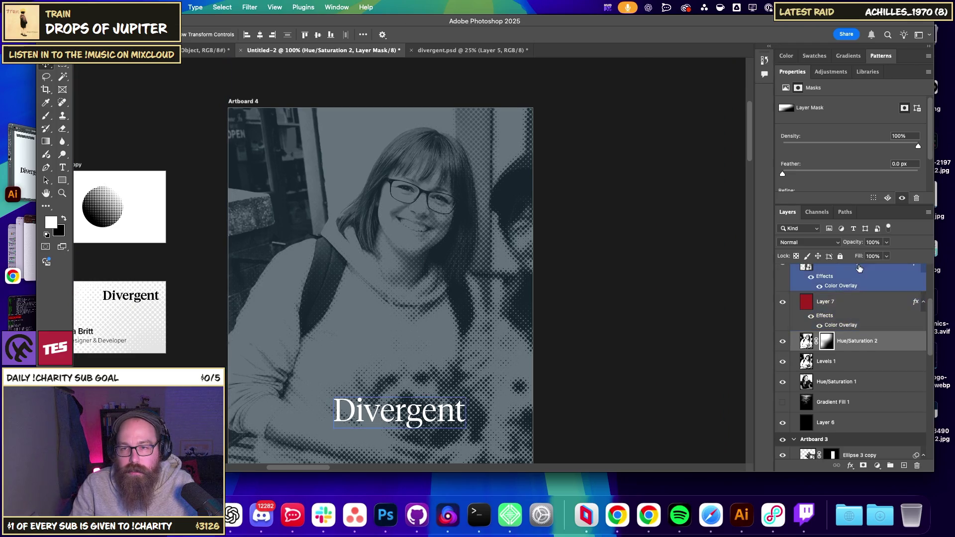
{"action": "left_click", "coordinate": [840, 308]}
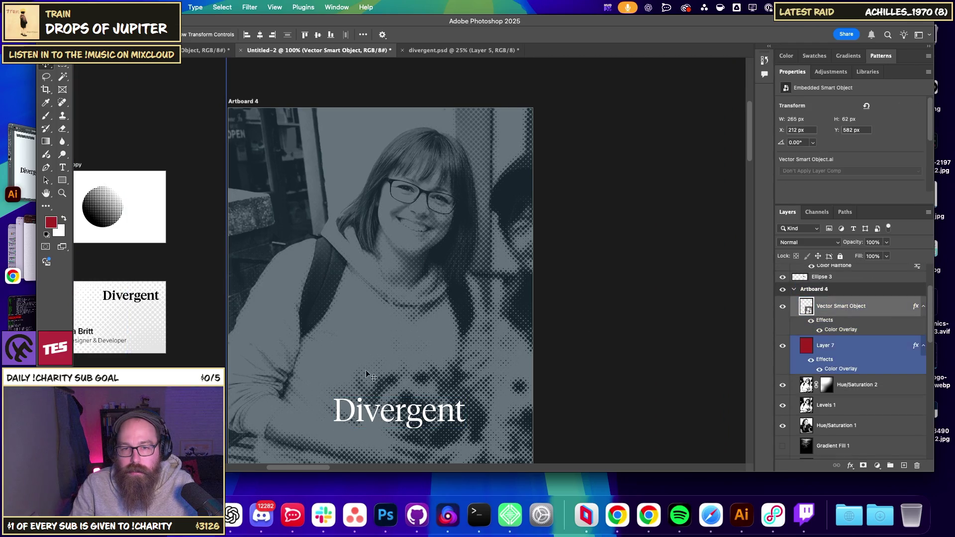
{"action": "left_click", "coordinate": [379, 417]}
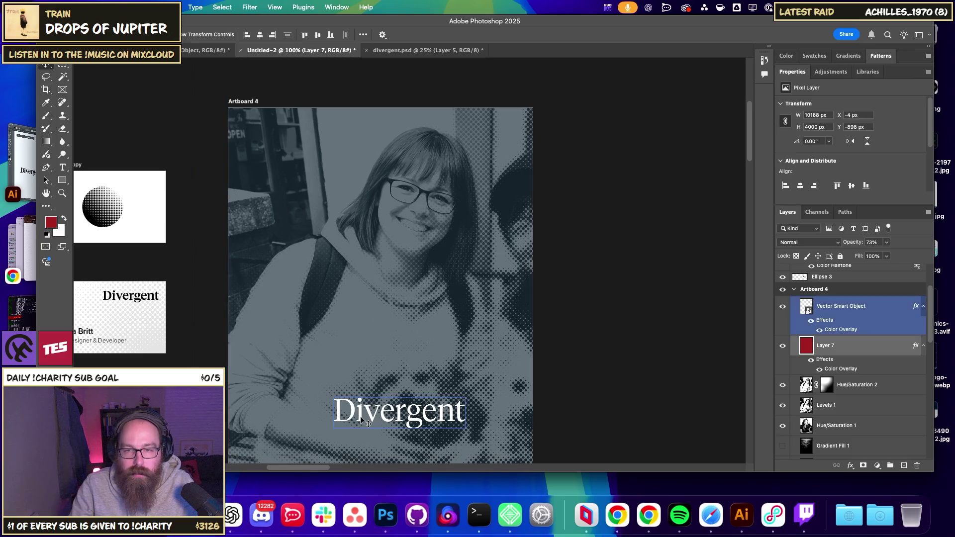
{"action": "left_click", "coordinate": [821, 353]}
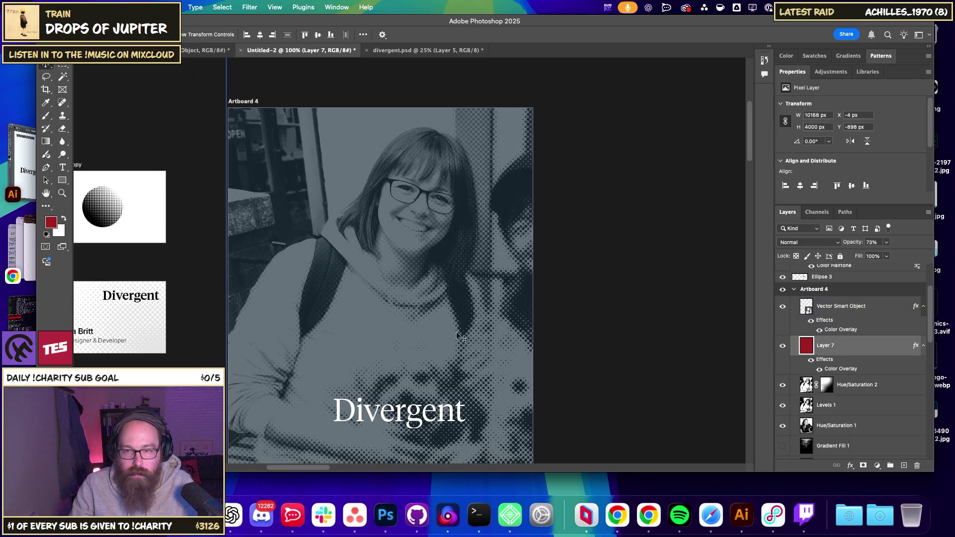
{"action": "mouse_move", "coordinate": [368, 373]}
{"action": "left_mouse_down"}
{"action": "mouse_move", "coordinate": [368, 406]}
{"action": "mouse_move", "coordinate": [291, 161]}
{"action": "mouse_move", "coordinate": [292, 257]}
{"action": "left_mouse_up"}
{"action": "left_click", "coordinate": [644, 314]}
{"action": "key", "text": "ctrl+0"}
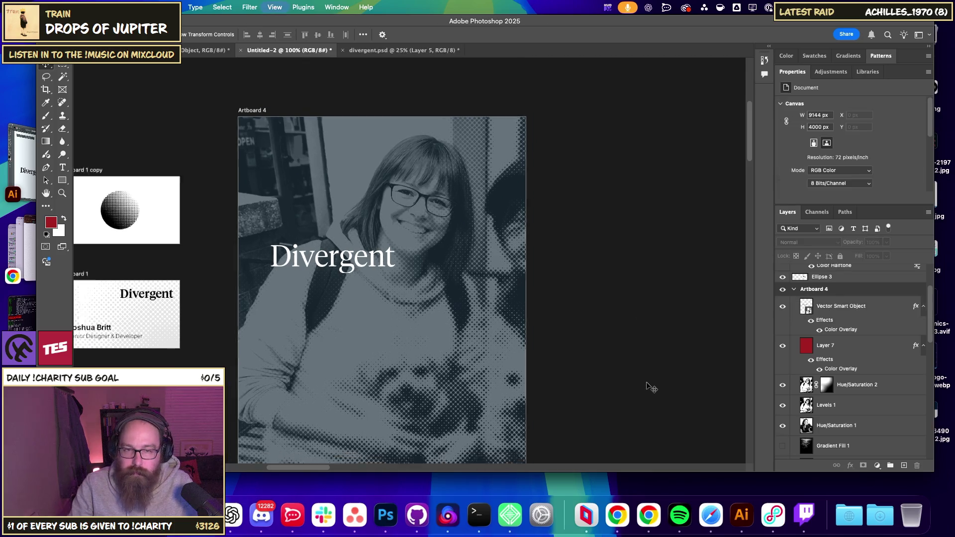
{"action": "key", "text": "ctrl+minus"}
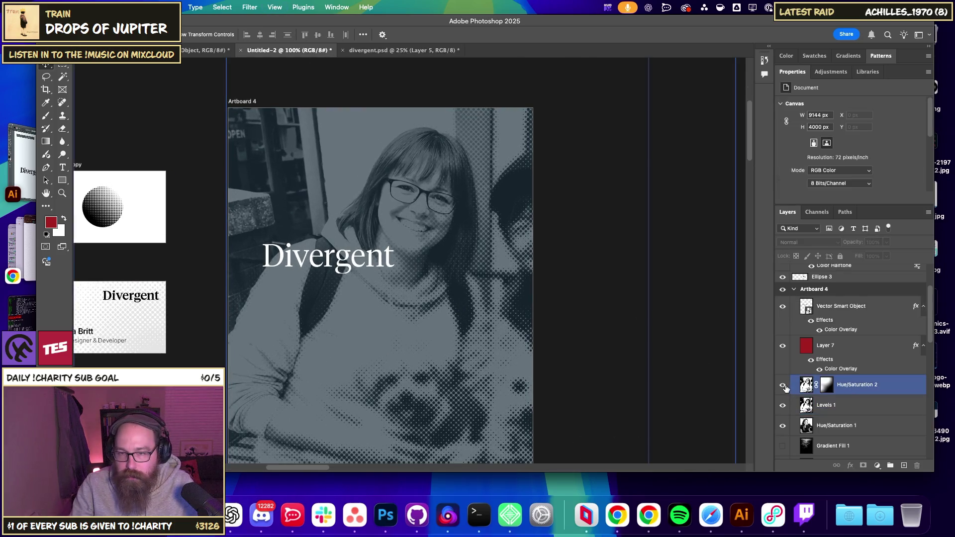
Revert the text to the bottom and hide Hue/Saturation 2 and Levels 1 to show the original halftone portrait.
{"action": "left_click", "coordinate": [782, 384]}
{"action": "left_click", "coordinate": [782, 405]}
{"action": "left_click", "coordinate": [839, 425]}
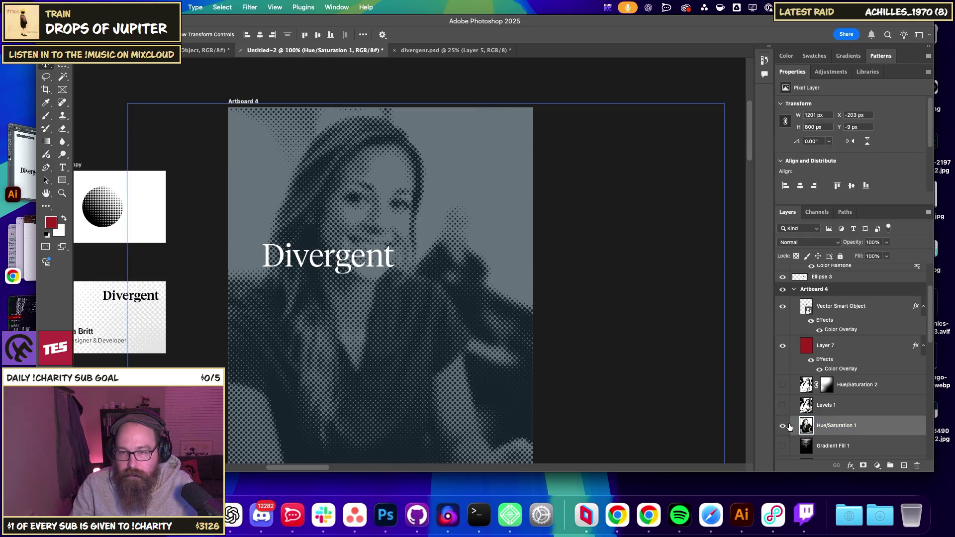
{"action": "left_click", "coordinate": [456, 351]}
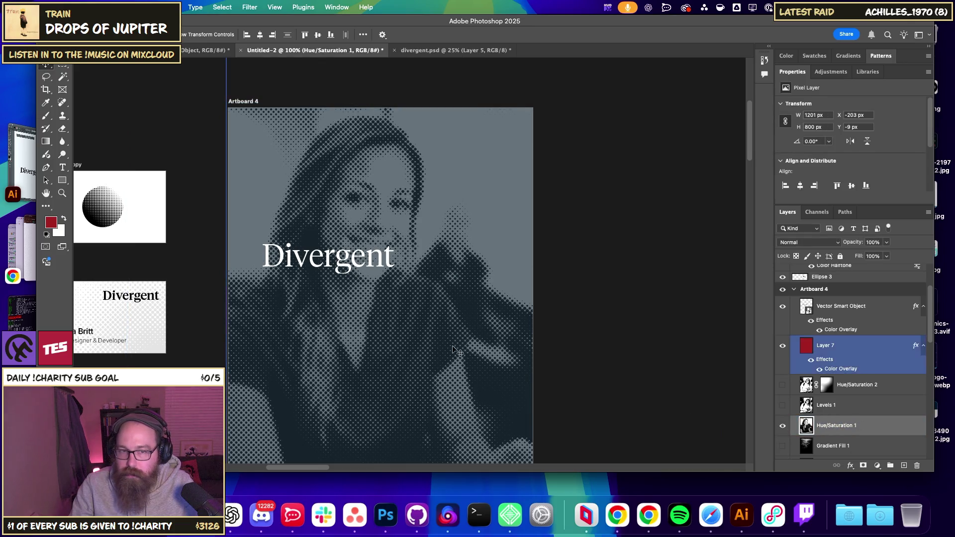
{"action": "key", "text": "ctrl+z"}
{"action": "key", "text": "ctrl+z"}
{"action": "key", "text": "ctrl+z"}
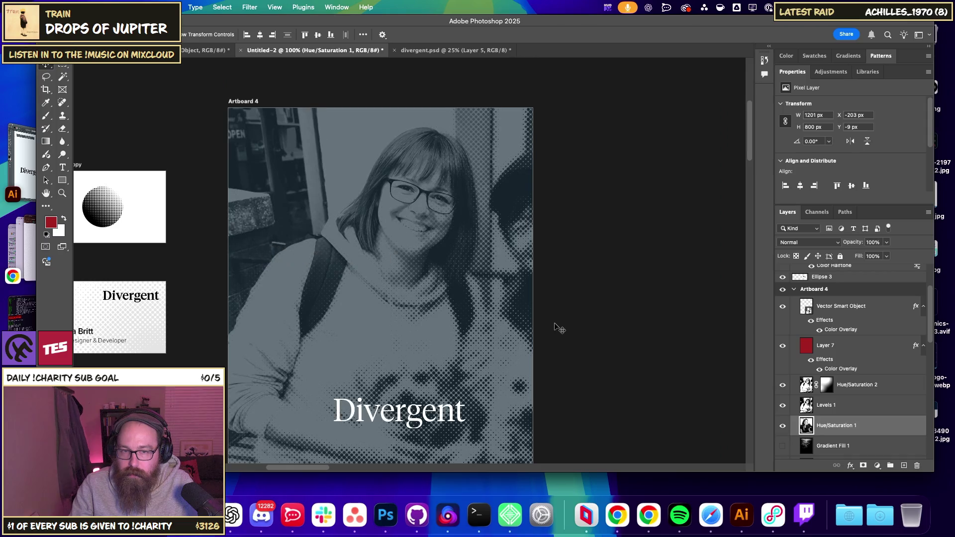
{"action": "left_click_drag", "start_coordinate": [782, 385], "coordinate": [782, 405]}
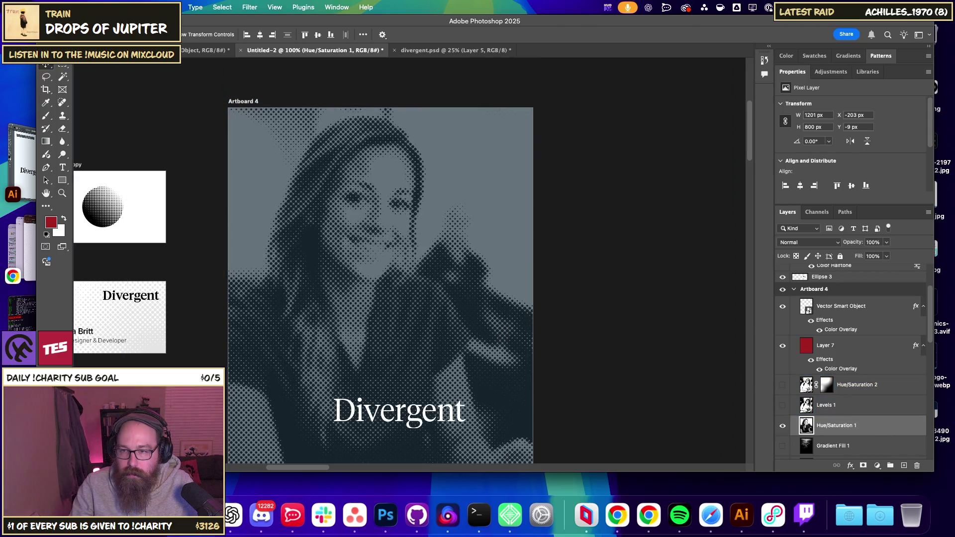
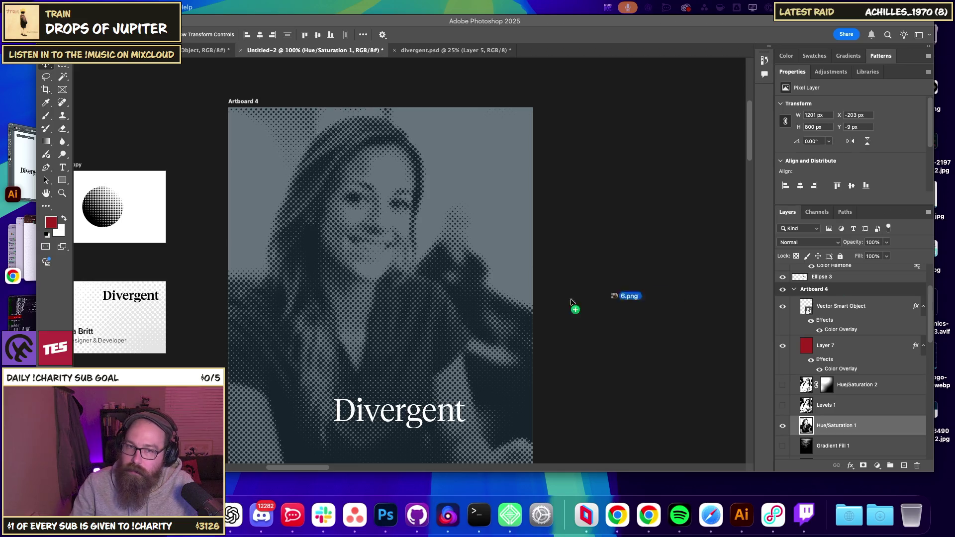
Place 6.png on Artboard 4, flip it horizontally and enlarge it to cover the artboard.
{"action": "left_click_drag", "start_coordinate": [570, 302], "coordinate": [567, 303]}
{"action": "right_click", "coordinate": [409, 287]}
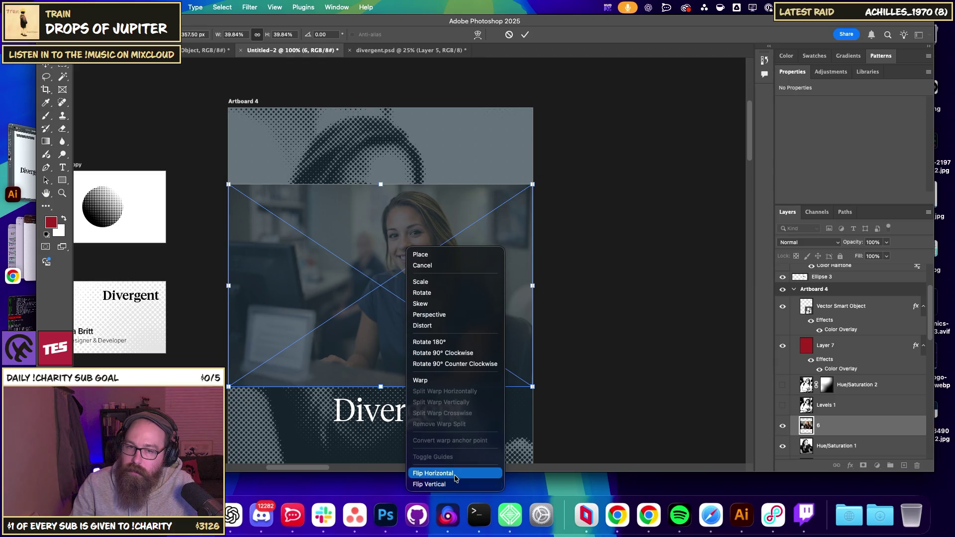
{"action": "left_click", "coordinate": [453, 472]}
{"action": "left_click_drag", "start_coordinate": [529, 399], "coordinate": [688, 336]}
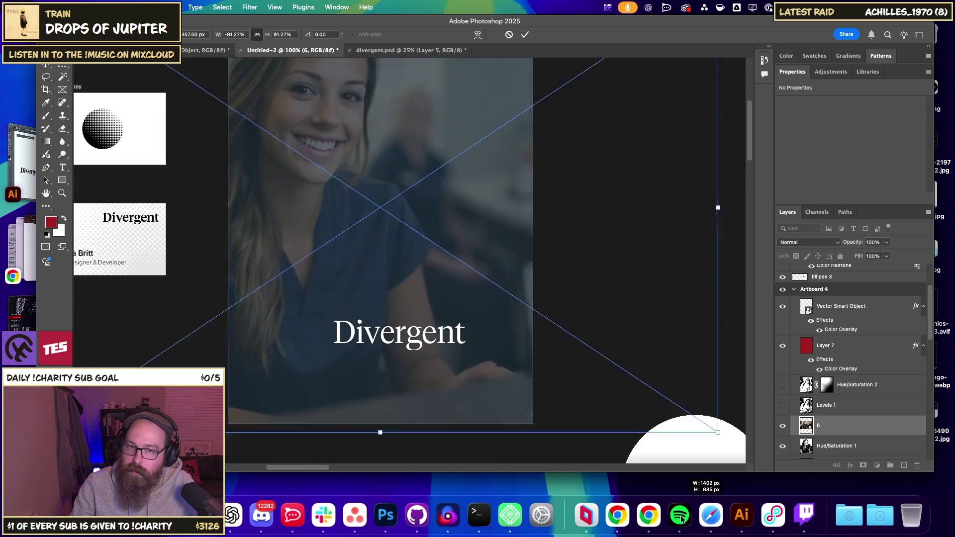
{"action": "left_click_drag", "start_coordinate": [381, 340], "coordinate": [383, 351]}
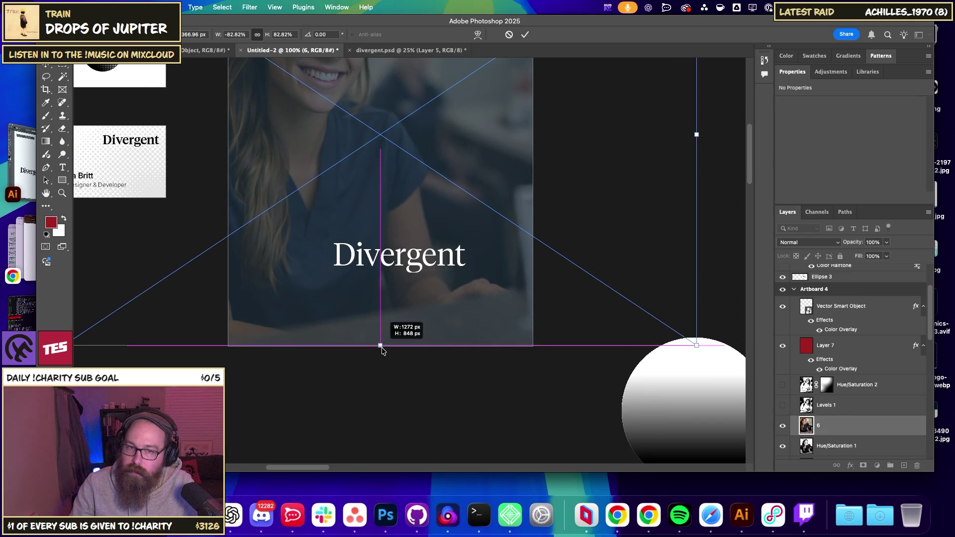
{"action": "left_click_drag", "start_coordinate": [440, 254], "coordinate": [444, 439]}
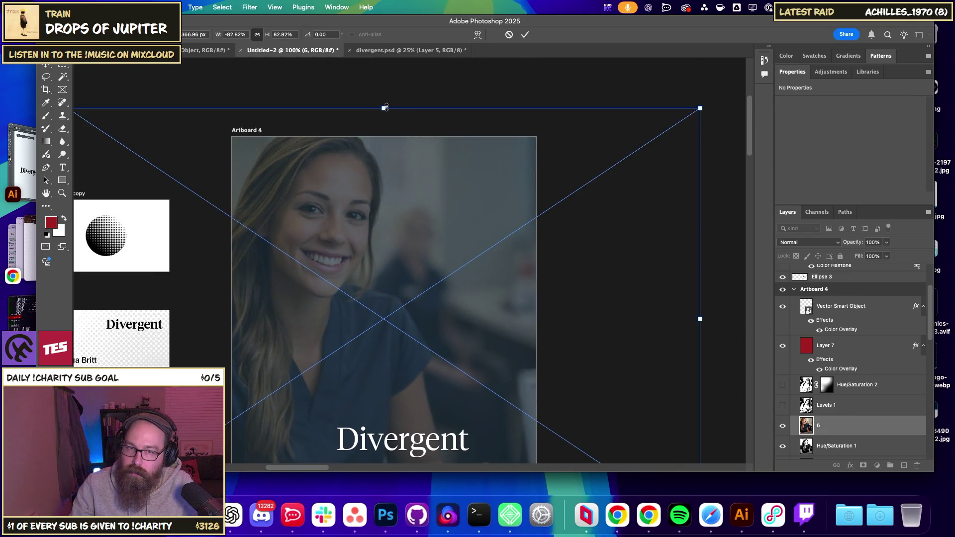
{"action": "left_click_drag", "start_coordinate": [385, 108], "coordinate": [386, 137]}
{"action": "key", "text": "Return"}
Move photo layer 6 above Layer 7 and shift the photo right within the artboard.
{"action": "left_click", "coordinate": [351, 228]}
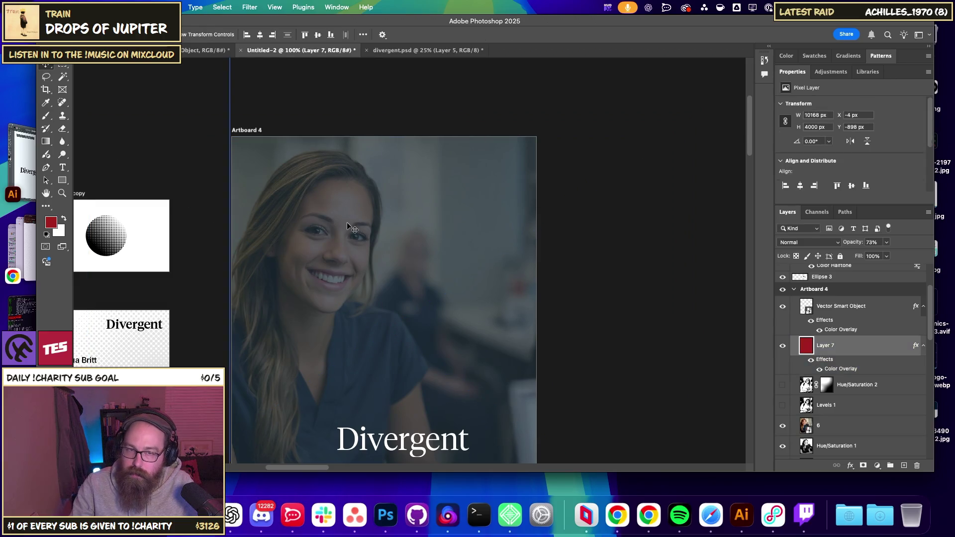
{"action": "left_click_drag", "start_coordinate": [348, 226], "coordinate": [475, 209]}
{"action": "key", "text": "super+z"}
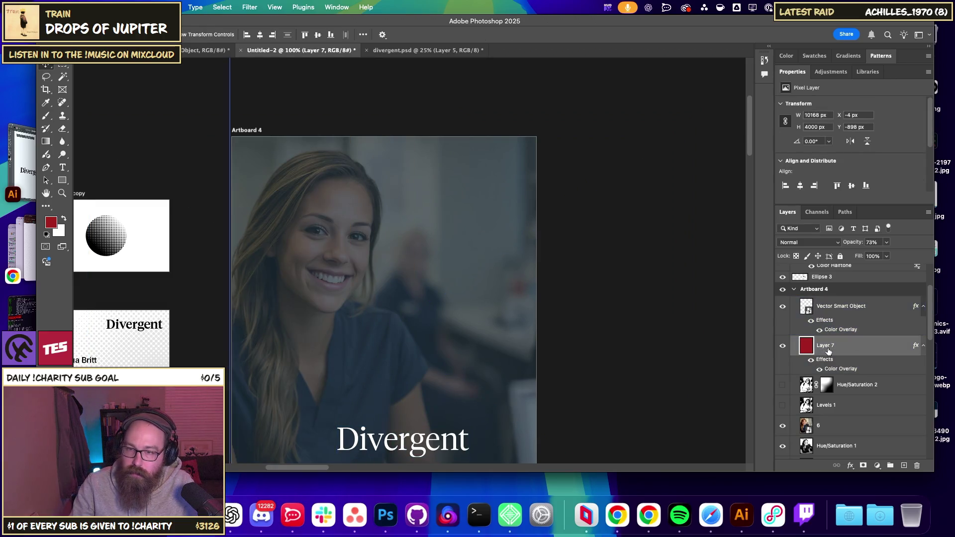
{"action": "left_click_drag", "start_coordinate": [848, 427], "coordinate": [875, 345]}
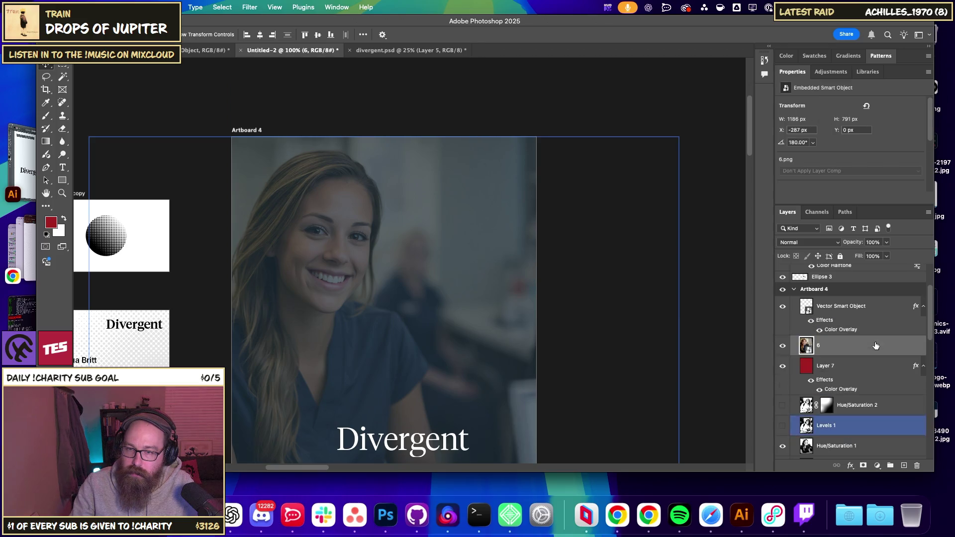
{"action": "left_click_drag", "start_coordinate": [427, 340], "coordinate": [465, 339]}
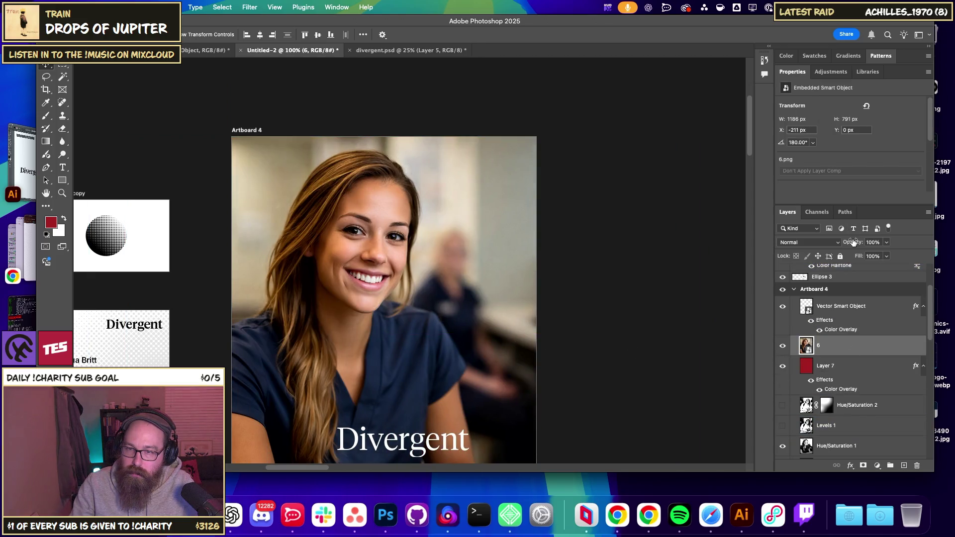
Preview layer 6 at 44% opacity, restore it to 100%, and add a white layer mask.
{"action": "left_click_drag", "start_coordinate": [853, 241], "coordinate": [823, 244]}
{"action": "left_click_drag", "start_coordinate": [474, 308], "coordinate": [475, 306]}
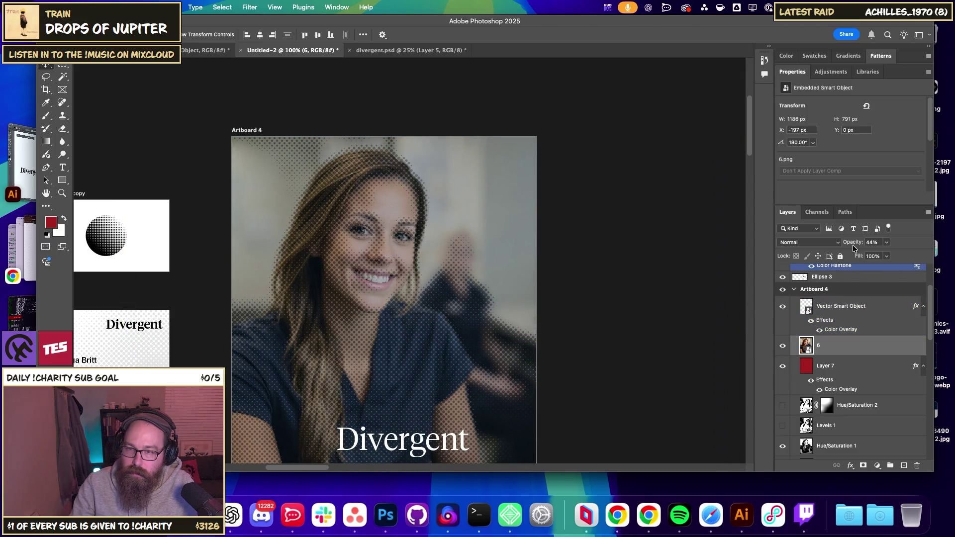
{"action": "left_click_drag", "start_coordinate": [848, 243], "coordinate": [877, 242]}
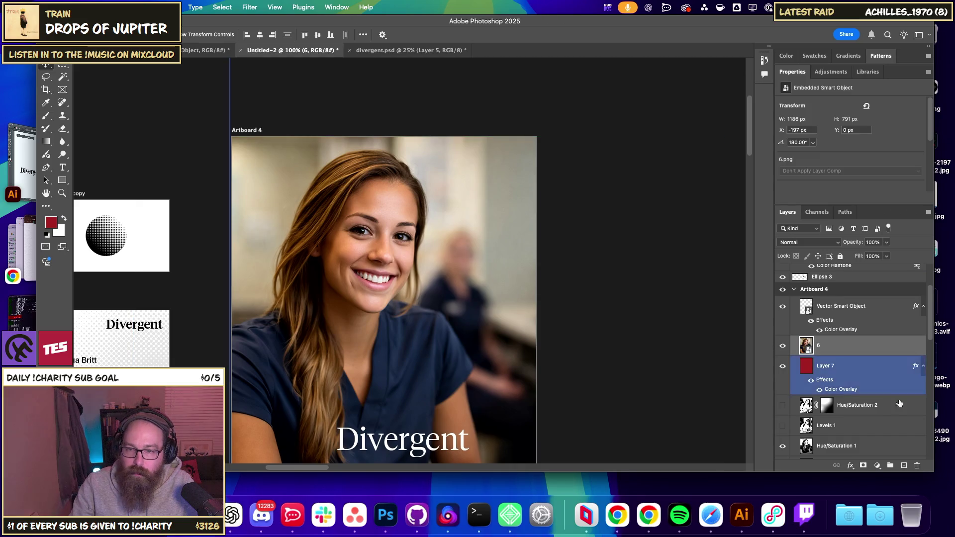
{"action": "left_click", "coordinate": [863, 466]}
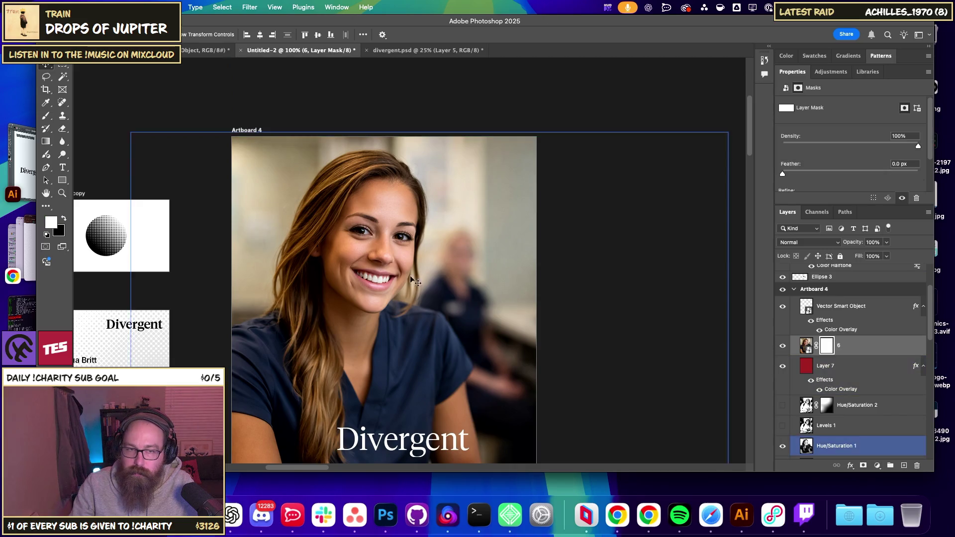
Erase the photo's lower area on the mask so the halftone shows through, keeping the face.
{"action": "left_click", "coordinate": [46, 116]}
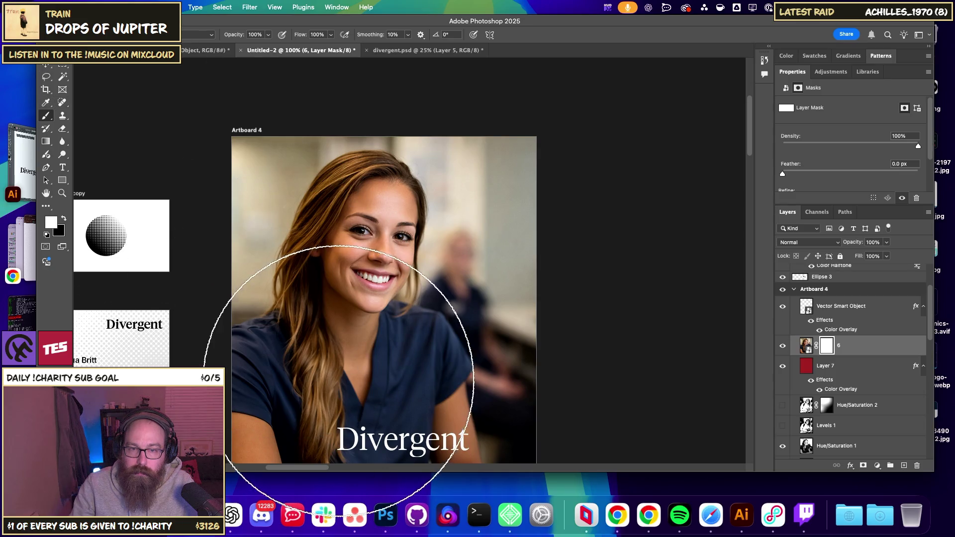
{"action": "left_click_drag", "start_coordinate": [426, 337], "coordinate": [412, 260]}
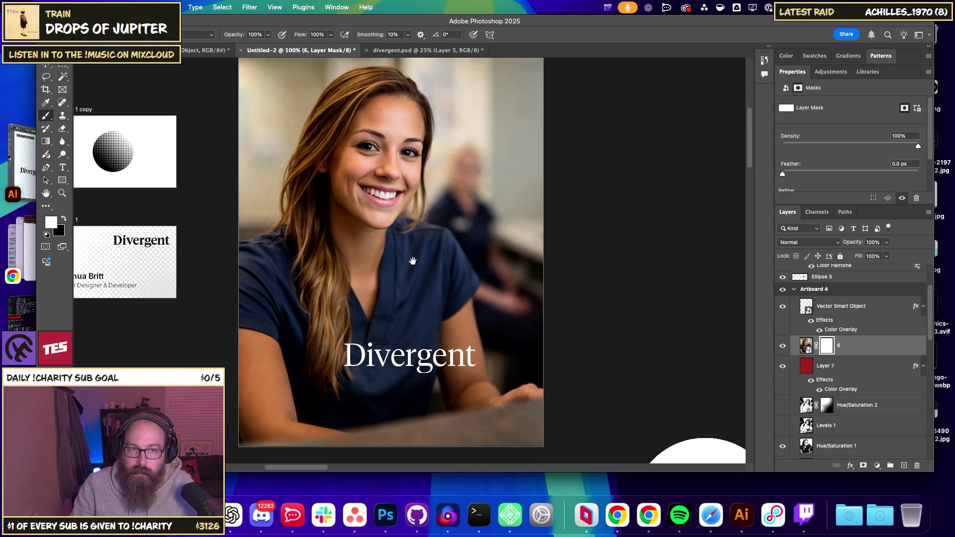
{"action": "left_click", "coordinate": [62, 128]}
{"action": "mouse_move", "coordinate": [284, 277]}
{"action": "left_mouse_down"}
{"action": "mouse_move", "coordinate": [515, 428]}
{"action": "mouse_move", "coordinate": [182, 170]}
{"action": "left_mouse_up"}
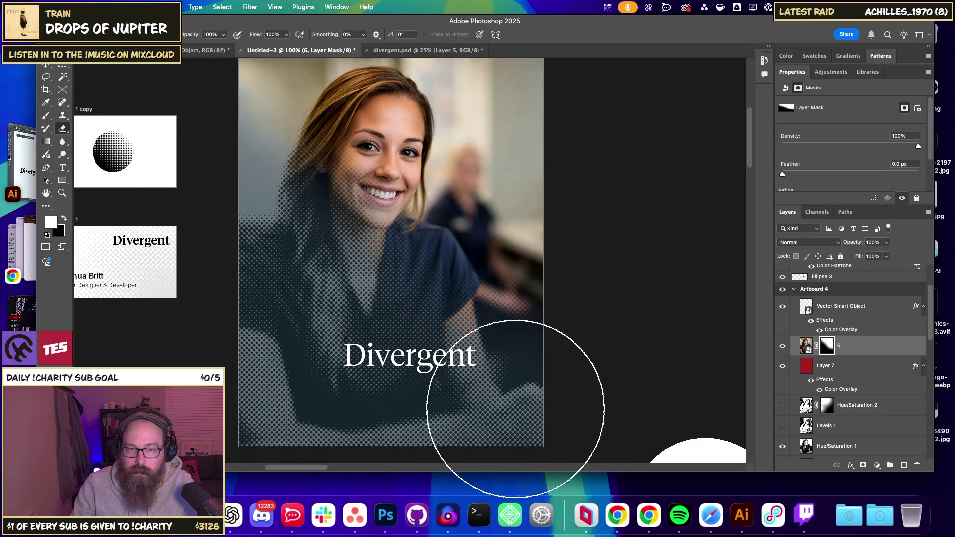
{"action": "left_click_drag", "start_coordinate": [326, 159], "coordinate": [388, 169]}
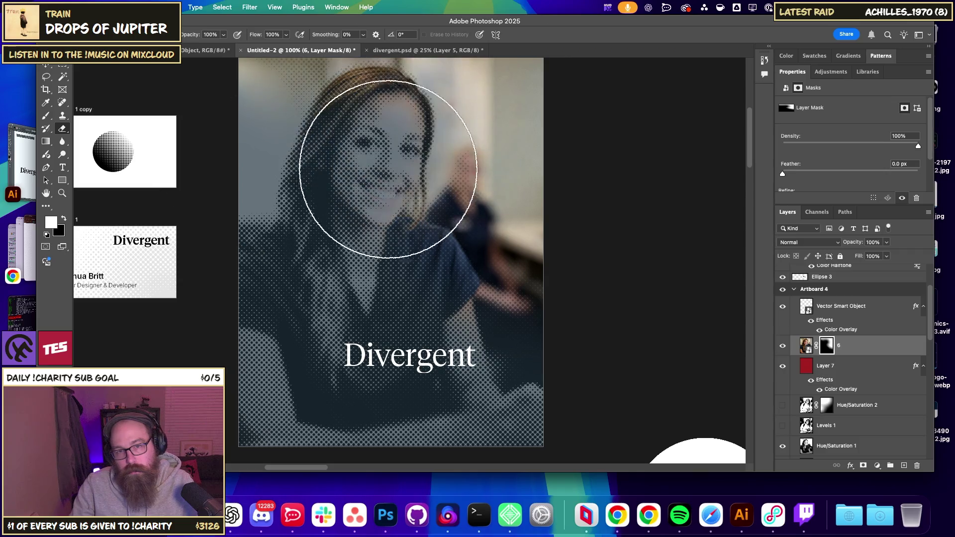
{"action": "key", "text": "ctrl+z"}
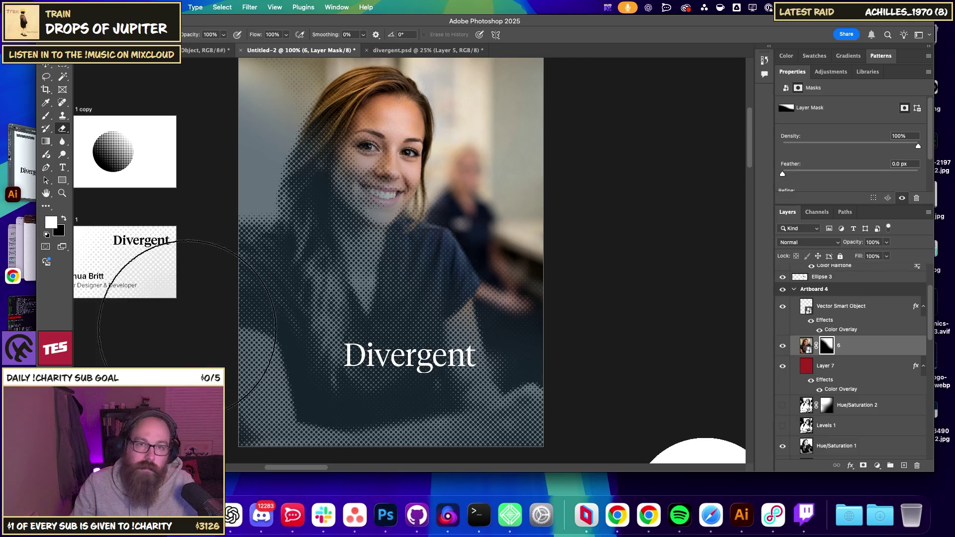
Add a Hue/Saturation adjustment at -100 saturation above the photo.
{"action": "left_click", "coordinate": [46, 67]}
{"action": "left_click", "coordinate": [866, 370]}
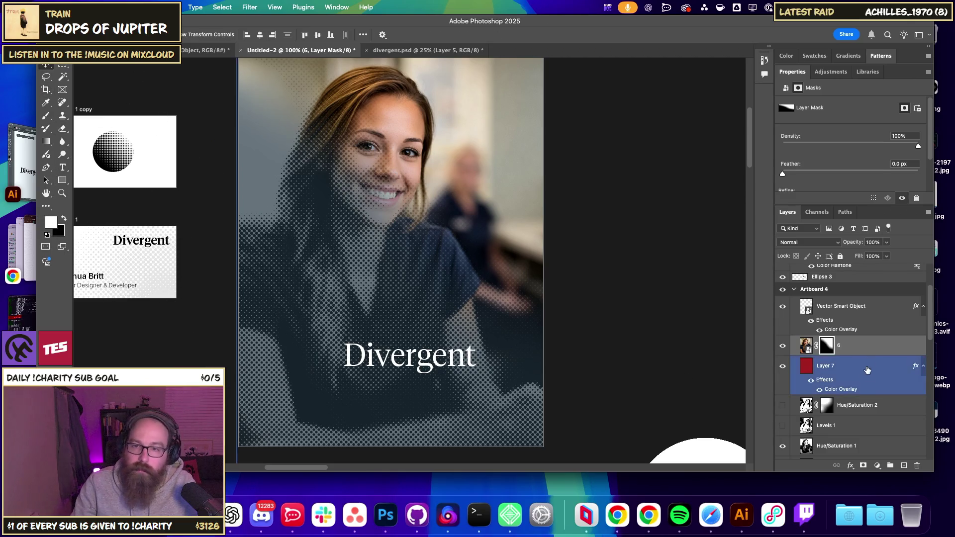
{"action": "left_click_drag", "start_coordinate": [867, 369], "coordinate": [861, 463]}
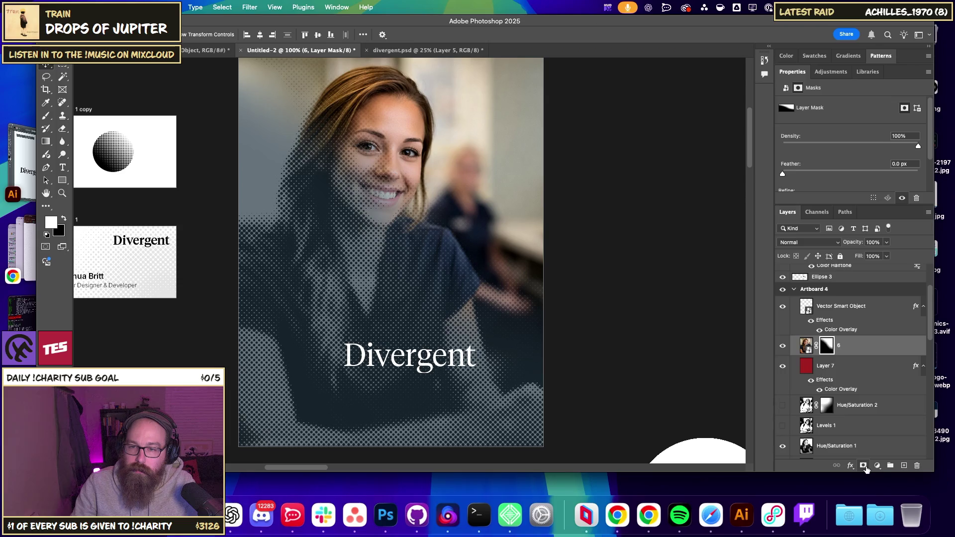
{"action": "left_click", "coordinate": [877, 464]}
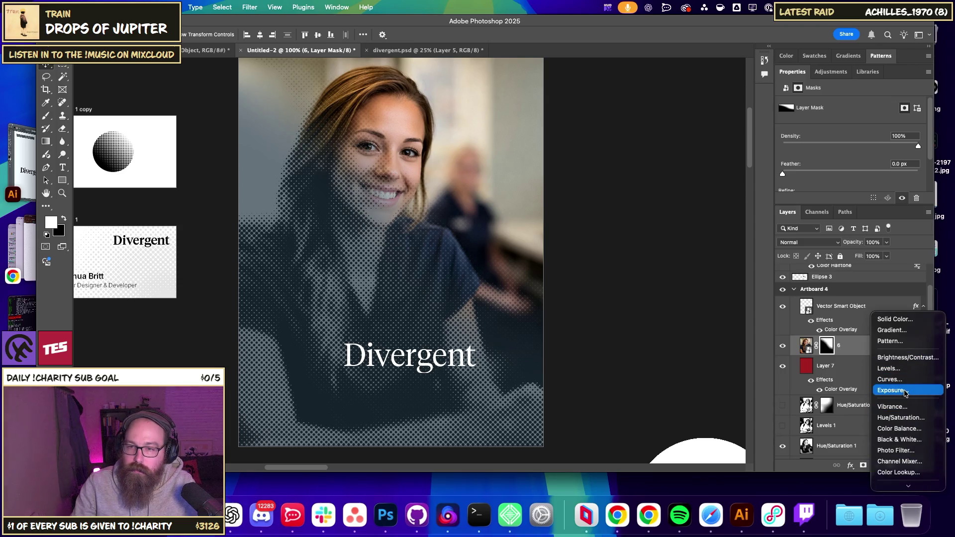
{"action": "left_click", "coordinate": [900, 417]}
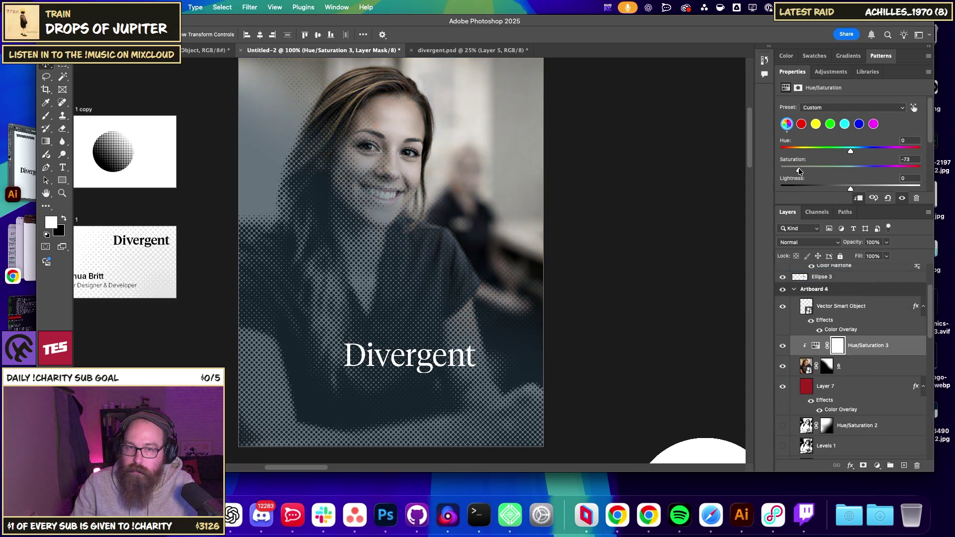
Move Layer 7 above Hue/Saturation 3 to tint the photo blue-grey.
{"action": "left_click", "coordinate": [817, 366]}
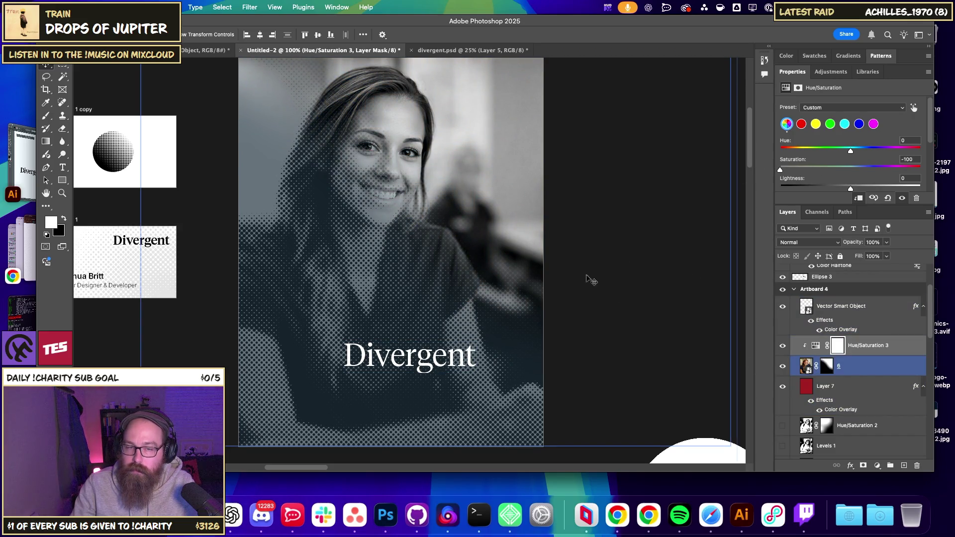
{"action": "key", "text": "super+minus"}
{"action": "left_click", "coordinate": [872, 401]}
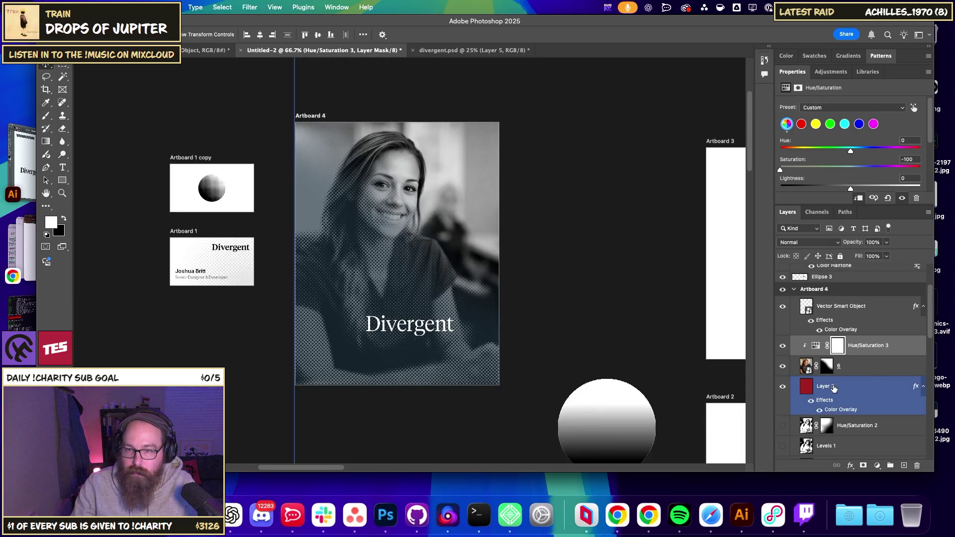
{"action": "left_click_drag", "start_coordinate": [833, 388], "coordinate": [785, 338]}
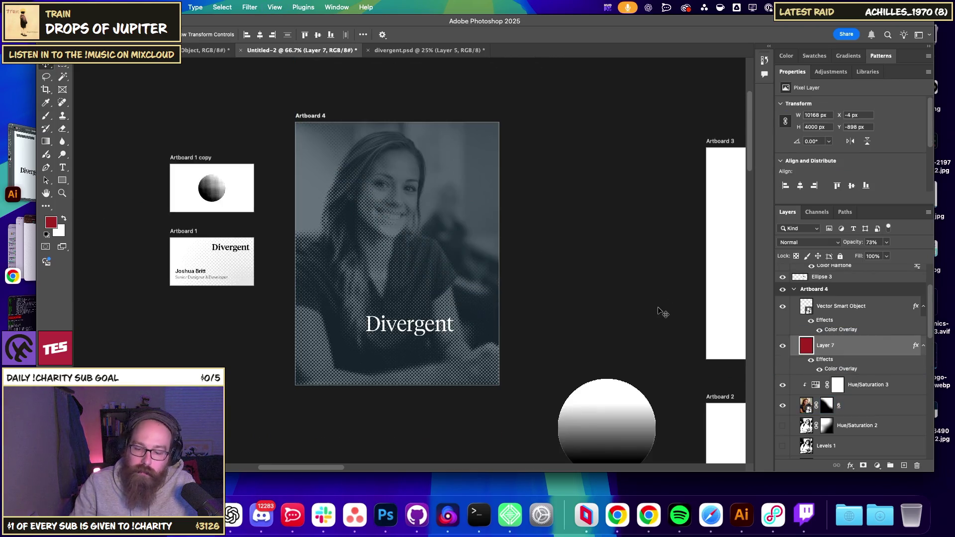
{"action": "key", "text": "super+equal"}
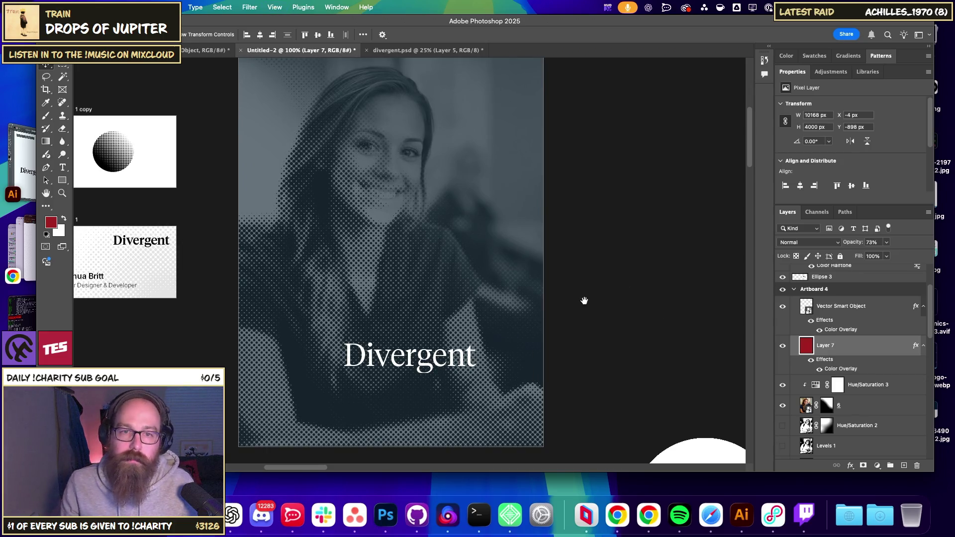
Nudge the Divergent title up and left, then open it for editing in Illustrator.
{"action": "scroll", "coordinate": [610, 287], "scroll_direction": "up", "scroll_amount": 1}
{"action": "left_click_drag", "start_coordinate": [610, 287], "coordinate": [558, 312]}
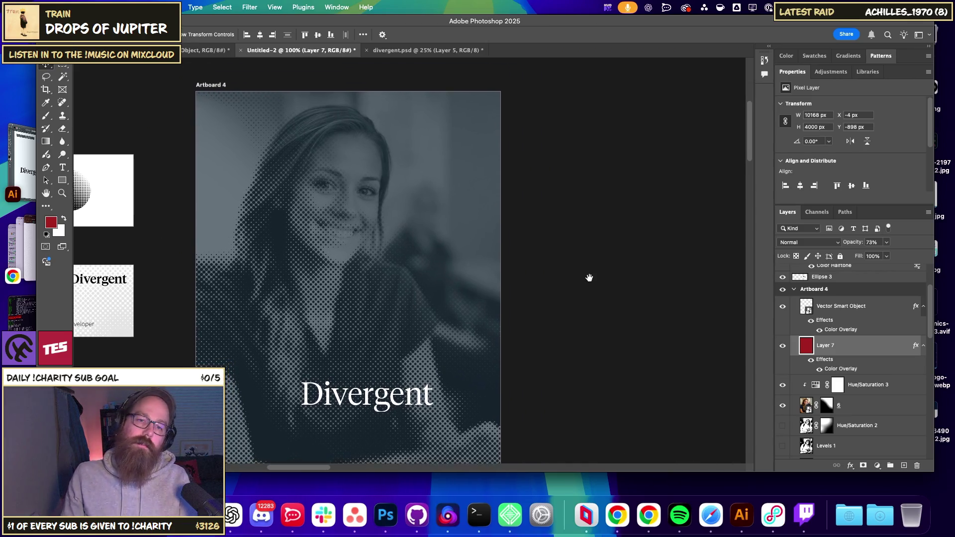
{"action": "scroll", "coordinate": [592, 268], "scroll_direction": "down", "scroll_amount": 3}
{"action": "scroll", "coordinate": [612, 279], "scroll_direction": "up", "scroll_amount": 3}
{"action": "left_click", "coordinate": [855, 405]}
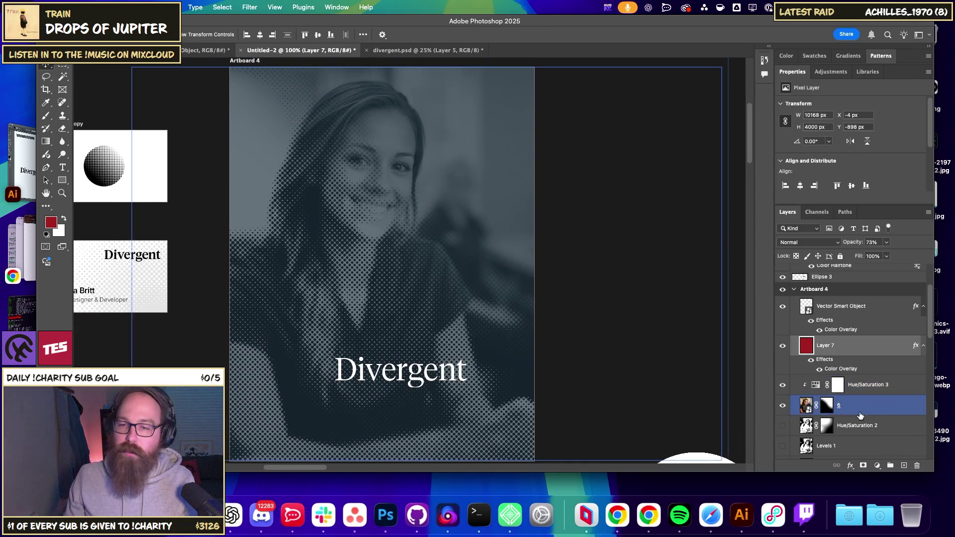
{"action": "left_click", "coordinate": [863, 334]}
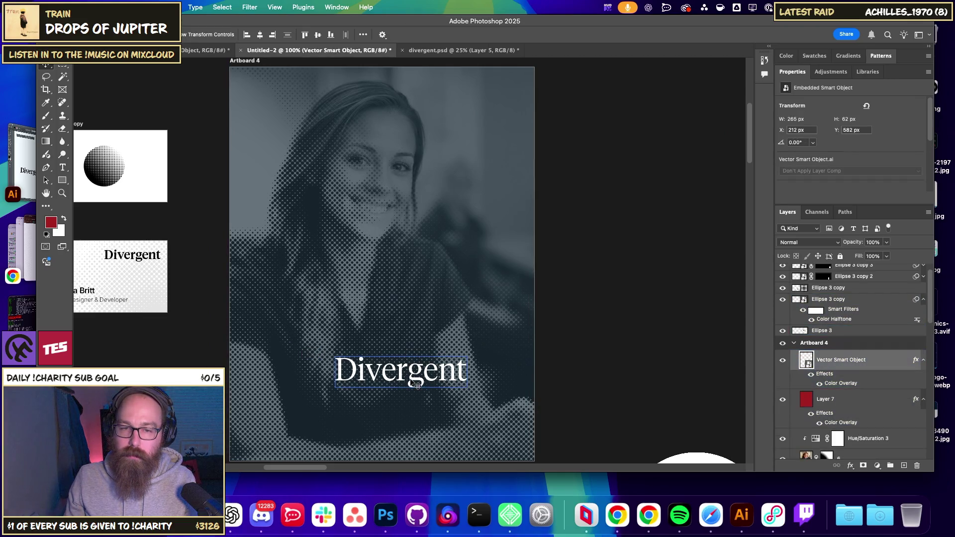
{"action": "left_click_drag", "start_coordinate": [425, 383], "coordinate": [392, 377]}
{"action": "double_click", "coordinate": [804, 363]}
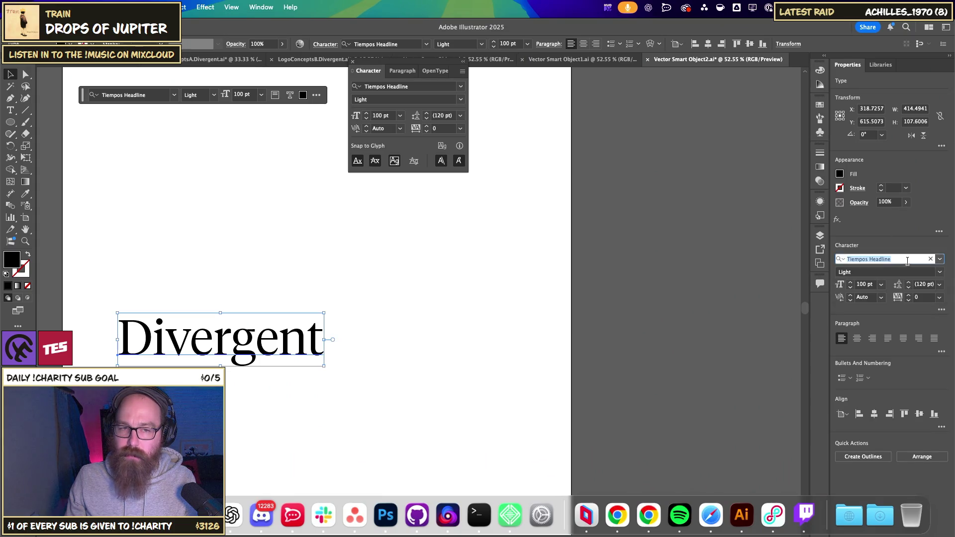
Change the Divergent title's font from Tiempos Headline Light to Tiempos Headline Medium.
{"action": "left_click", "coordinate": [903, 259]}
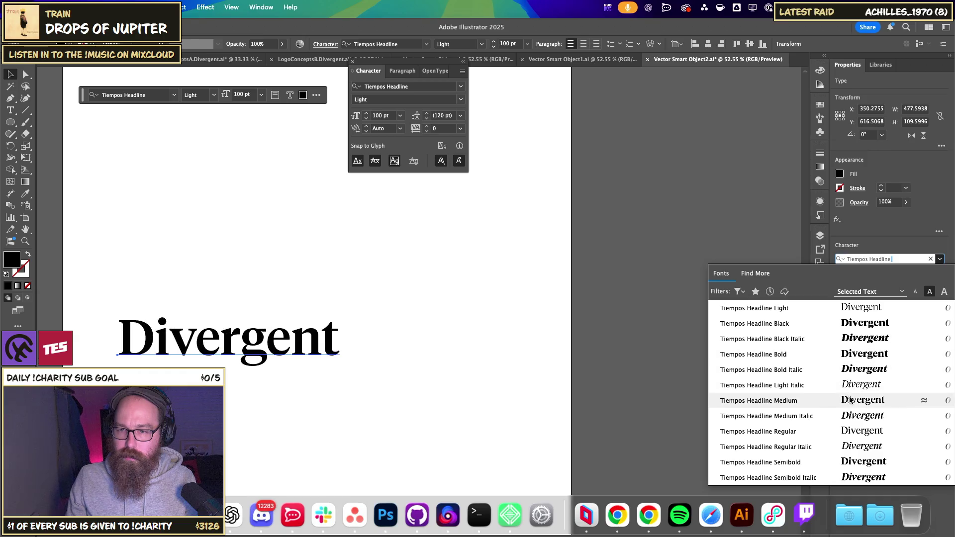
{"action": "left_click", "coordinate": [821, 403]}
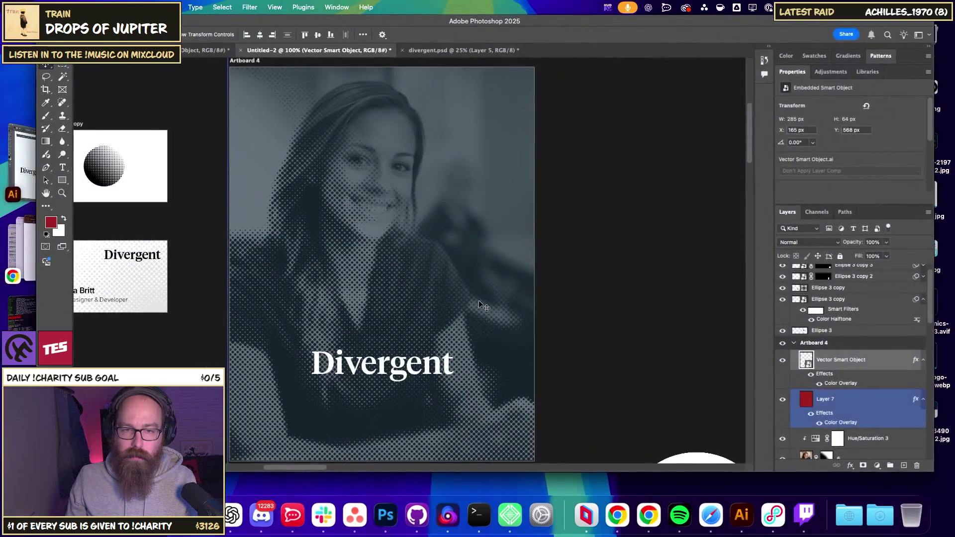
Move the Divergent title down and to the right.
{"action": "left_click_drag", "start_coordinate": [404, 372], "coordinate": [423, 402]}
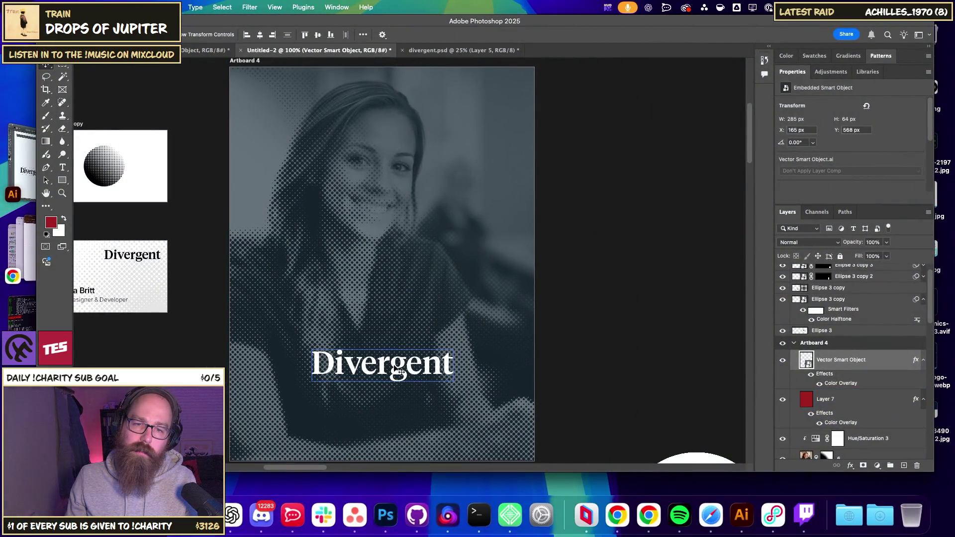
{"action": "left_click_drag", "start_coordinate": [592, 359], "coordinate": [547, 317]}
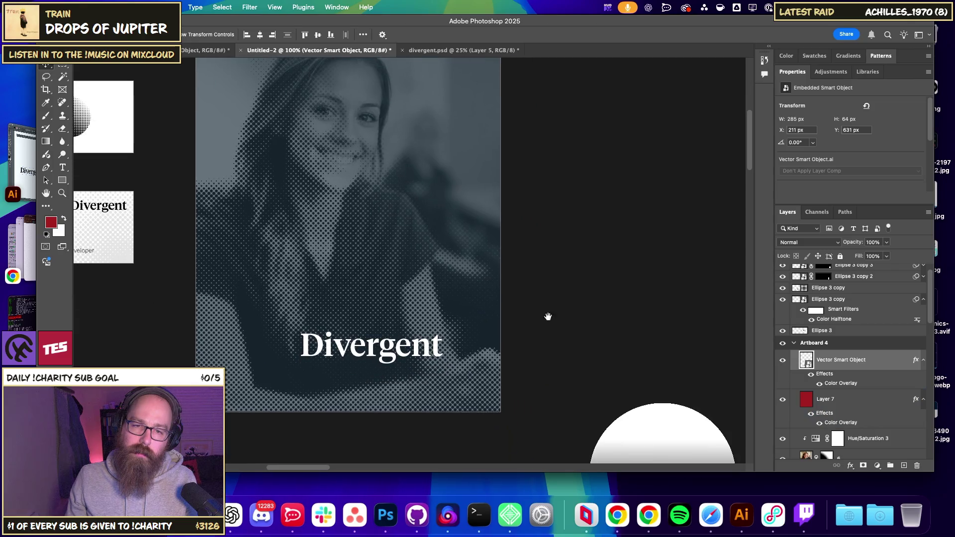
{"action": "left_click_drag", "start_coordinate": [372, 358], "coordinate": [393, 364]}
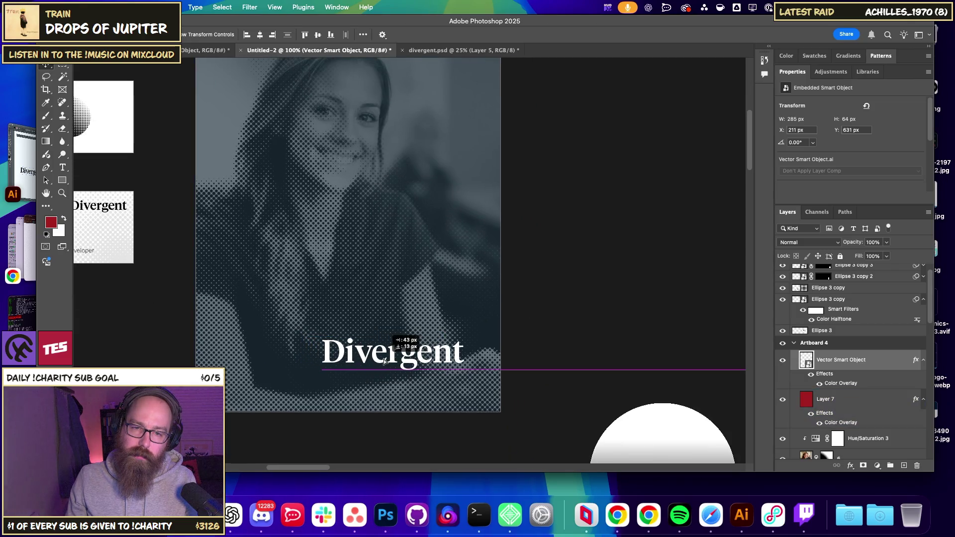
{"action": "left_click", "coordinate": [573, 307]}
Bring the halftone circle from Artboard 1 copy onto the portrait in Soft Light mode.
{"action": "mouse_move", "coordinate": [556, 372]}
{"action": "left_mouse_down"}
{"action": "mouse_move", "coordinate": [605, 255]}
{"action": "mouse_move", "coordinate": [460, 391]}
{"action": "mouse_move", "coordinate": [537, 298]}
{"action": "mouse_move", "coordinate": [663, 464]}
{"action": "left_mouse_up"}
{"action": "left_click", "coordinate": [232, 313]}
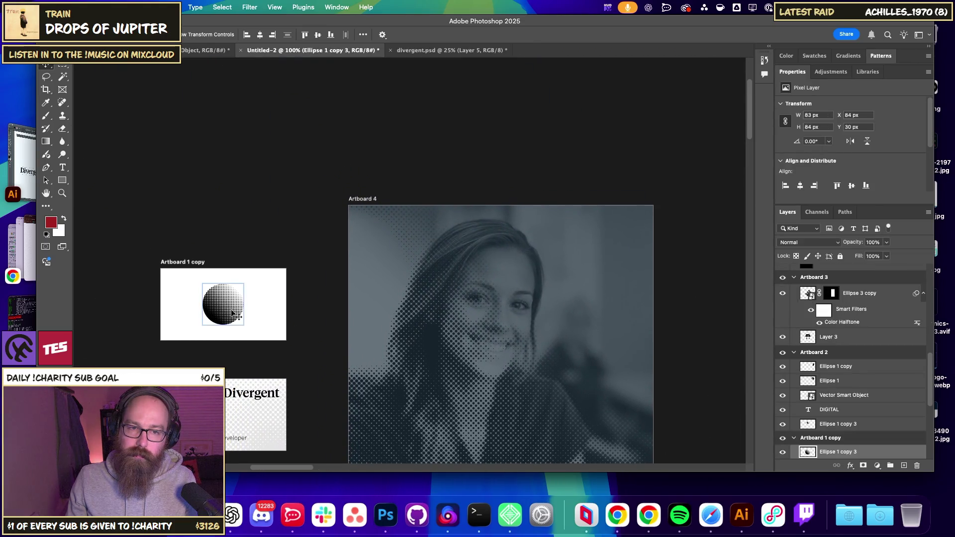
{"action": "left_click_drag", "start_coordinate": [452, 314], "coordinate": [315, 326]}
{"action": "mouse_move", "coordinate": [87, 317]}
{"action": "left_mouse_down"}
{"action": "mouse_move", "coordinate": [479, 289]}
{"action": "mouse_move", "coordinate": [481, 268]}
{"action": "left_mouse_up"}
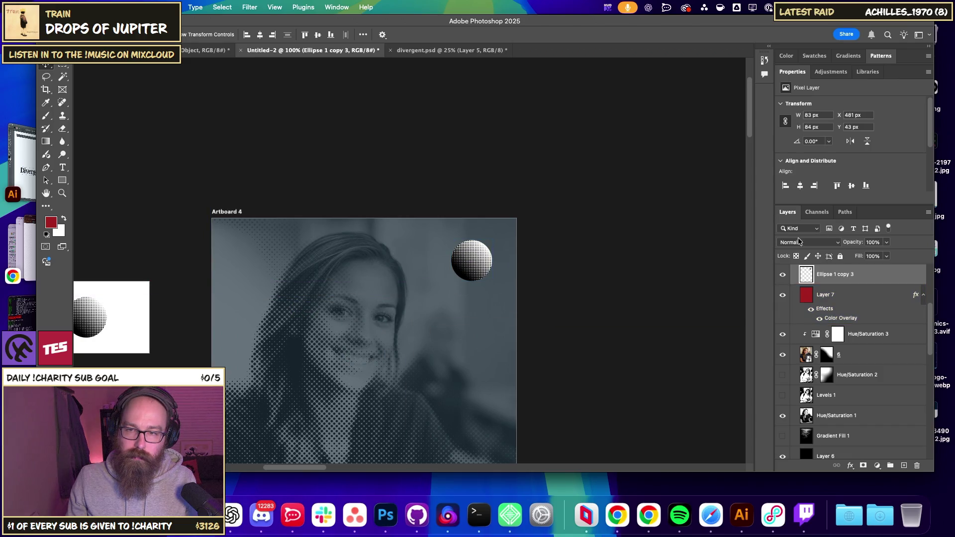
{"action": "left_click", "coordinate": [823, 242]}
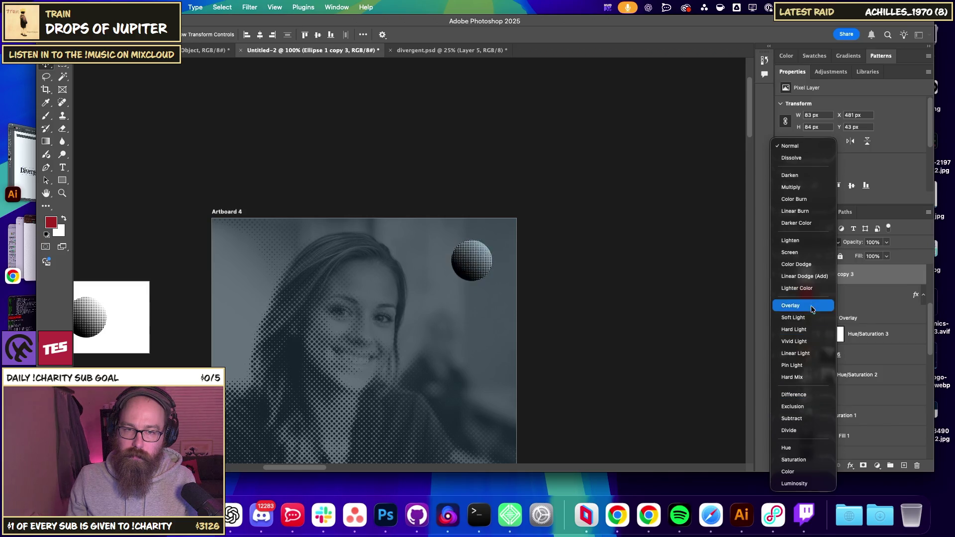
{"action": "left_click", "coordinate": [795, 317]}
Position the halftone circle at the portrait's top-right.
{"action": "left_click_drag", "start_coordinate": [483, 267], "coordinate": [486, 377]}
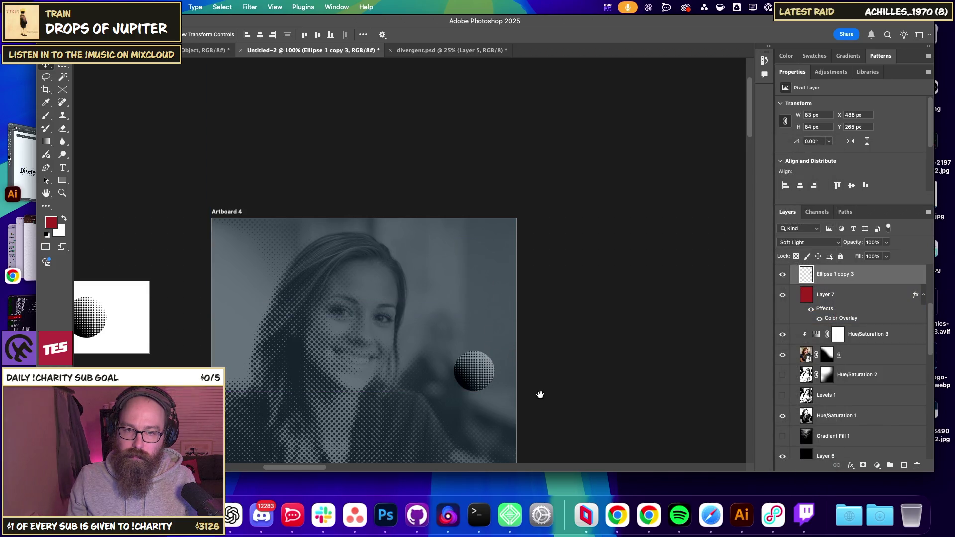
{"action": "left_click_drag", "start_coordinate": [540, 394], "coordinate": [536, 240]}
{"action": "mouse_move", "coordinate": [479, 214]}
{"action": "left_mouse_down"}
{"action": "mouse_move", "coordinate": [399, 343]}
{"action": "mouse_move", "coordinate": [328, 414]}
{"action": "left_mouse_up"}
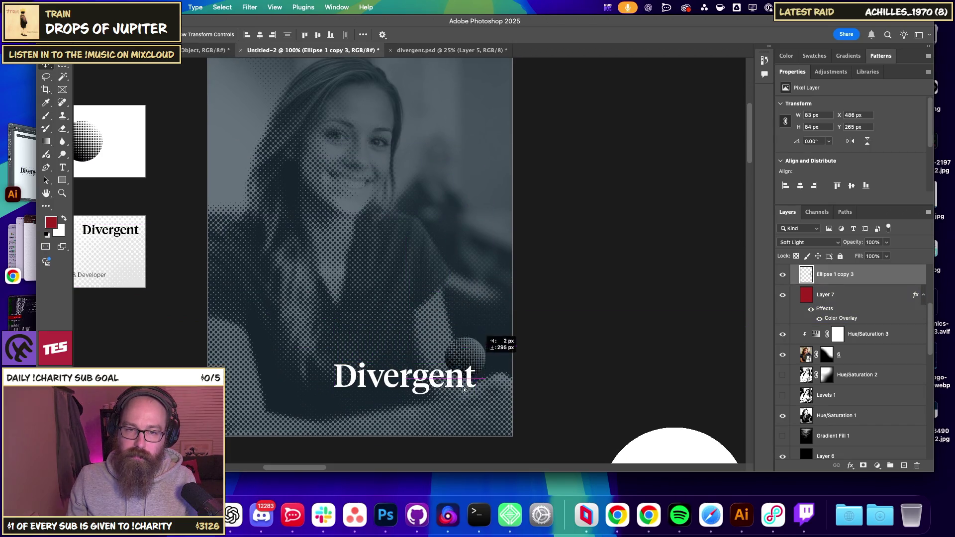
{"action": "mouse_move", "coordinate": [328, 414]}
{"action": "left_mouse_down"}
{"action": "mouse_move", "coordinate": [428, 154]}
{"action": "mouse_move", "coordinate": [432, 308]}
{"action": "mouse_move", "coordinate": [480, 236]}
{"action": "left_mouse_up"}
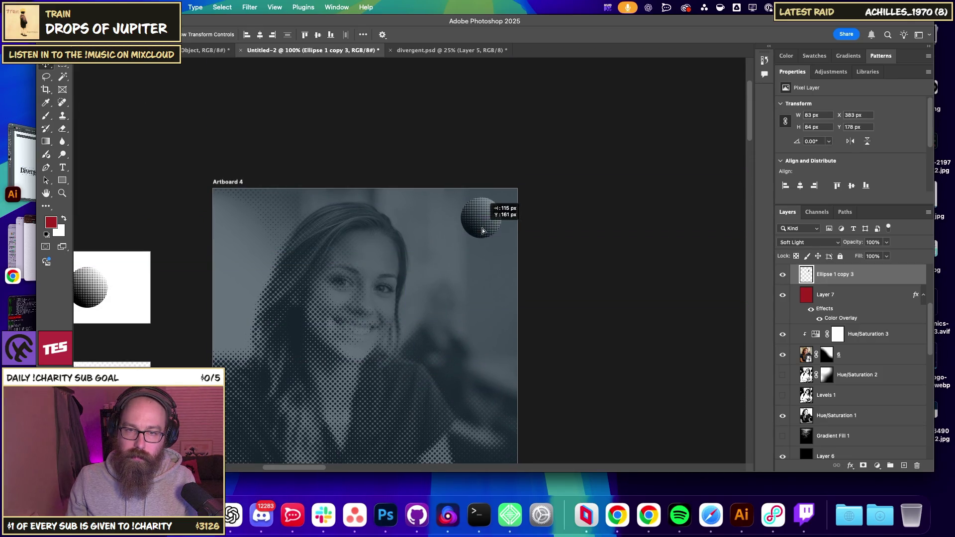
{"action": "left_click", "coordinate": [556, 350]}
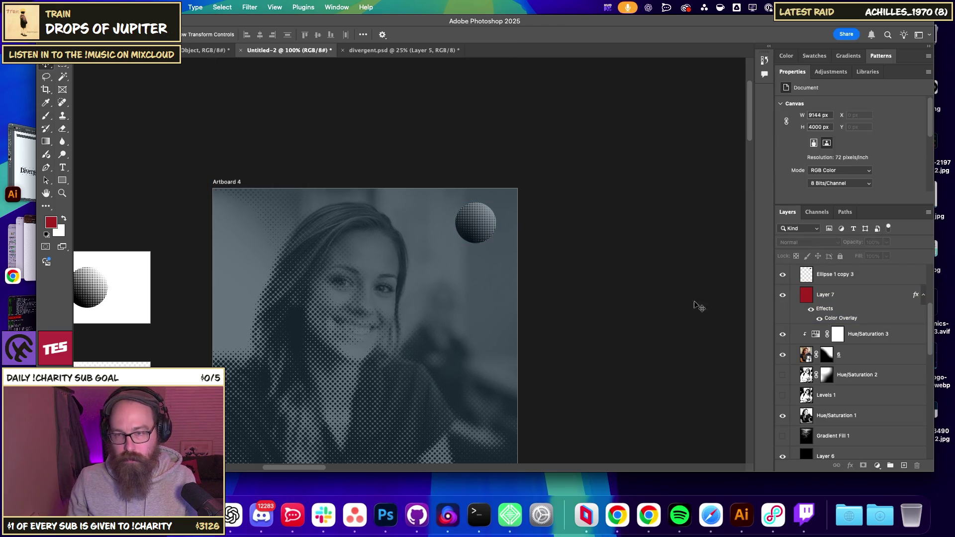
Delete the copied circle and select the split halftone circle on Artboard 2.
{"action": "left_click", "coordinate": [832, 274]}
{"action": "key", "text": "Delete"}
{"action": "mouse_move", "coordinate": [576, 365]}
{"action": "left_mouse_down"}
{"action": "mouse_move", "coordinate": [448, 264]}
{"action": "mouse_move", "coordinate": [335, 323]}
{"action": "mouse_move", "coordinate": [195, 272]}
{"action": "left_mouse_up"}
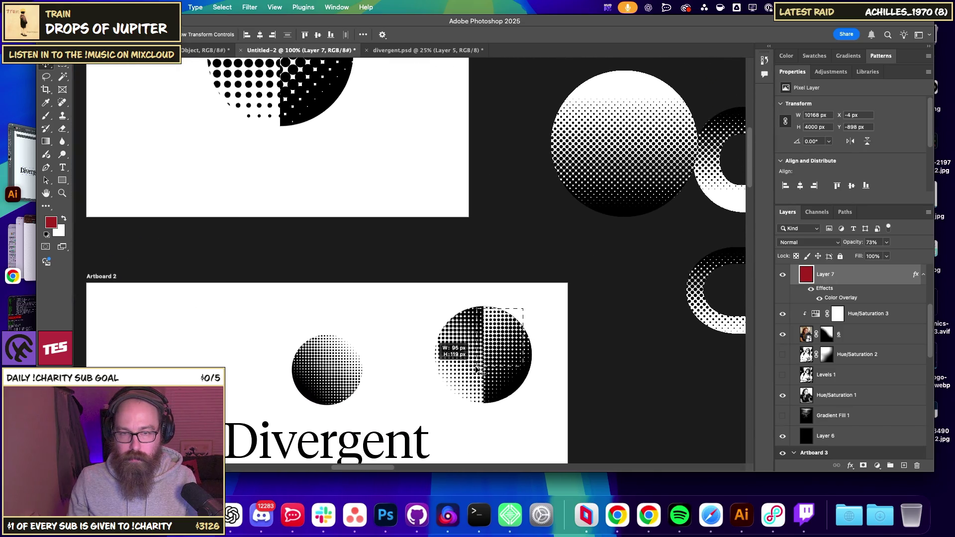
{"action": "left_click_drag", "start_coordinate": [480, 371], "coordinate": [479, 342]}
Try pasting and transforming the circle in the poster, then cancel and undo the paste.
{"action": "scroll", "coordinate": [320, 232], "scroll_direction": "up", "scroll_amount": 3}
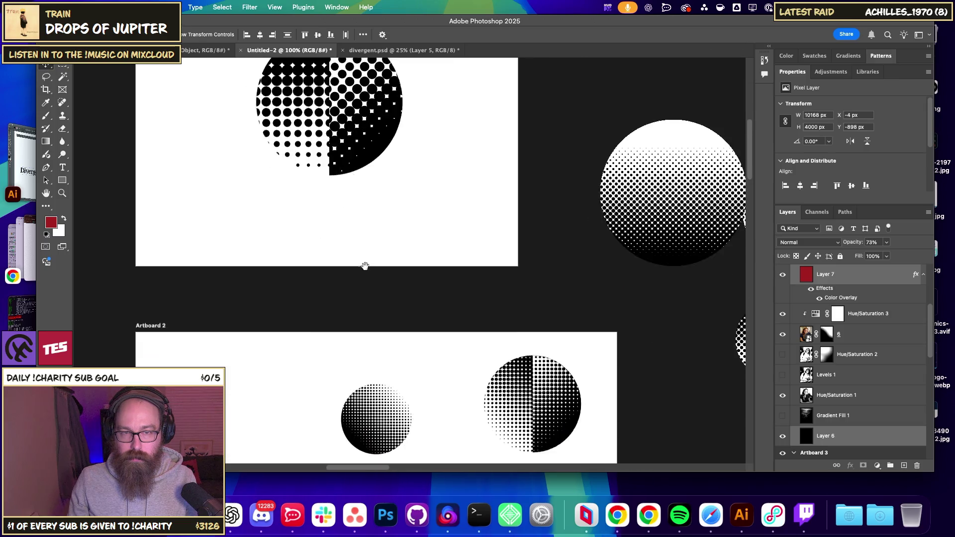
{"action": "left_click_drag", "start_coordinate": [256, 244], "coordinate": [592, 258]}
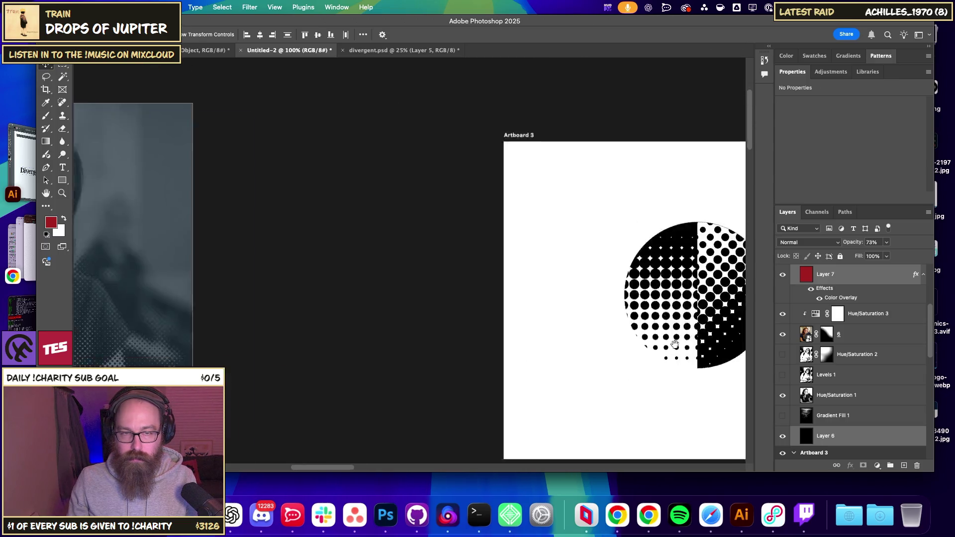
{"action": "scroll", "coordinate": [285, 288], "scroll_direction": "down", "scroll_amount": 5}
{"action": "scroll", "coordinate": [326, 272], "scroll_direction": "up", "scroll_amount": 2}
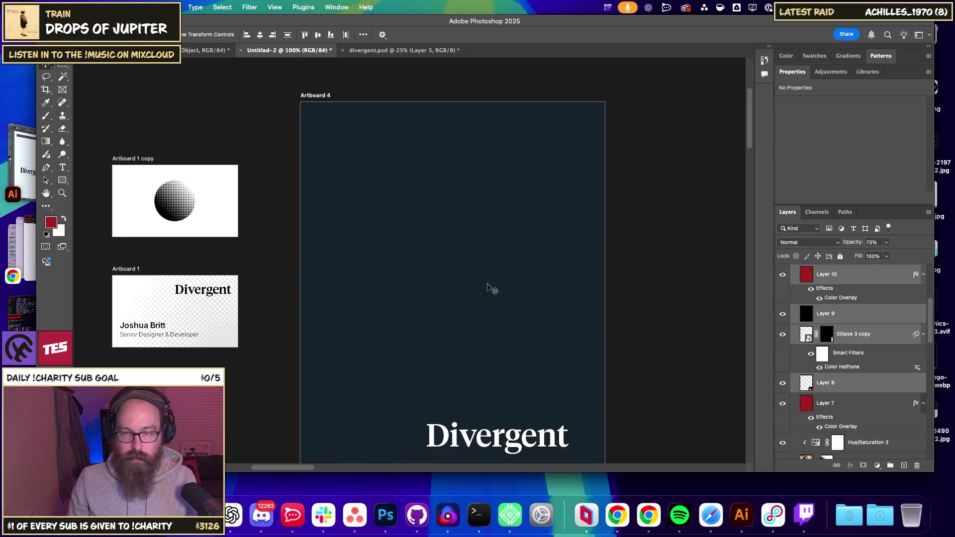
{"action": "key", "text": "ctrl+v"}
{"action": "key", "text": "ctrl+t"}
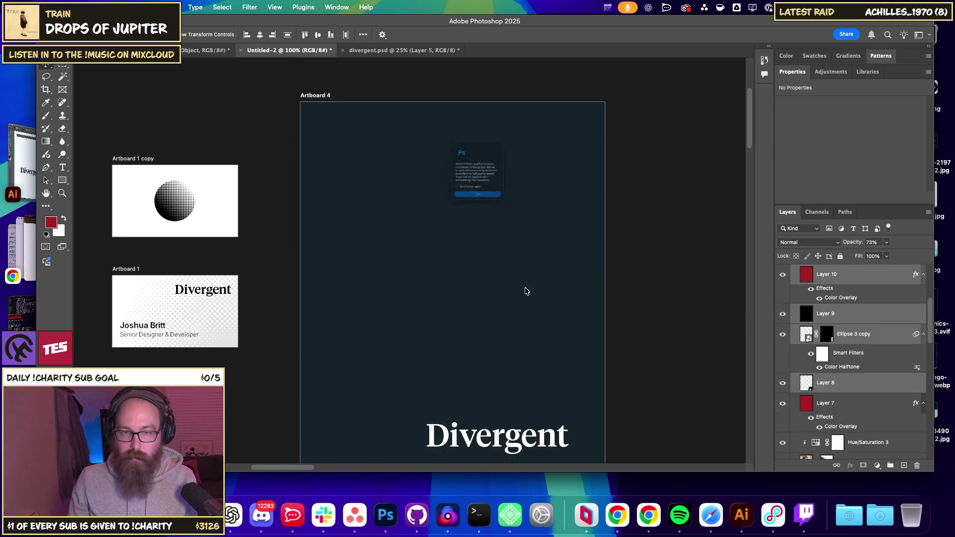
{"action": "left_click", "coordinate": [451, 227]}
{"action": "key", "text": "ctrl+minus"}
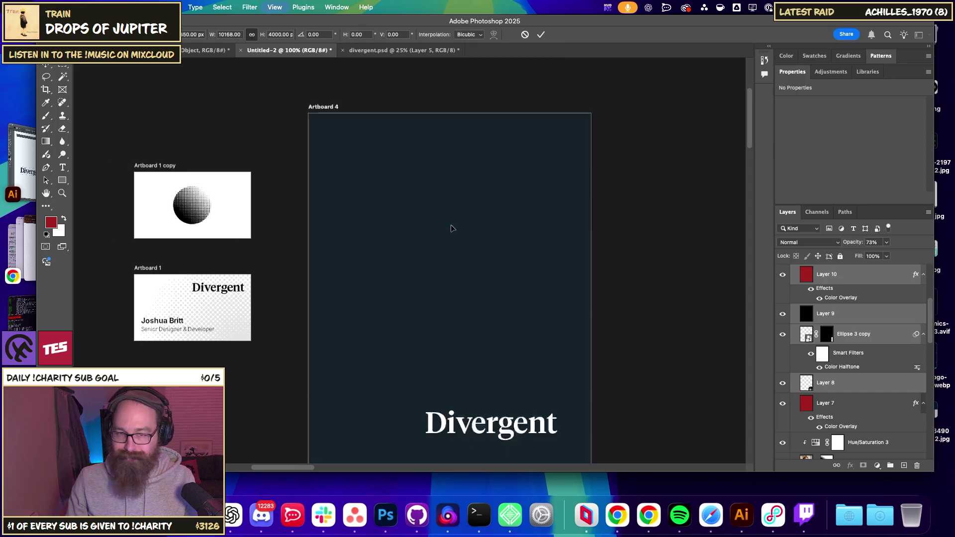
{"action": "key", "text": "ctrl+minus"}
{"action": "key", "text": "ctrl+minus"}
{"action": "key", "text": "ctrl+minus"}
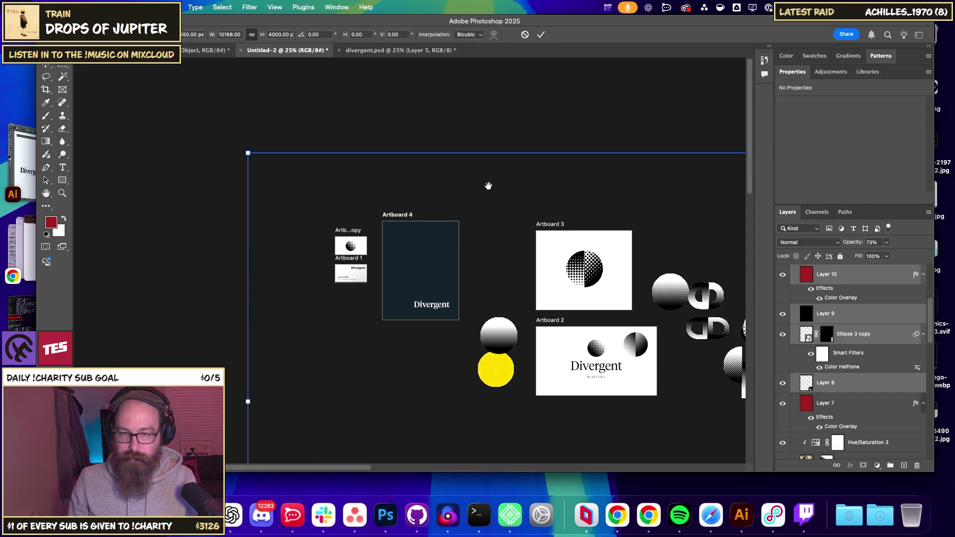
{"action": "key", "text": "Escape"}
{"action": "scroll", "coordinate": [463, 208], "scroll_direction": "right", "scroll_amount": 5}
{"action": "key", "text": "ctrl+z"}
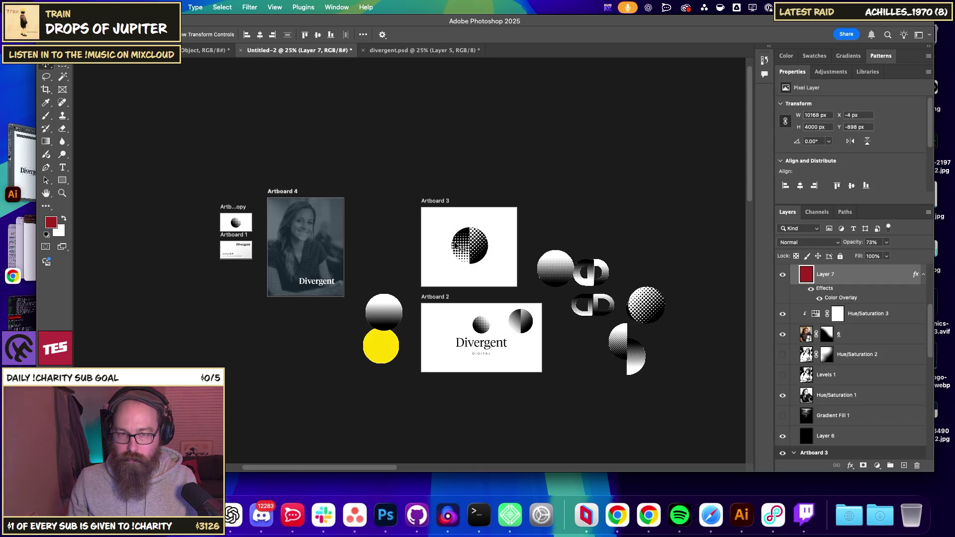
Paste the split halftone circle into Artboard 4 and set it to Multiply.
{"action": "left_click", "coordinate": [475, 247]}
{"action": "left_click", "coordinate": [477, 250]}
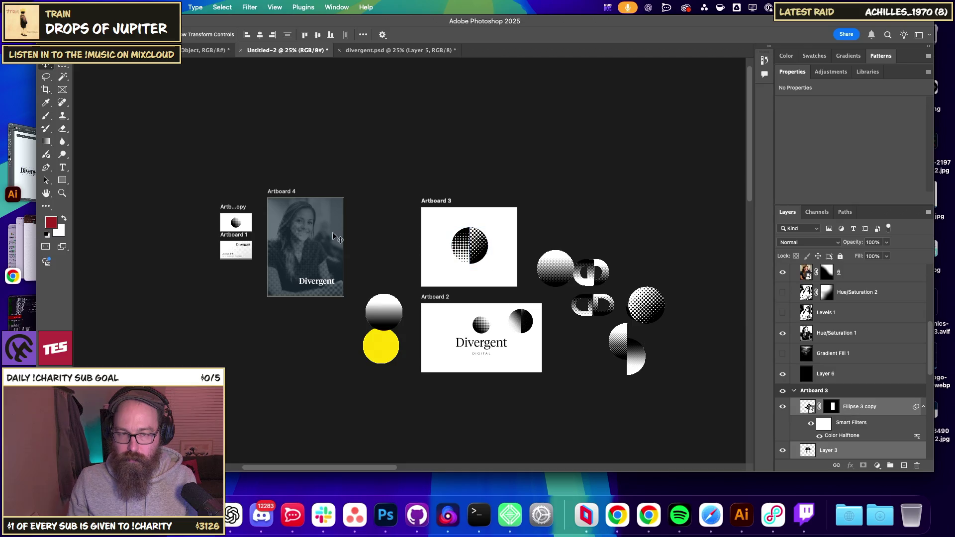
{"action": "left_click", "coordinate": [302, 231]}
{"action": "left_click", "coordinate": [285, 191]}
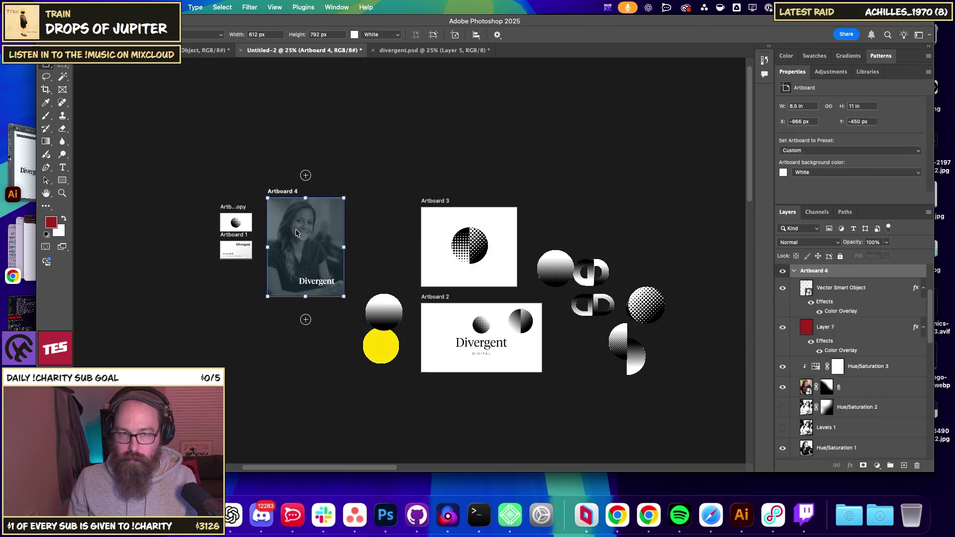
{"action": "key", "text": "super+1"}
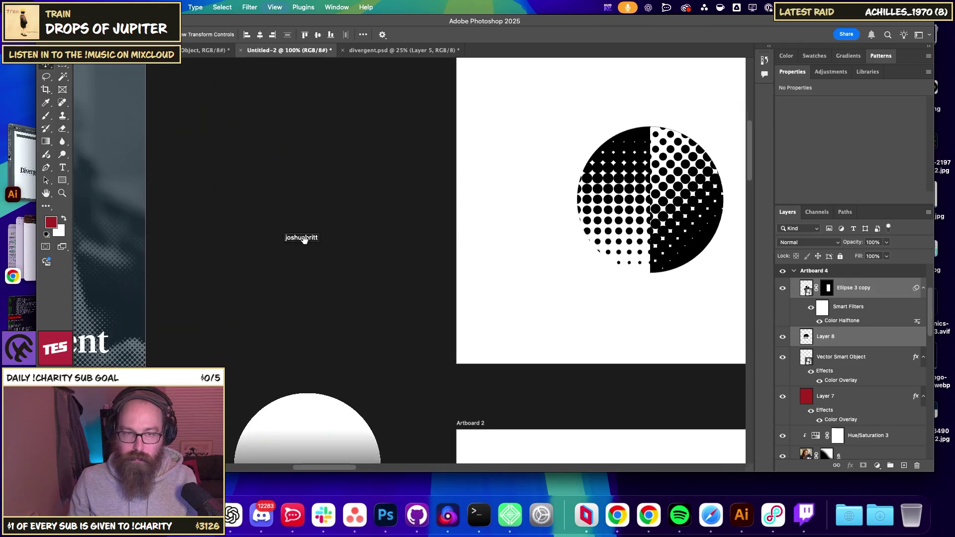
{"action": "scroll", "coordinate": [305, 239], "scroll_direction": "left", "scroll_amount": 10}
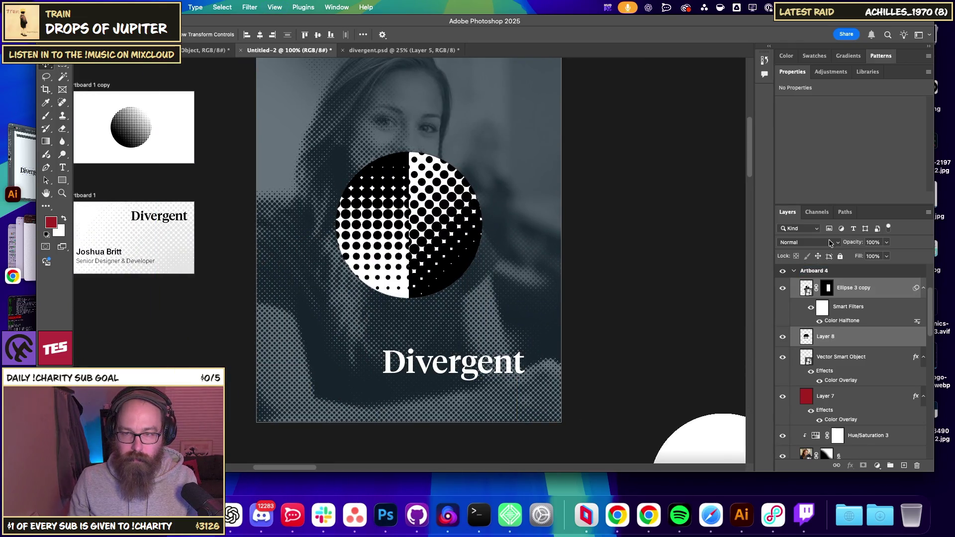
{"action": "left_click", "coordinate": [829, 243]}
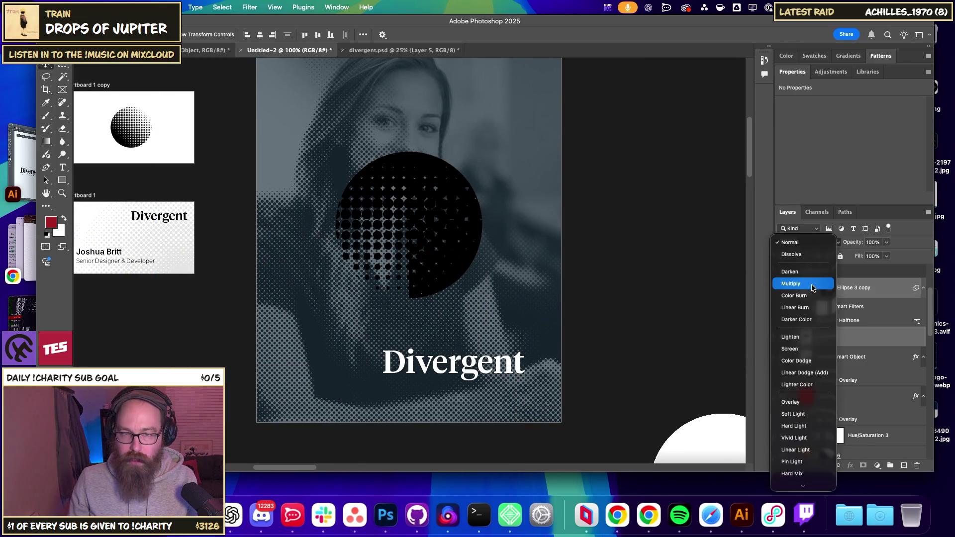
{"action": "left_click", "coordinate": [812, 283]}
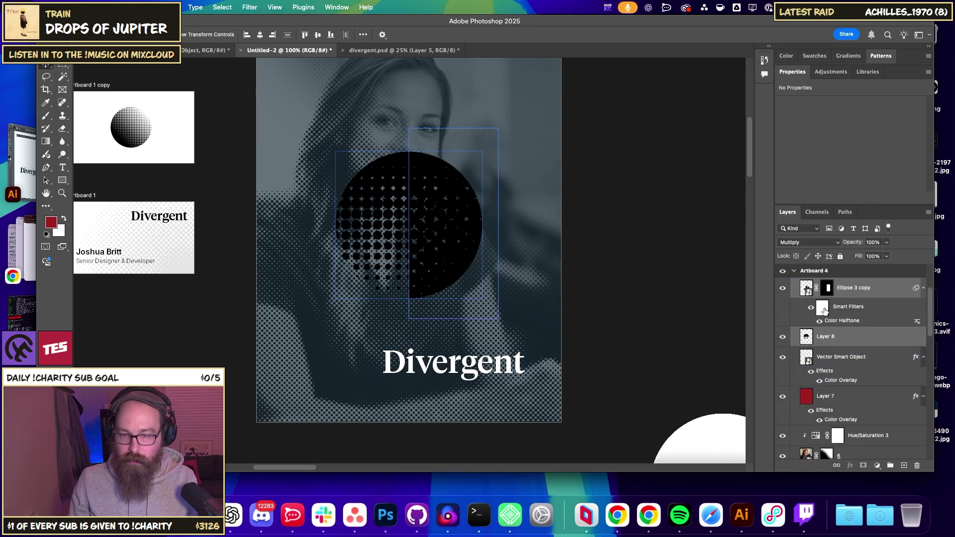
Experiment with merging and moving the circle, then undo back to normal blending.
{"action": "left_click", "coordinate": [824, 341]}
{"action": "key", "text": "super+z"}
{"action": "key", "text": "super+z"}
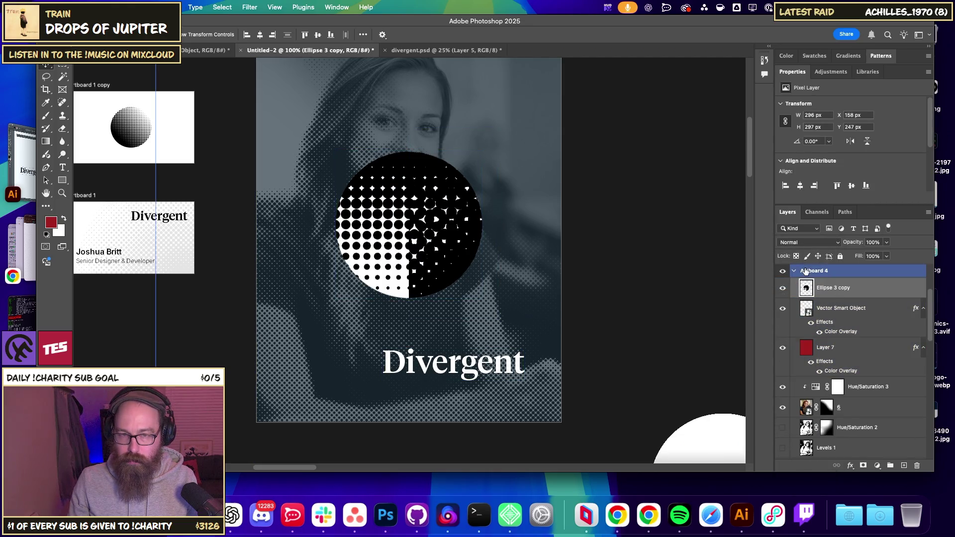
{"action": "key", "text": "super+z"}
{"action": "key", "text": "super+z"}
{"action": "key", "text": "super+shift+z"}
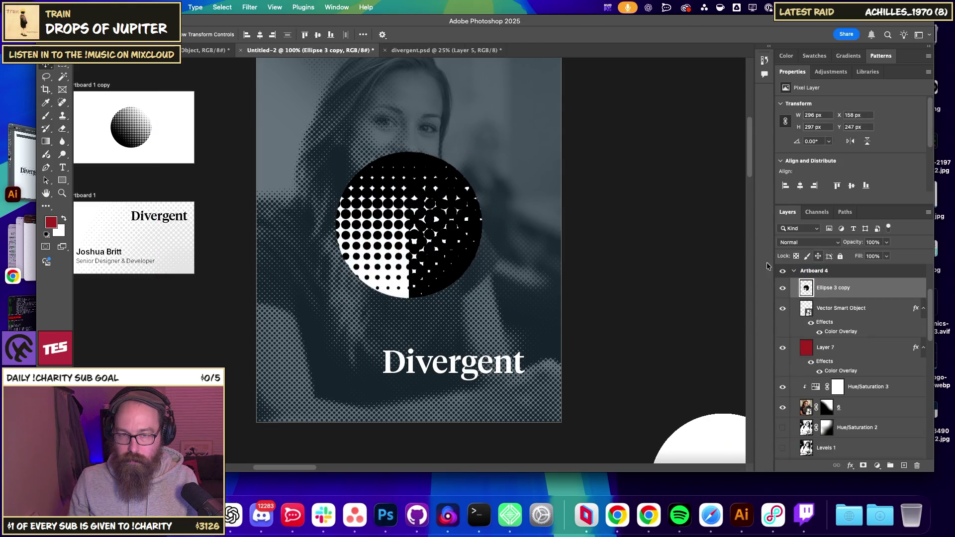
{"action": "left_click_drag", "start_coordinate": [407, 245], "coordinate": [490, 262]}
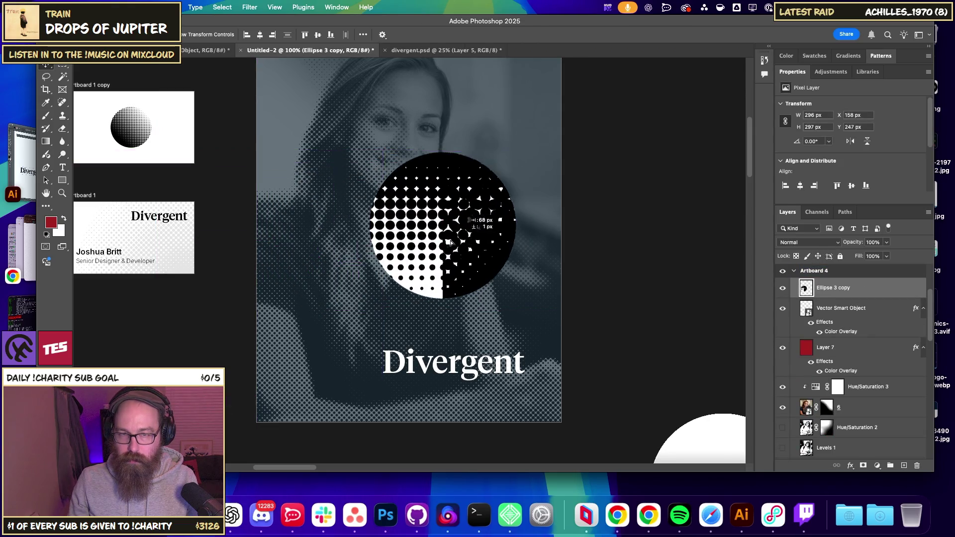
{"action": "key", "text": "super+z"}
{"action": "left_click_drag", "start_coordinate": [419, 240], "coordinate": [422, 237]}
{"action": "key", "text": "super+z"}
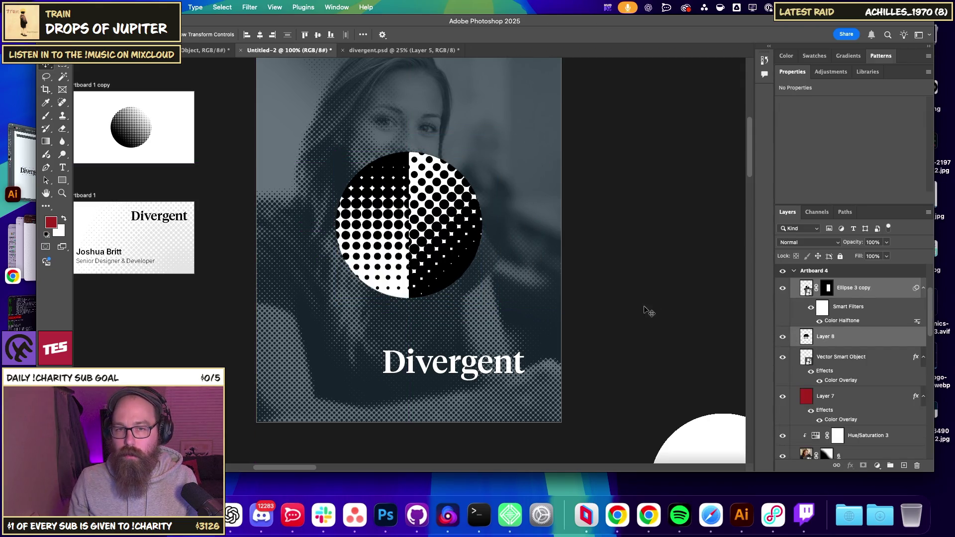
Merge the circle with Layer 8, set it to Multiply over the portrait, and add a Color Overlay.
{"action": "key", "text": "super+e"}
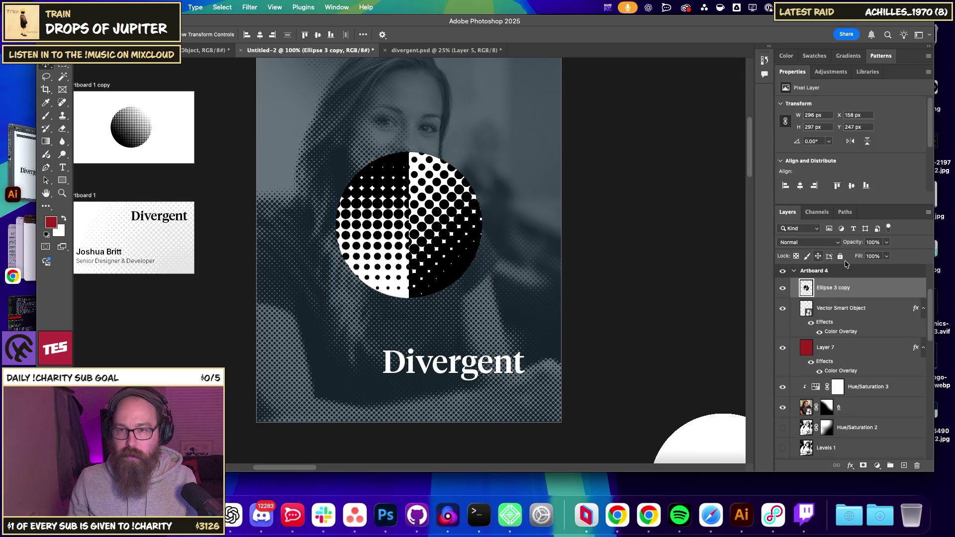
{"action": "left_click", "coordinate": [812, 242]}
{"action": "left_click", "coordinate": [791, 284]}
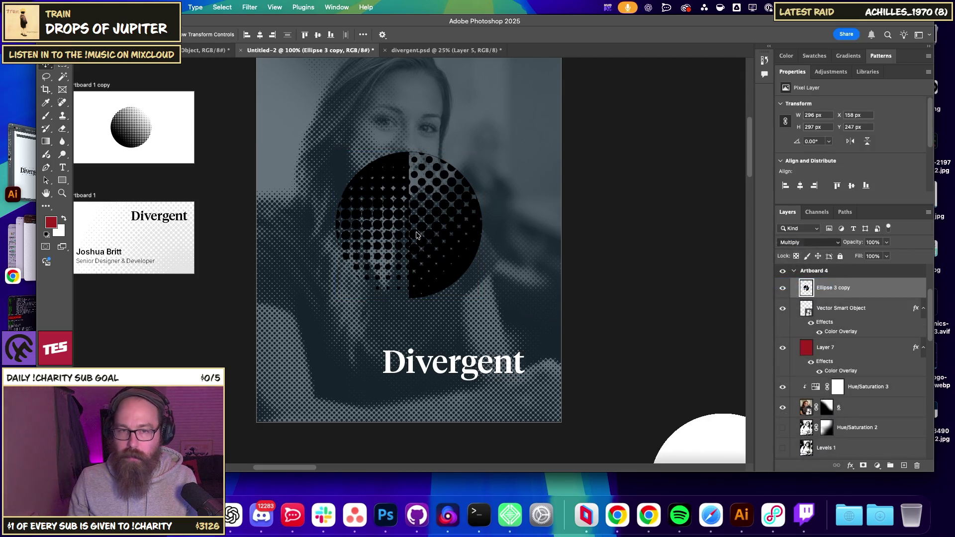
{"action": "mouse_move", "coordinate": [419, 223]}
{"action": "left_mouse_down"}
{"action": "mouse_move", "coordinate": [440, 271]}
{"action": "mouse_move", "coordinate": [451, 248]}
{"action": "left_mouse_up"}
{"action": "left_click", "coordinate": [850, 466]}
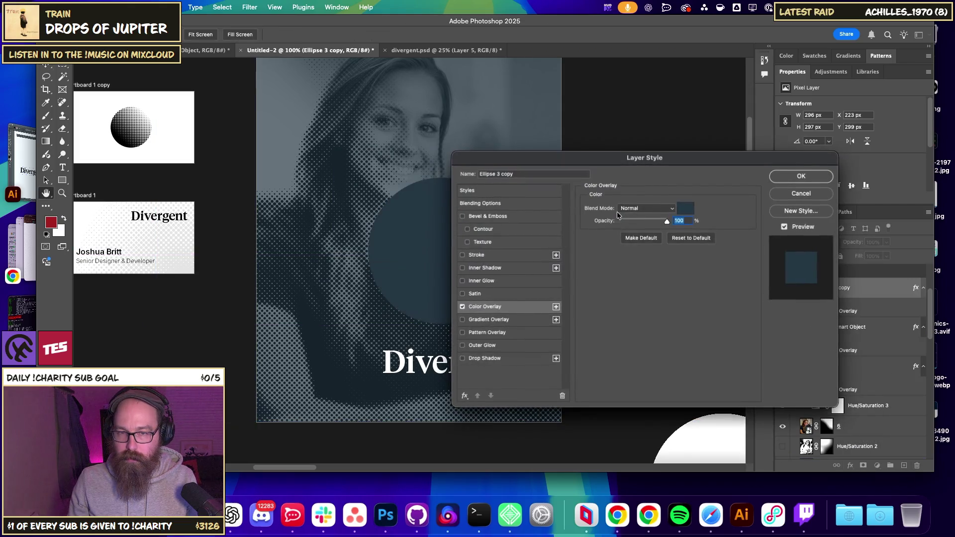
Cancel the Color Overlay and set the circle to Lighter Color so it turns white.
{"action": "left_click_drag", "start_coordinate": [588, 175], "coordinate": [679, 195]}
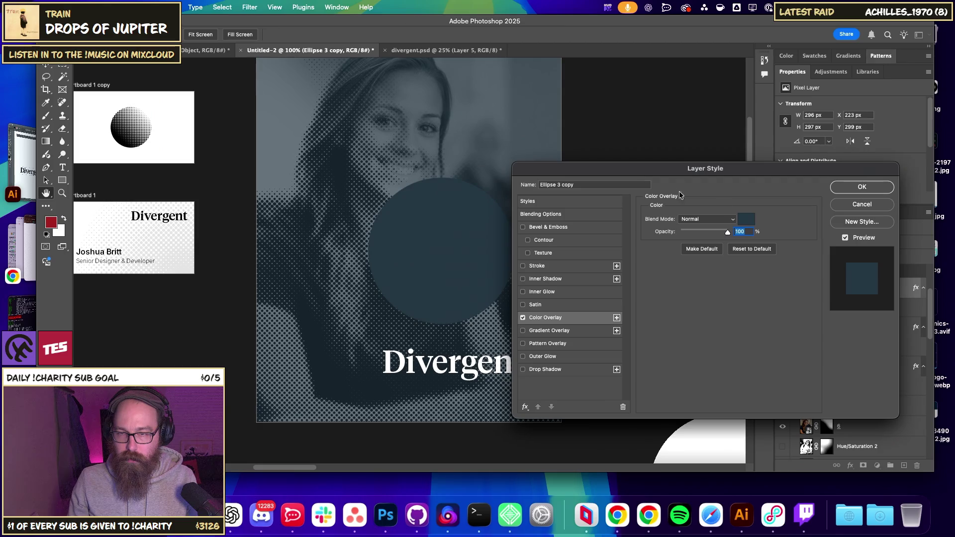
{"action": "left_click", "coordinate": [861, 204]}
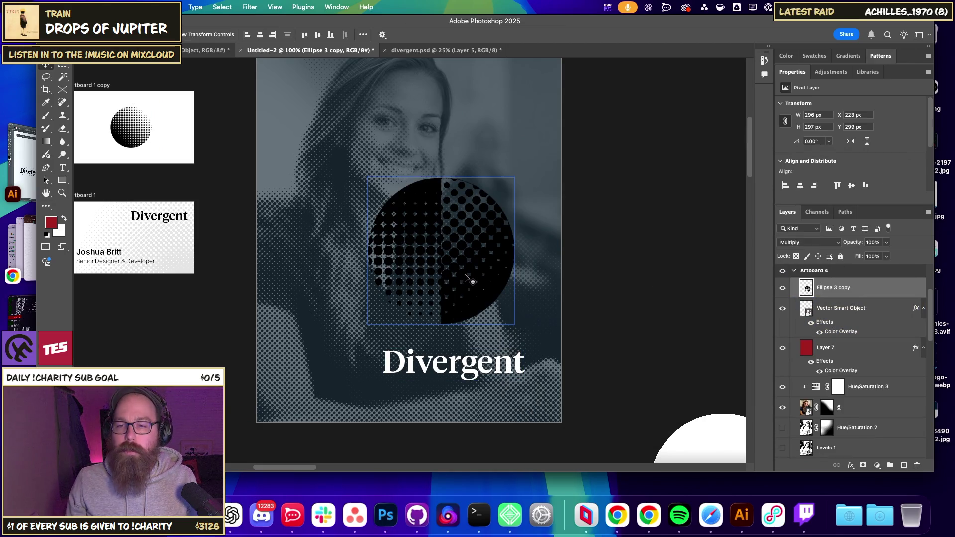
{"action": "left_click", "coordinate": [838, 317]}
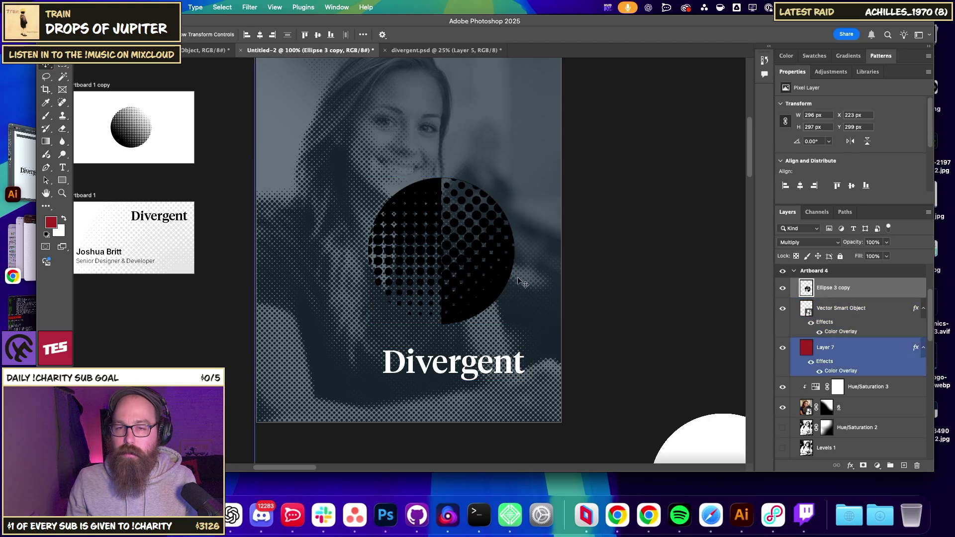
{"action": "left_click_drag", "start_coordinate": [473, 269], "coordinate": [492, 193]}
{"action": "left_click", "coordinate": [804, 247]}
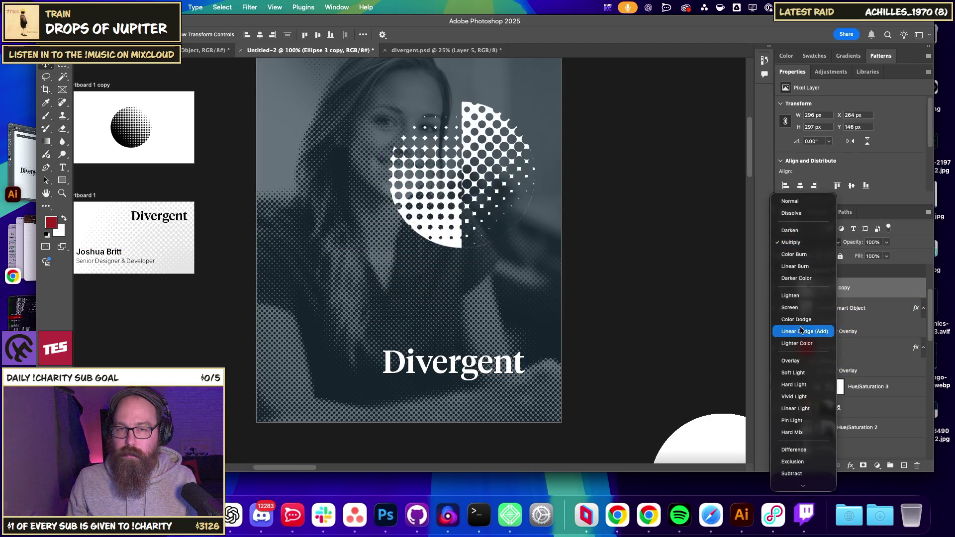
{"action": "left_click", "coordinate": [800, 344]}
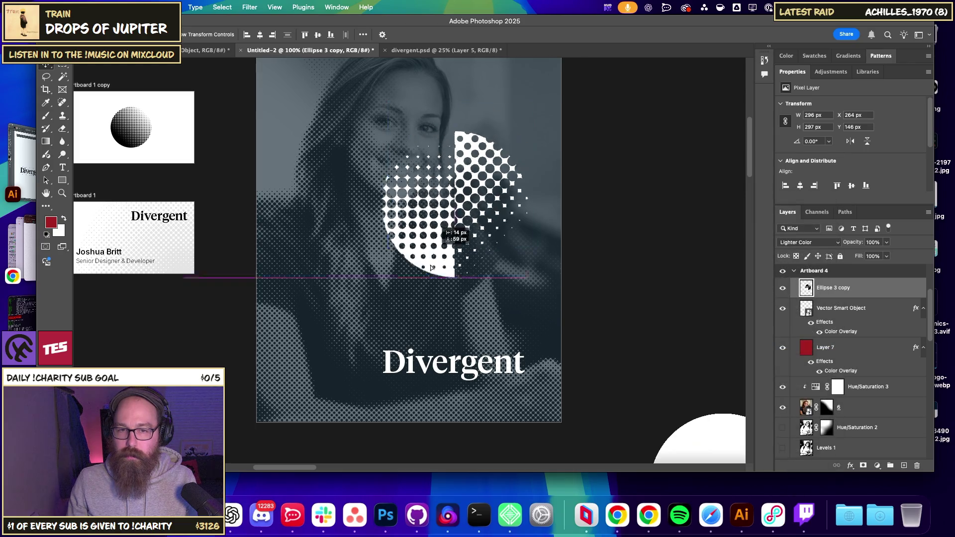
{"action": "left_click_drag", "start_coordinate": [494, 279], "coordinate": [469, 353]}
Shrink the circle to about 101 px and place it just above the Divergent title.
{"action": "key", "text": "ctrl+t"}
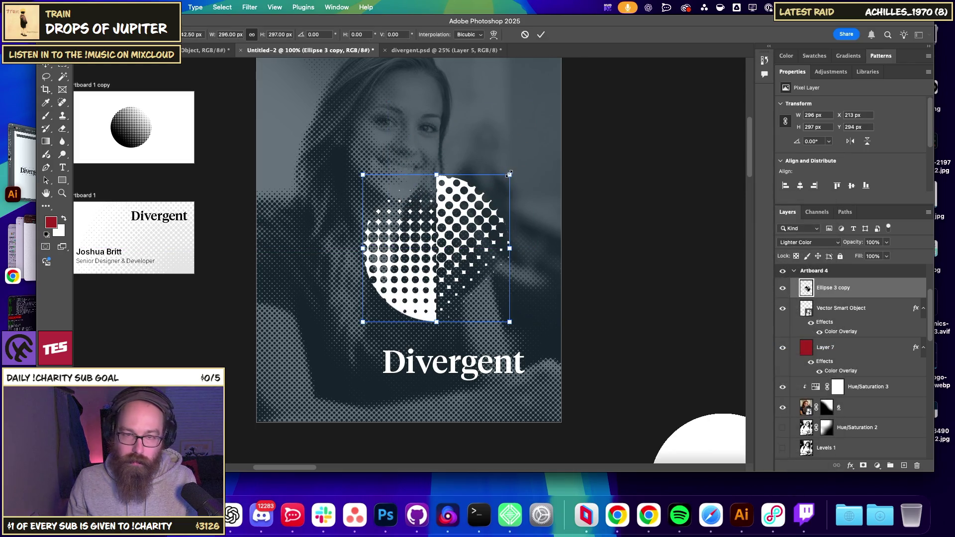
{"action": "left_click_drag", "start_coordinate": [509, 173], "coordinate": [408, 267]}
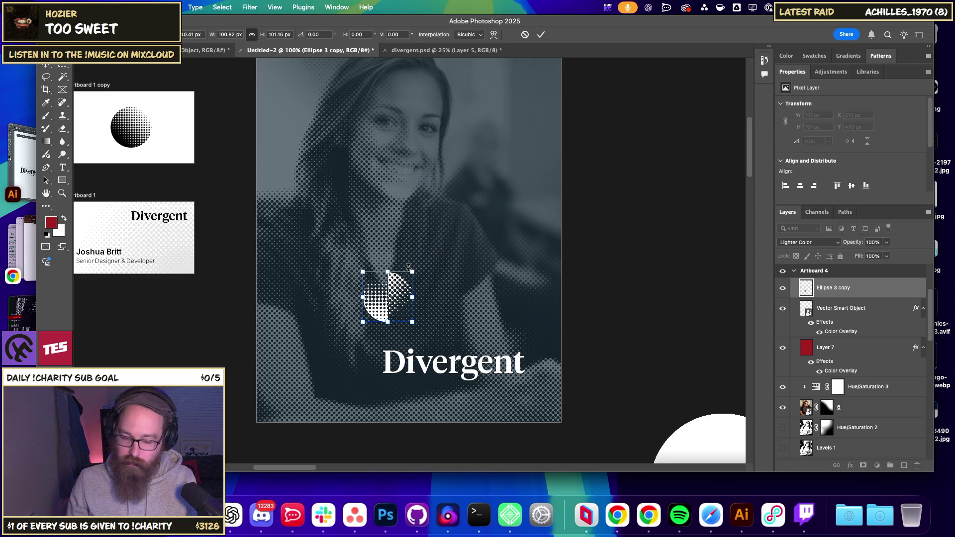
{"action": "key", "text": "Return"}
{"action": "mouse_move", "coordinate": [395, 300]}
{"action": "left_mouse_down"}
{"action": "mouse_move", "coordinate": [357, 343]}
{"action": "mouse_move", "coordinate": [417, 319]}
{"action": "left_mouse_up"}
{"action": "left_click", "coordinate": [645, 299]}
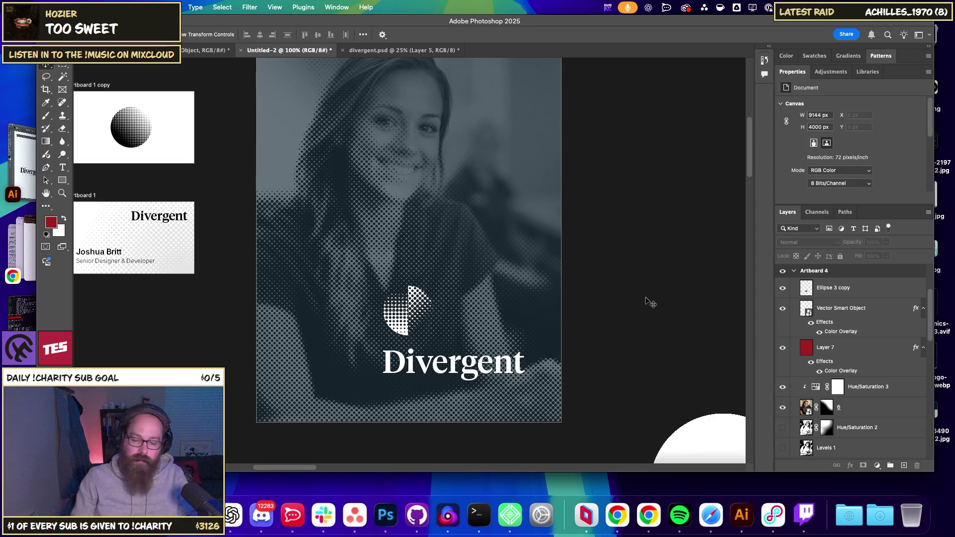
Move the halftone circle to the artboard's top-right corner and check its placement.
{"action": "key", "text": "super+plus"}
{"action": "left_click_drag", "start_coordinate": [522, 292], "coordinate": [520, 261]}
{"action": "key", "text": "super+minus"}
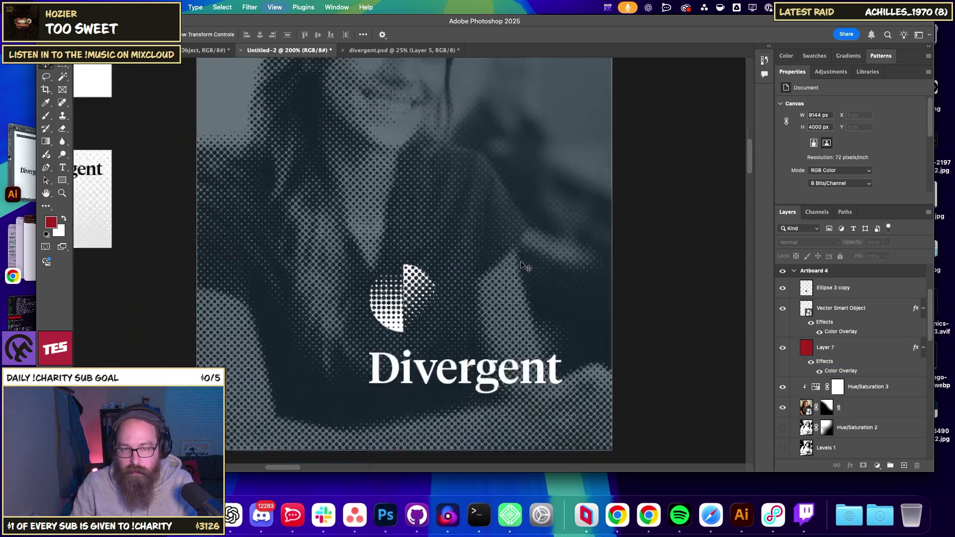
{"action": "key", "text": "super+minus"}
{"action": "scroll", "coordinate": [527, 251], "scroll_direction": "up", "scroll_amount": 2}
{"action": "left_click_drag", "start_coordinate": [402, 300], "coordinate": [460, 157]}
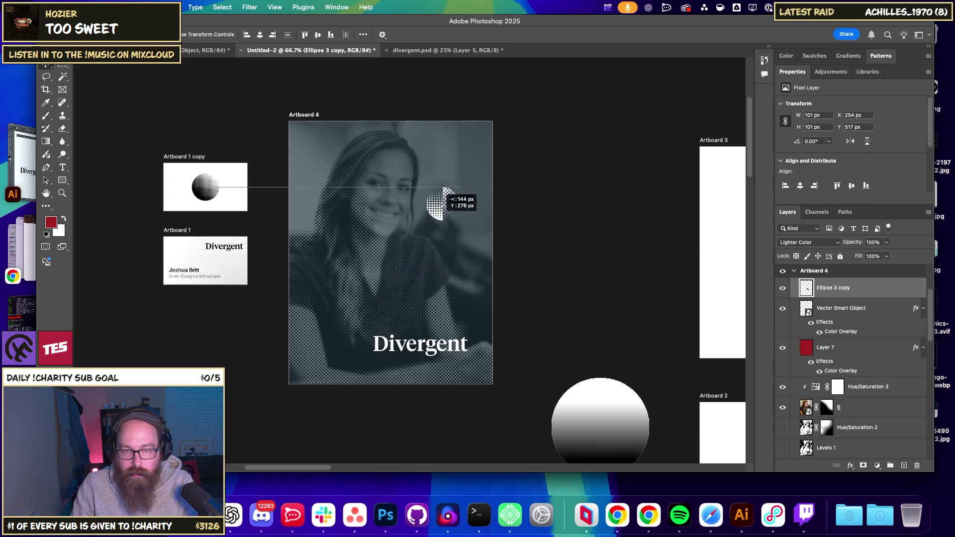
{"action": "left_click", "coordinate": [560, 297]}
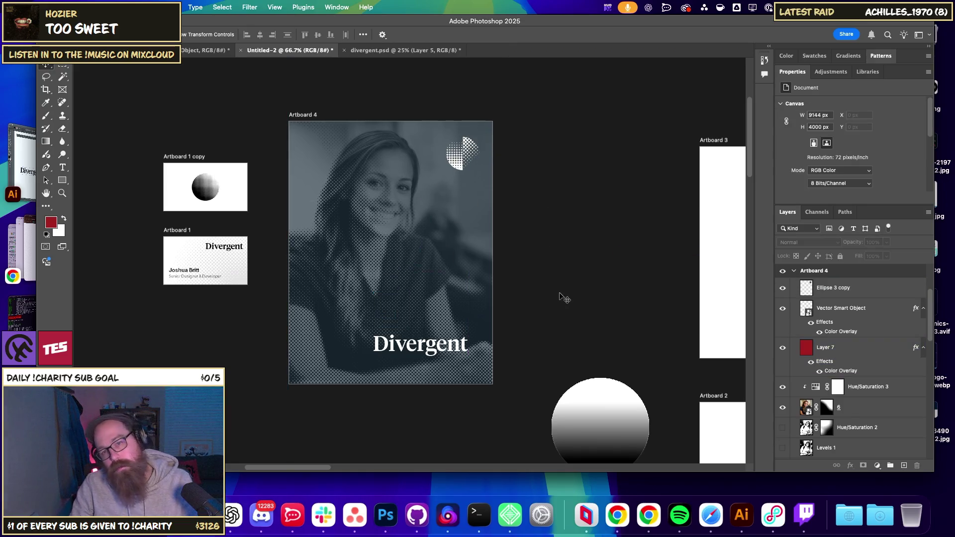
Reselect the halftone circle and try it just above the title.
{"action": "key", "text": "super+plus"}
{"action": "scroll", "coordinate": [513, 284], "scroll_direction": "up", "scroll_amount": 2}
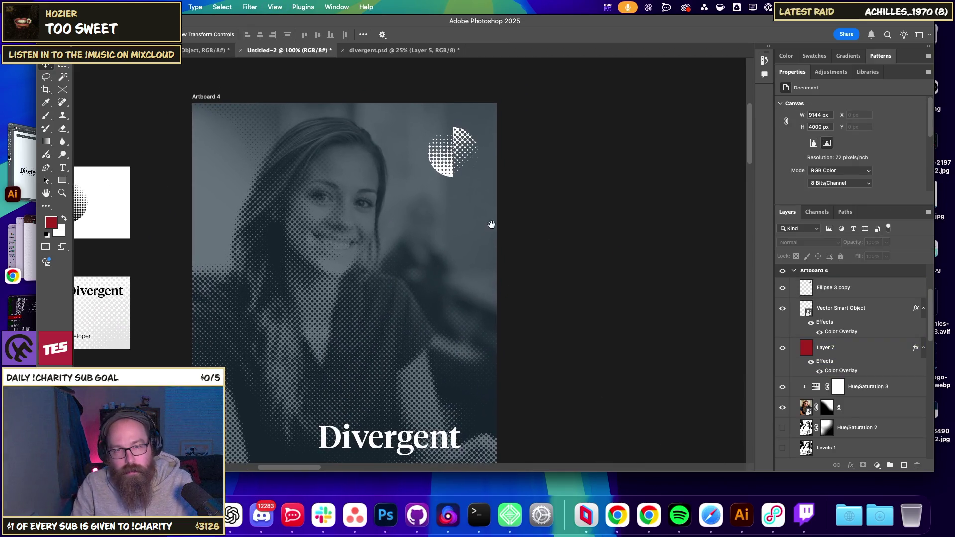
{"action": "left_click", "coordinate": [462, 171]}
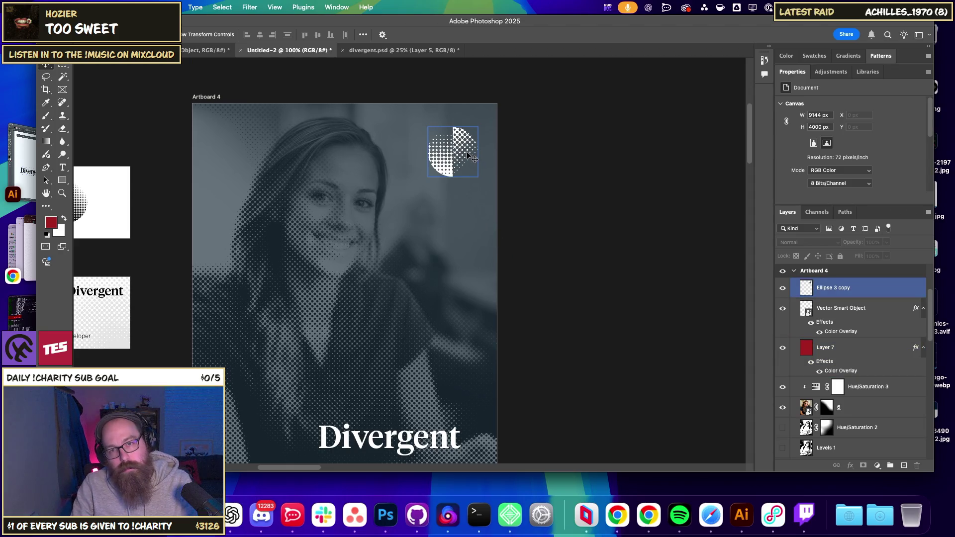
{"action": "scroll", "coordinate": [465, 179], "scroll_direction": "right", "scroll_amount": 10}
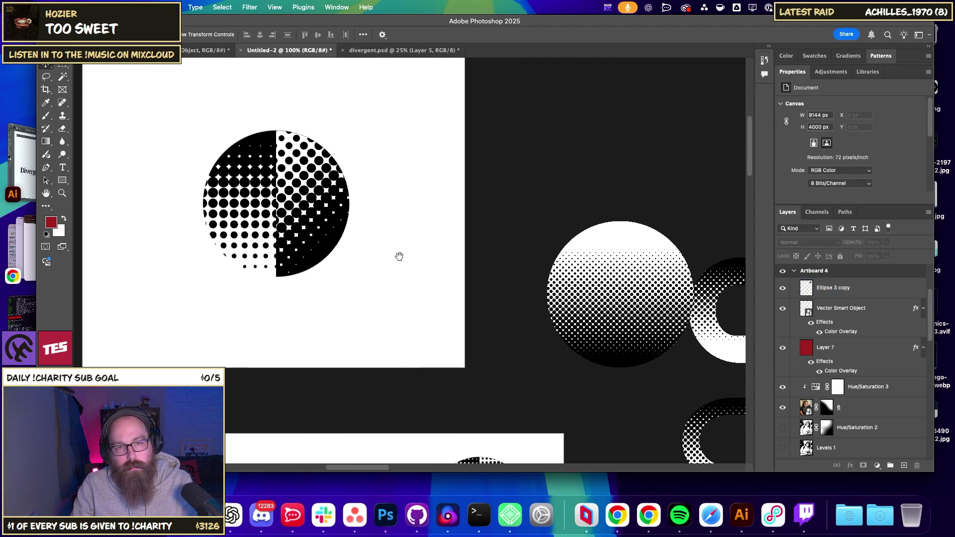
{"action": "scroll", "coordinate": [592, 266], "scroll_direction": "left", "scroll_amount": 10}
{"action": "scroll", "coordinate": [590, 322], "scroll_direction": "right", "scroll_amount": 15}
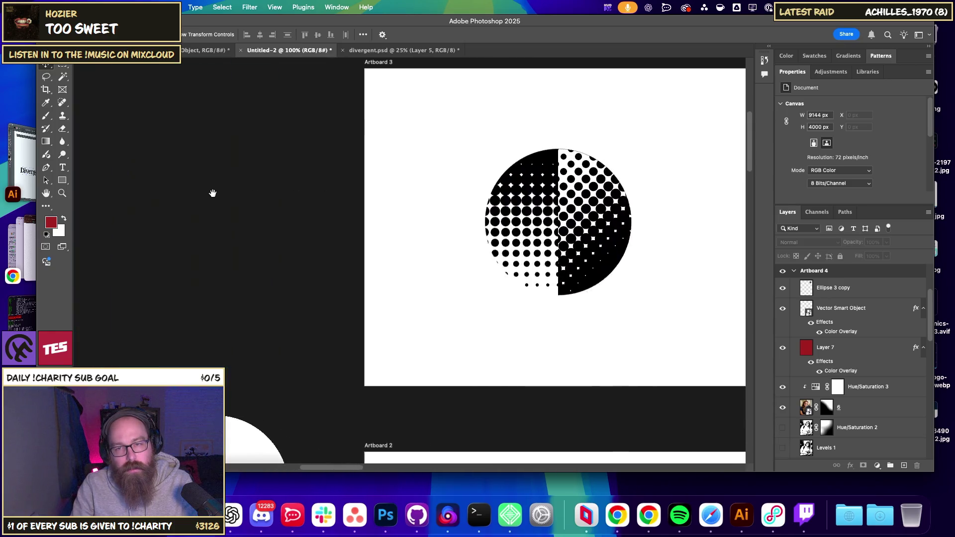
{"action": "scroll", "coordinate": [211, 193], "scroll_direction": "left", "scroll_amount": 15}
{"action": "scroll", "coordinate": [676, 292], "scroll_direction": "left", "scroll_amount": 5}
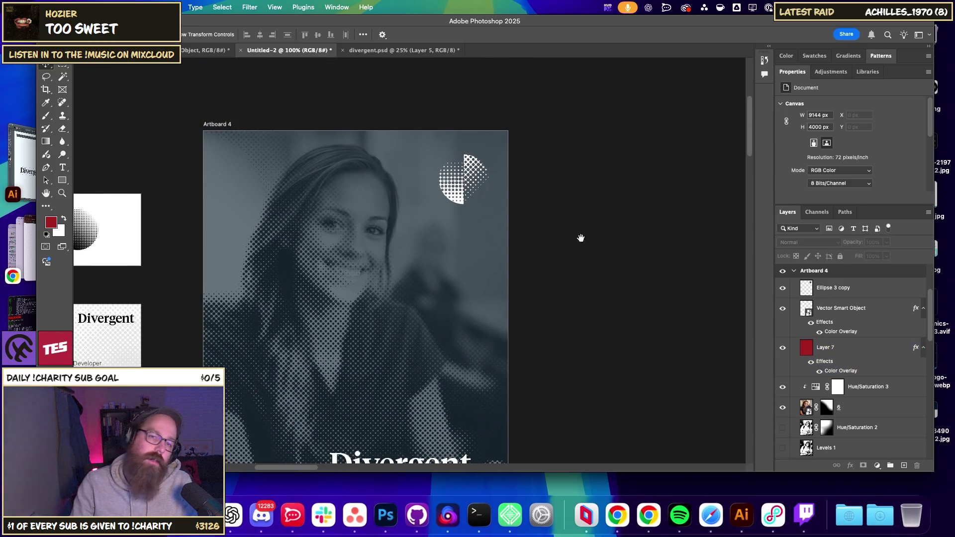
{"action": "scroll", "coordinate": [579, 237], "scroll_direction": "down", "scroll_amount": 2}
{"action": "mouse_move", "coordinate": [437, 150]}
{"action": "left_mouse_down"}
{"action": "mouse_move", "coordinate": [420, 392]}
{"action": "mouse_move", "coordinate": [438, 150]}
{"action": "left_mouse_up"}
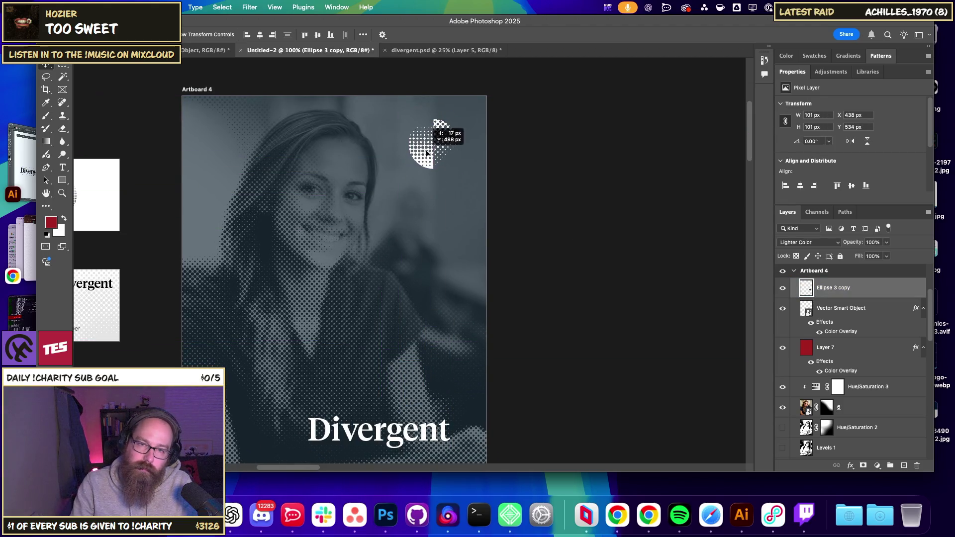
{"action": "left_click", "coordinate": [575, 266]}
Move the circle beside the Divergent title, shrink it to 72 px, and place it above the title.
{"action": "scroll", "coordinate": [572, 279], "scroll_direction": "down", "scroll_amount": 2}
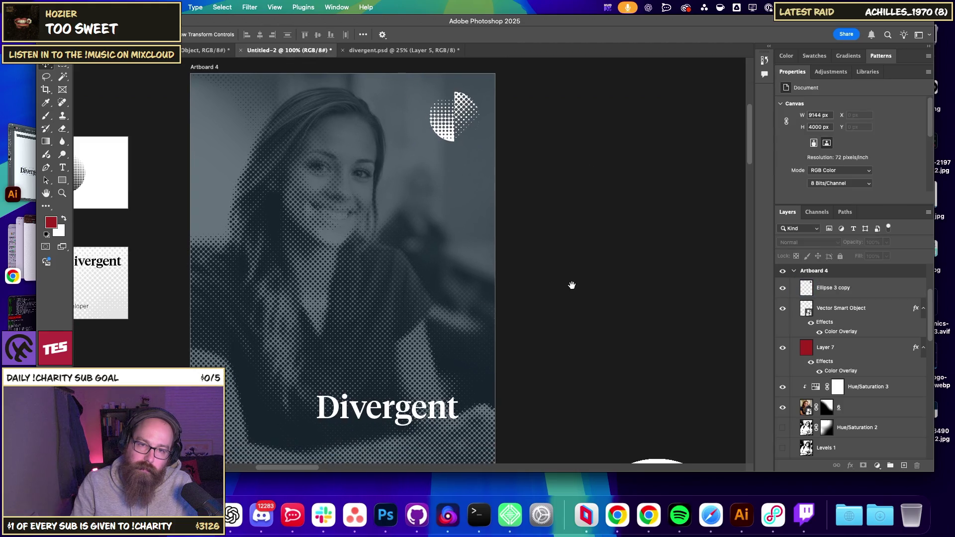
{"action": "mouse_move", "coordinate": [433, 144]}
{"action": "left_mouse_down"}
{"action": "mouse_move", "coordinate": [273, 421]}
{"action": "mouse_move", "coordinate": [307, 405]}
{"action": "left_mouse_up"}
{"action": "key", "text": "super+t"}
{"action": "key", "text": "Return"}
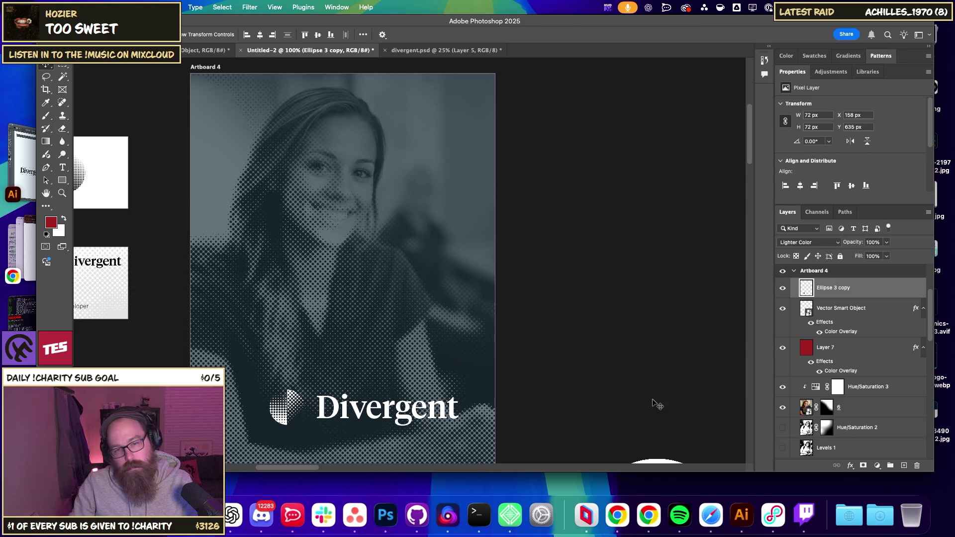
{"action": "left_click_drag", "start_coordinate": [294, 415], "coordinate": [342, 377]}
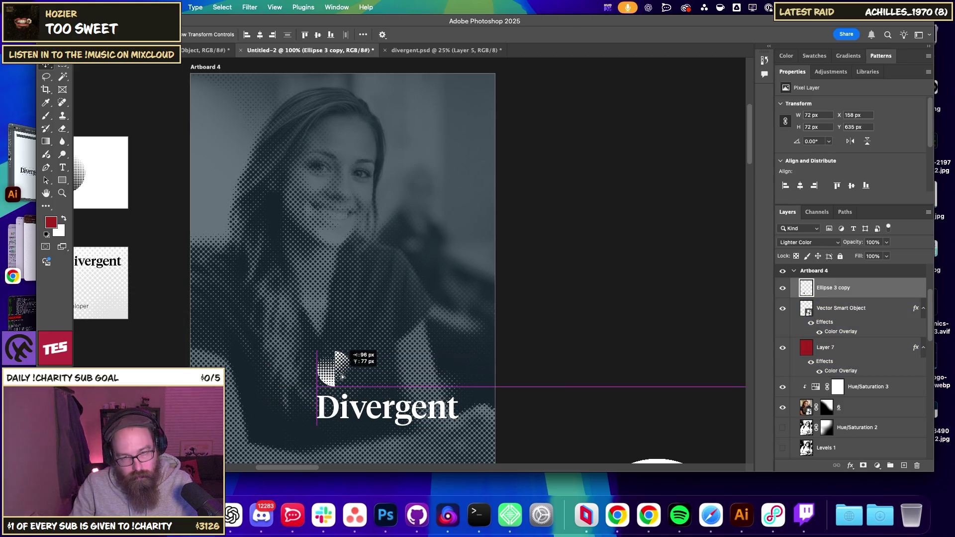
{"action": "left_click", "coordinate": [582, 348]}
{"action": "left_click_drag", "start_coordinate": [583, 348], "coordinate": [528, 305]}
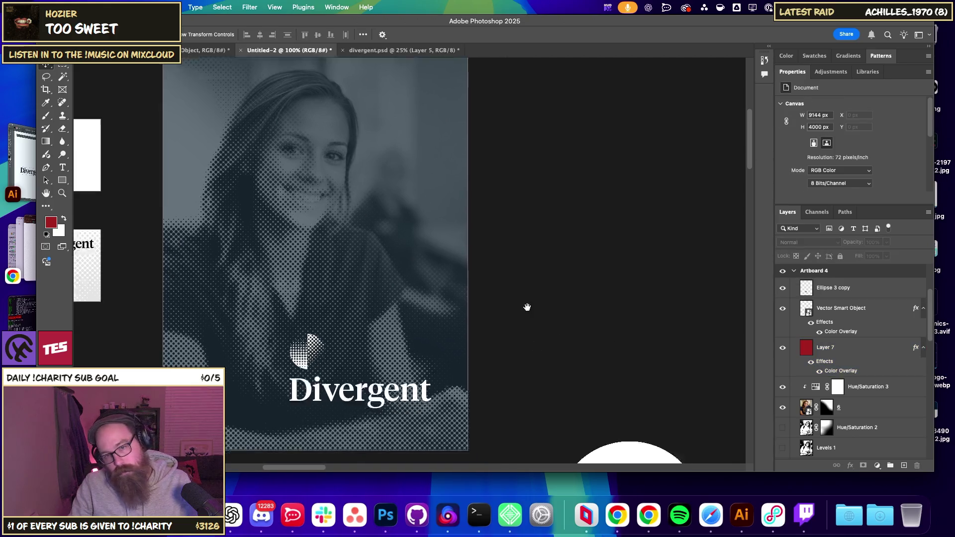
Undo the circle back to the top right, show the rulers, and select the circle mark.
{"action": "key", "text": "ctrl+z"}
{"action": "key", "text": "ctrl+z"}
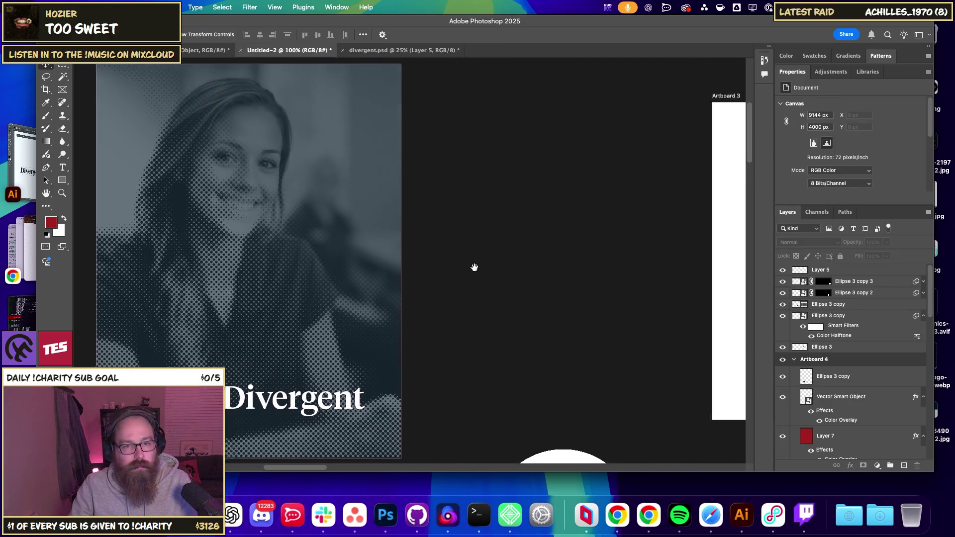
{"action": "key", "text": "ctrl+z"}
{"action": "key", "text": "ctrl+r"}
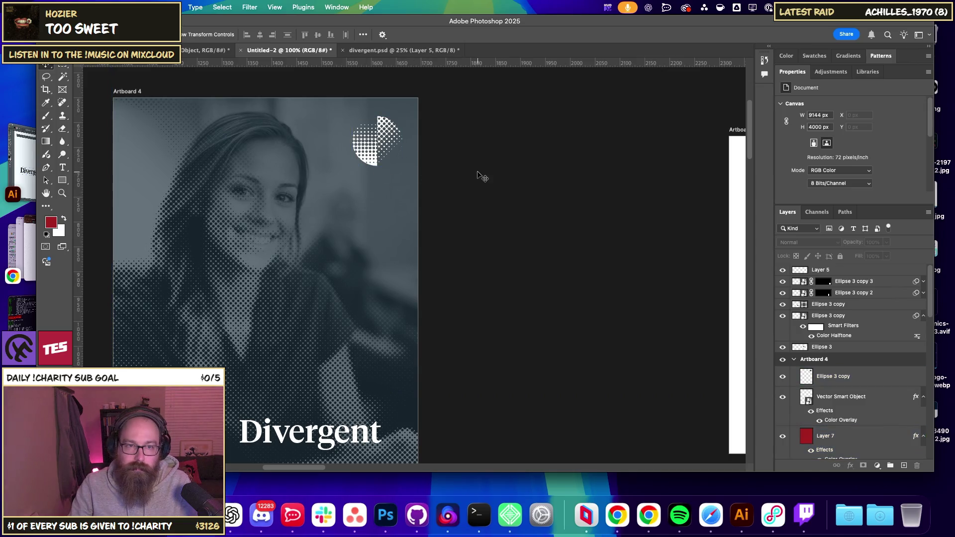
{"action": "left_click", "coordinate": [382, 145]}
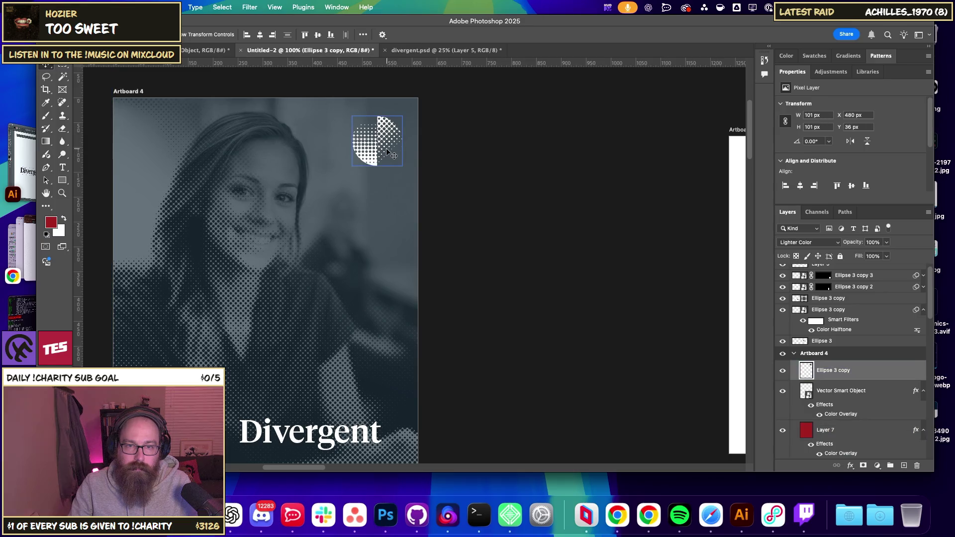
{"action": "right_click", "coordinate": [386, 144]}
{"action": "key", "text": "Escape"}
Scale the top-right circle mark down from 101 px to 89 px.
{"action": "key", "text": "ctrl+t"}
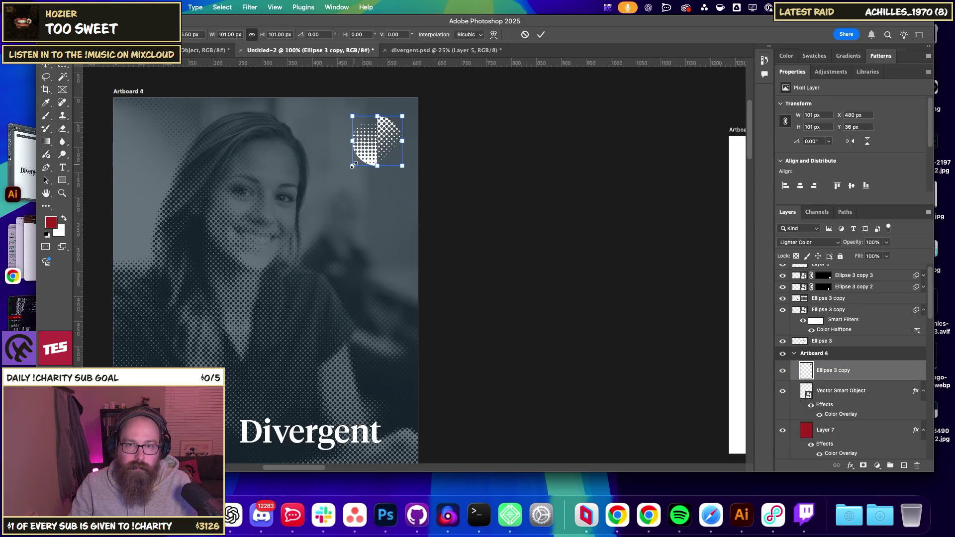
{"action": "left_click_drag", "start_coordinate": [354, 164], "coordinate": [359, 159]}
{"action": "key", "text": "Return"}
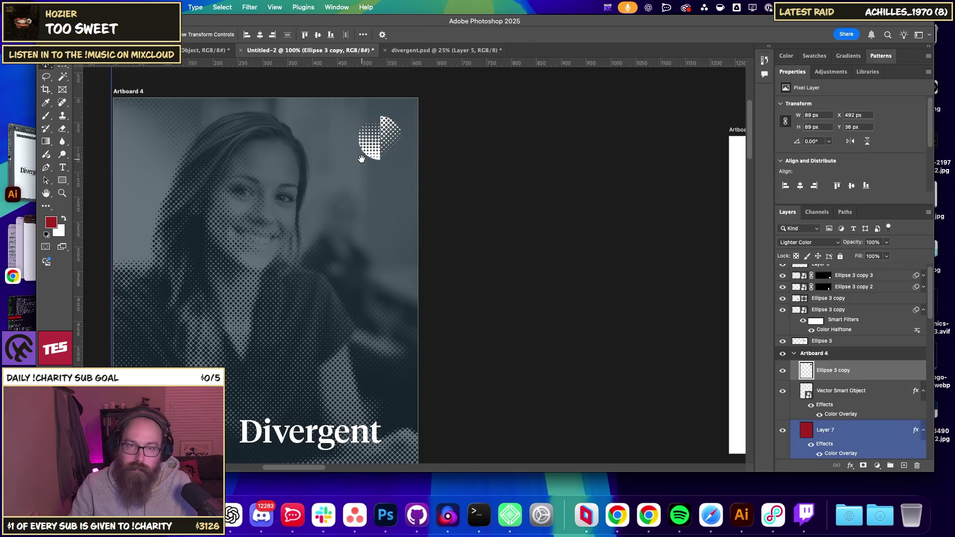
{"action": "left_click_drag", "start_coordinate": [498, 200], "coordinate": [493, 189]}
{"action": "scroll", "coordinate": [493, 188], "scroll_direction": "down", "scroll_amount": 2}
{"action": "key", "text": "ctrl+minus"}
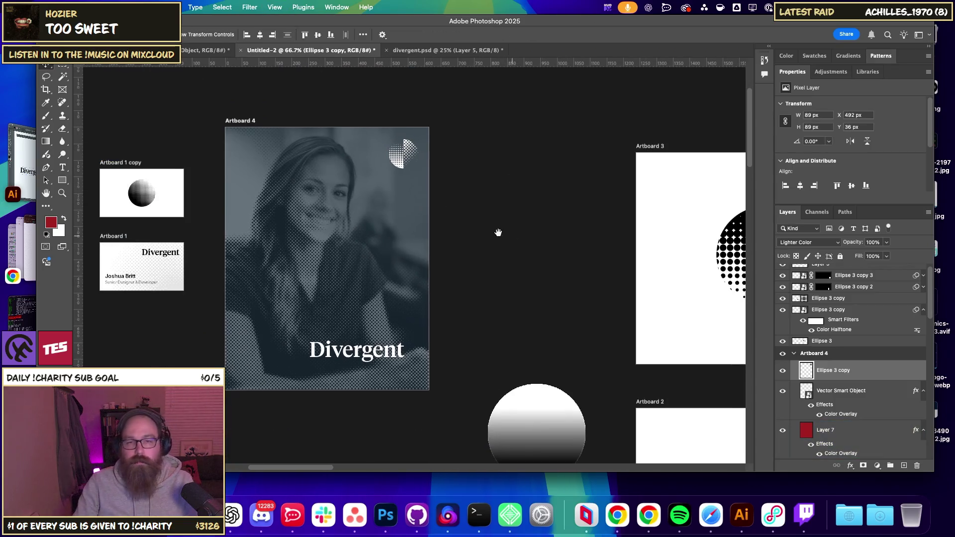
{"action": "left_click_drag", "start_coordinate": [498, 232], "coordinate": [475, 226]}
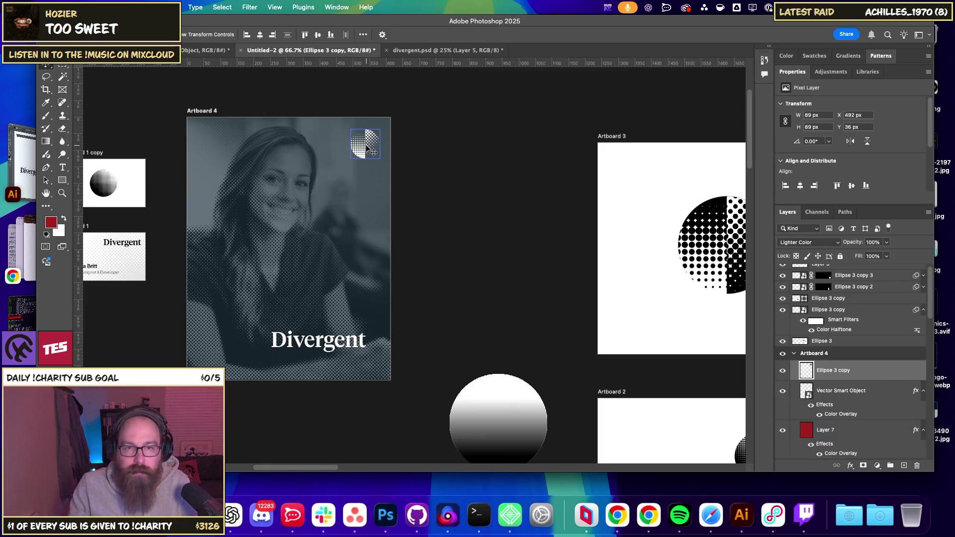
{"action": "scroll", "coordinate": [275, 164], "scroll_direction": "up", "scroll_amount": 5}
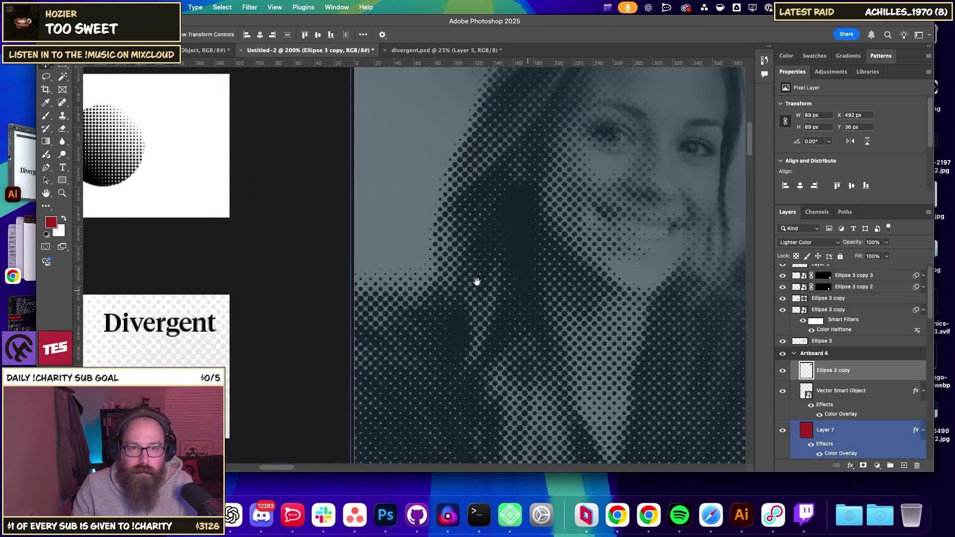
{"action": "left_click_drag", "start_coordinate": [249, 227], "coordinate": [481, 320]}
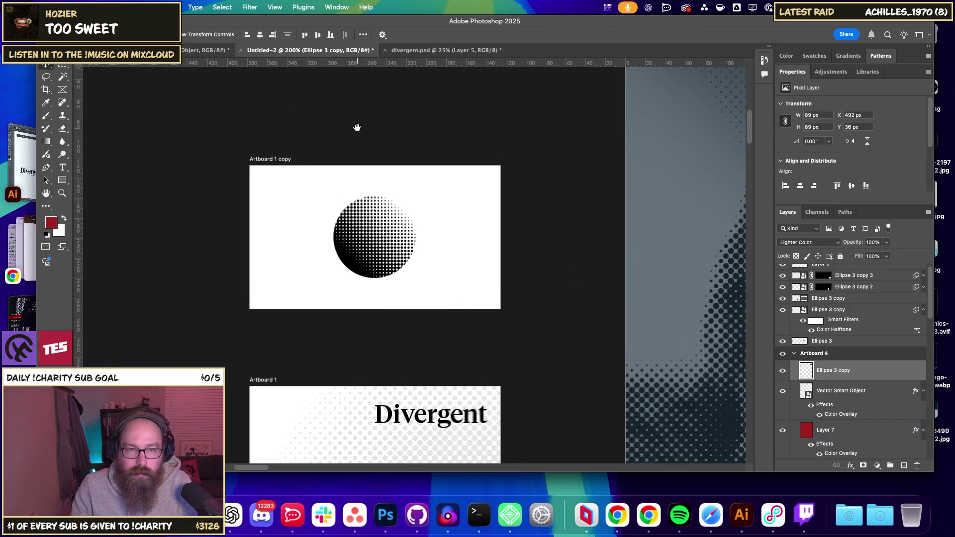
{"action": "left_click_drag", "start_coordinate": [356, 128], "coordinate": [366, 222]}
{"action": "left_click_drag", "start_coordinate": [286, 255], "coordinate": [104, 254]}
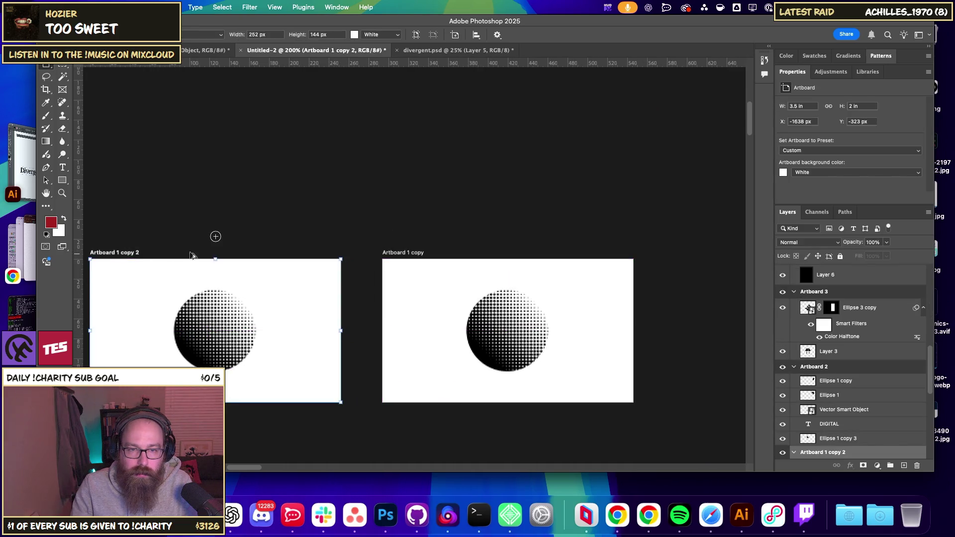
Delete the gradient sphere from the new Artboard 1 copy 2 card.
{"action": "scroll", "coordinate": [389, 363], "scroll_direction": "left", "scroll_amount": 5}
{"action": "left_click", "coordinate": [389, 371]}
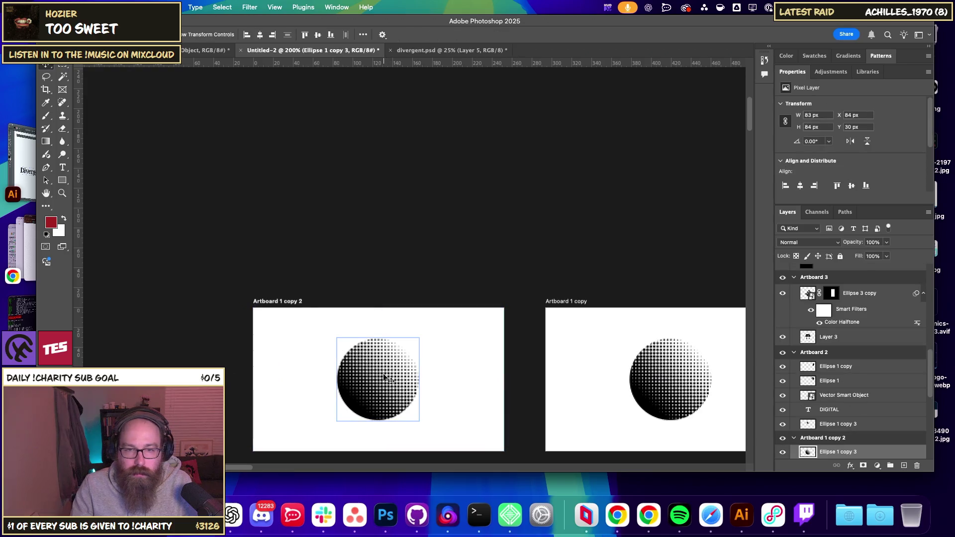
{"action": "key", "text": "Delete"}
{"action": "scroll", "coordinate": [432, 337], "scroll_direction": "down", "scroll_amount": 3}
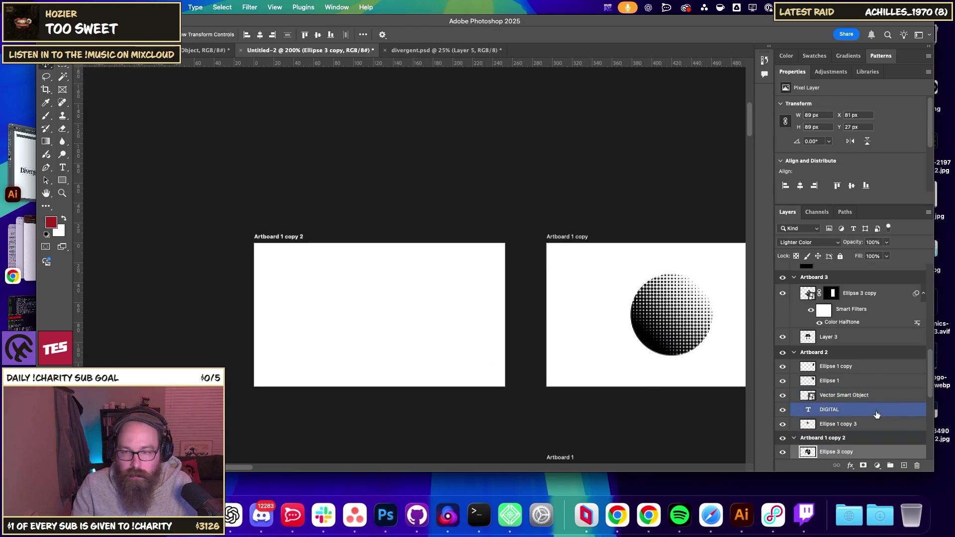
Check the Blend Mode list without changing it, then clear the layer selection.
{"action": "left_click", "coordinate": [656, 349]}
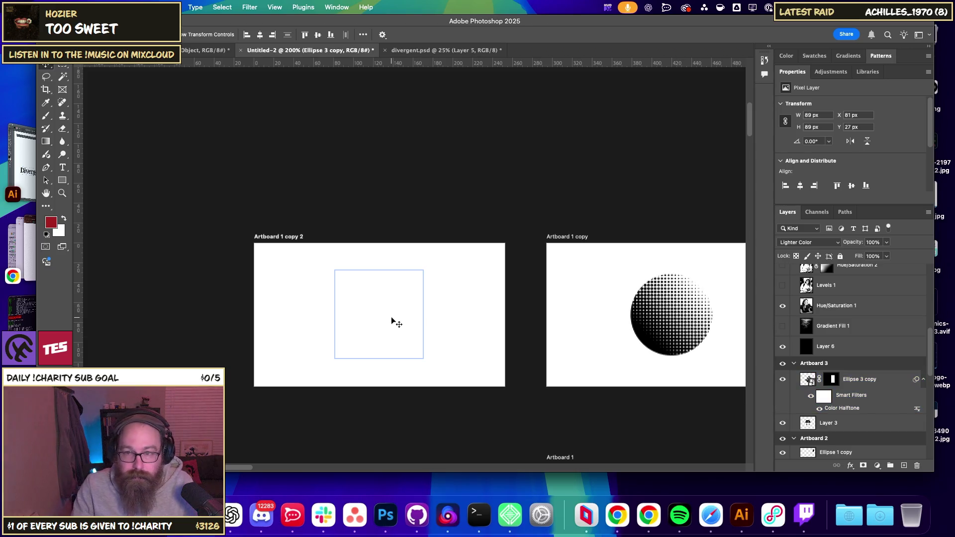
{"action": "left_click", "coordinate": [805, 242]}
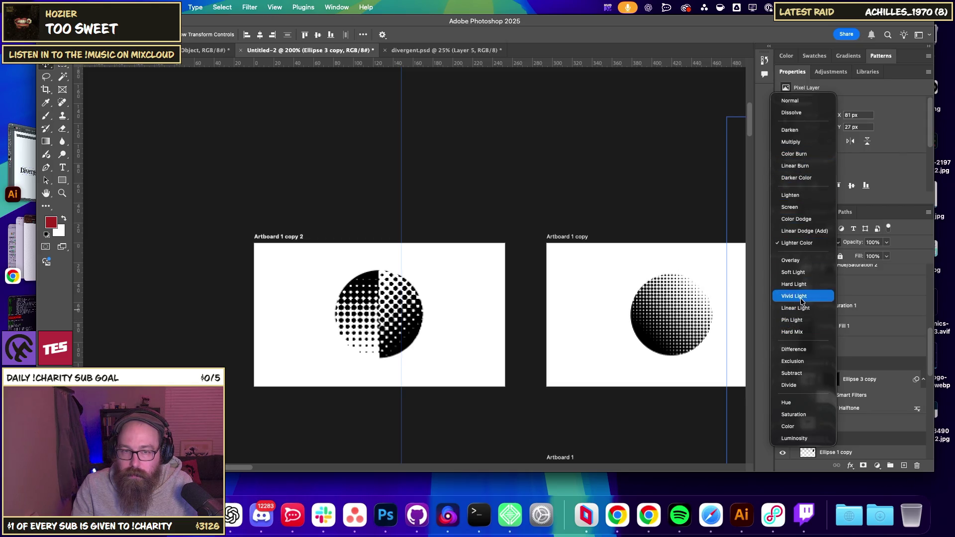
{"action": "left_click", "coordinate": [796, 98]}
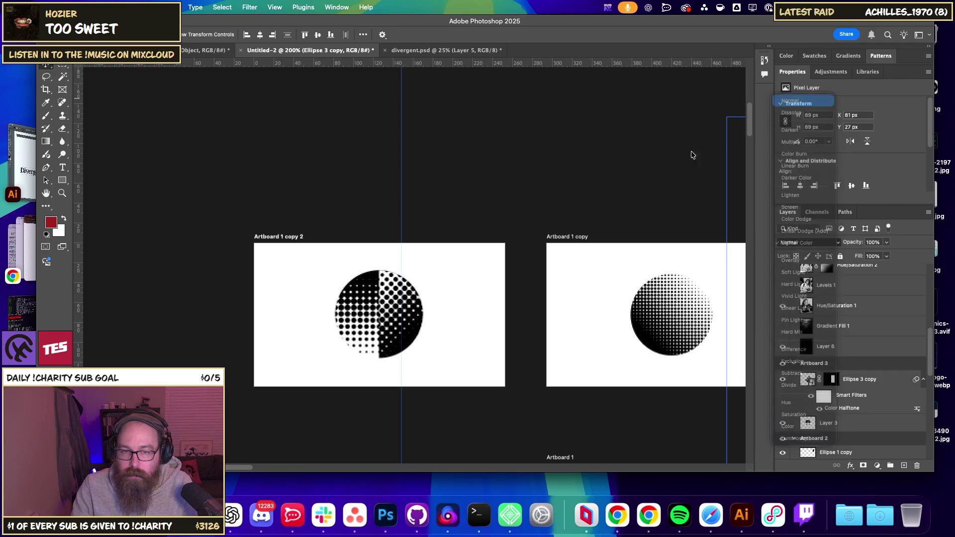
{"action": "left_click", "coordinate": [526, 209]}
{"action": "scroll", "coordinate": [528, 254], "scroll_direction": "down", "scroll_amount": 5}
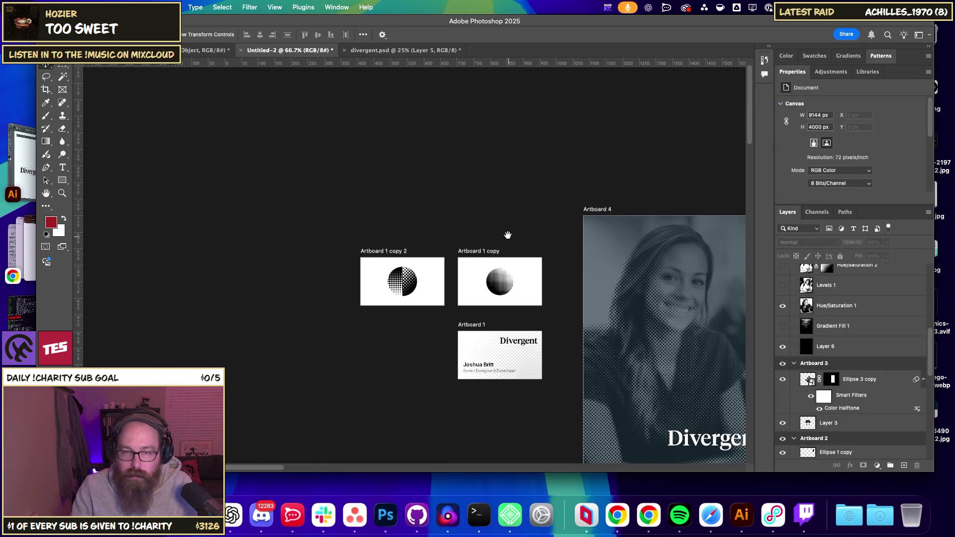
Pan across the artboards and select the split halftone circle on Artboard 2.
{"action": "left_click_drag", "start_coordinate": [362, 238], "coordinate": [326, 240]}
{"action": "left_click_drag", "start_coordinate": [438, 318], "coordinate": [374, 326]}
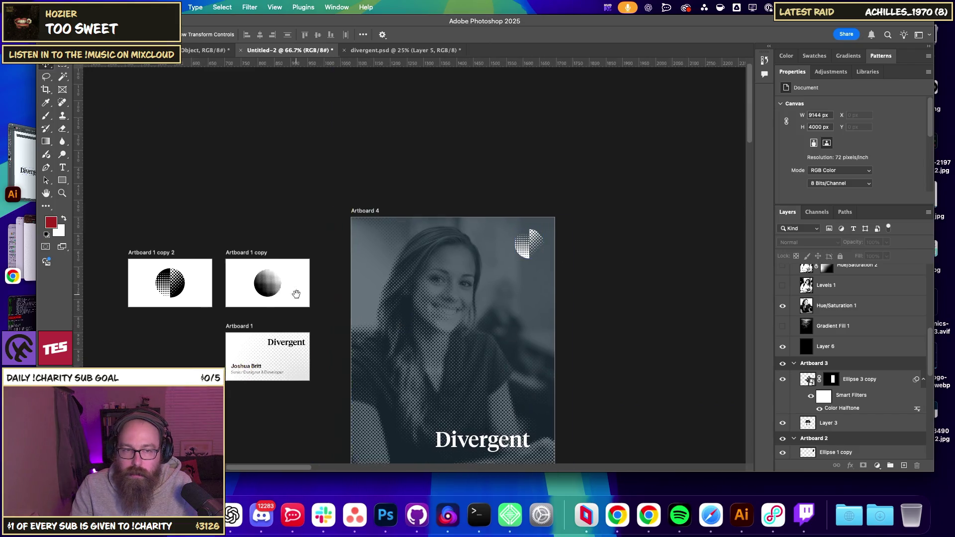
{"action": "left_click_drag", "start_coordinate": [575, 336], "coordinate": [362, 298]}
{"action": "scroll", "coordinate": [362, 298], "scroll_direction": "down", "scroll_amount": 5}
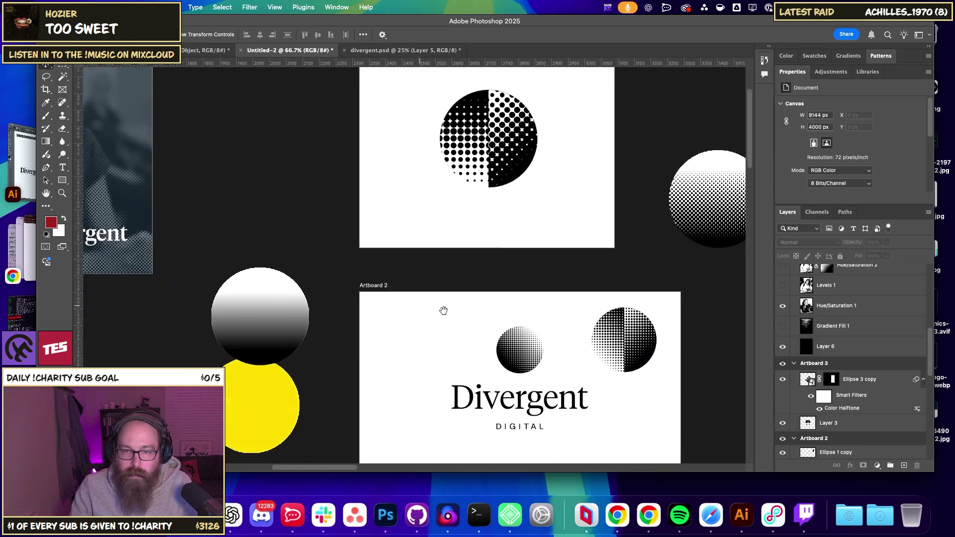
{"action": "scroll", "coordinate": [441, 309], "scroll_direction": "right", "scroll_amount": 4}
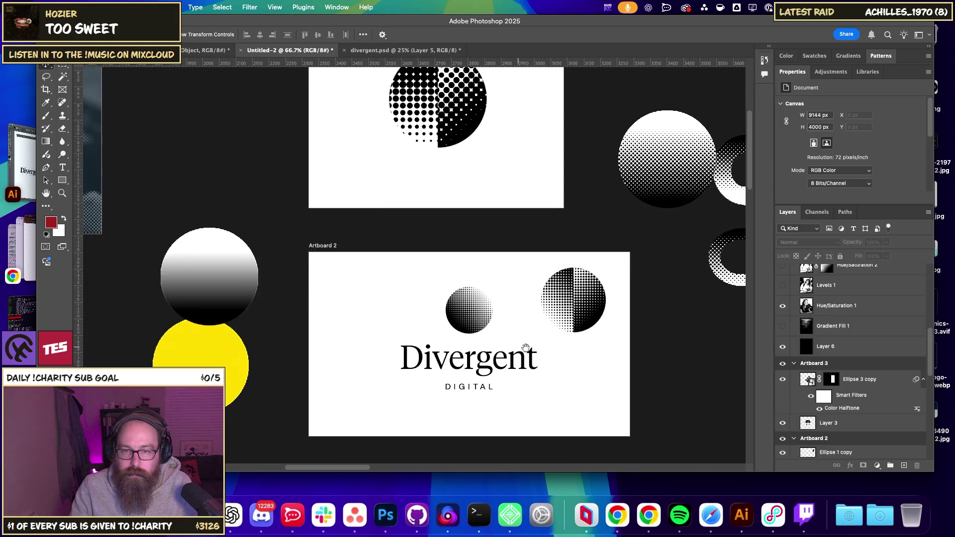
{"action": "left_click", "coordinate": [566, 293]}
Nudge the split circle slightly up and right, then list the layers beneath it.
{"action": "scroll", "coordinate": [344, 268], "scroll_direction": "down", "scroll_amount": 5}
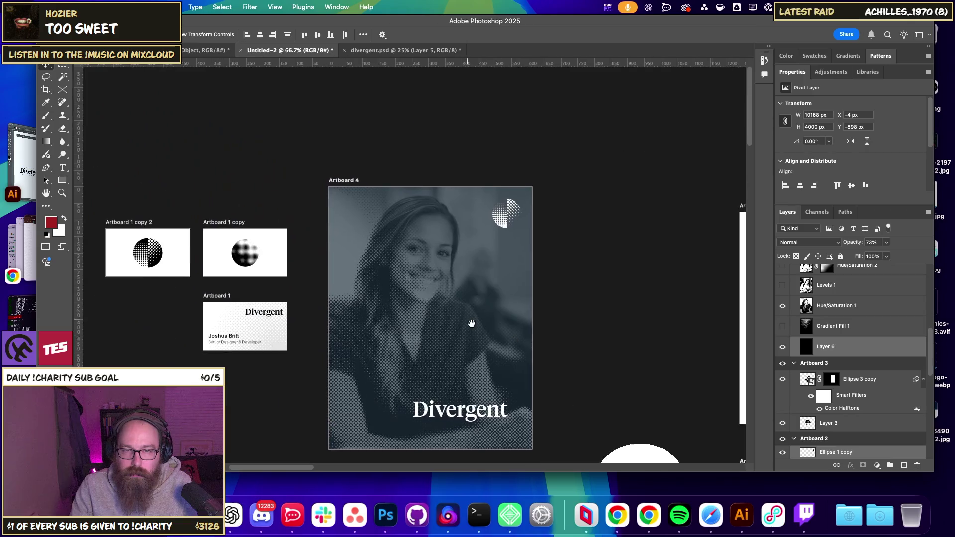
{"action": "scroll", "coordinate": [471, 320], "scroll_direction": "up", "scroll_amount": 8}
{"action": "scroll", "coordinate": [496, 270], "scroll_direction": "right", "scroll_amount": 2}
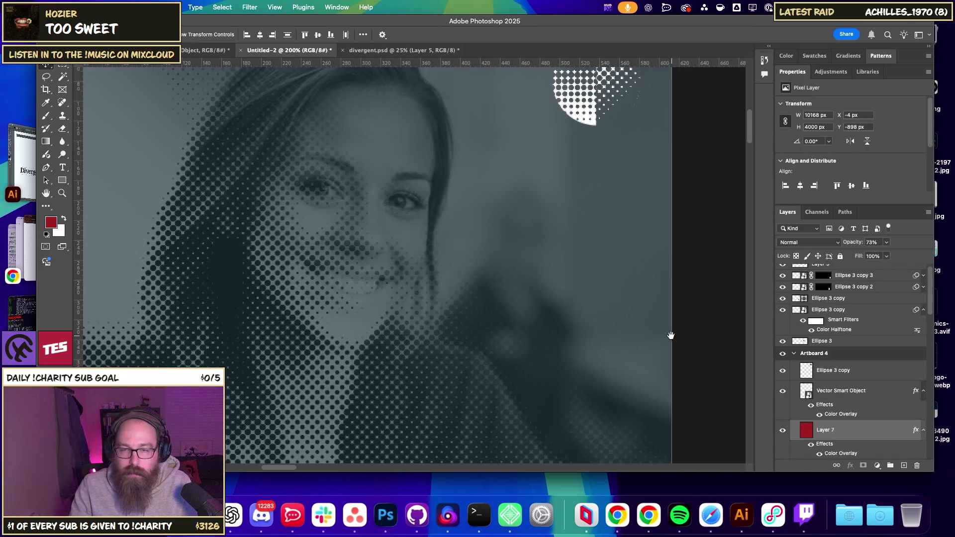
{"action": "scroll", "coordinate": [525, 326], "scroll_direction": "right", "scroll_amount": 15}
{"action": "scroll", "coordinate": [525, 326], "scroll_direction": "down", "scroll_amount": 5}
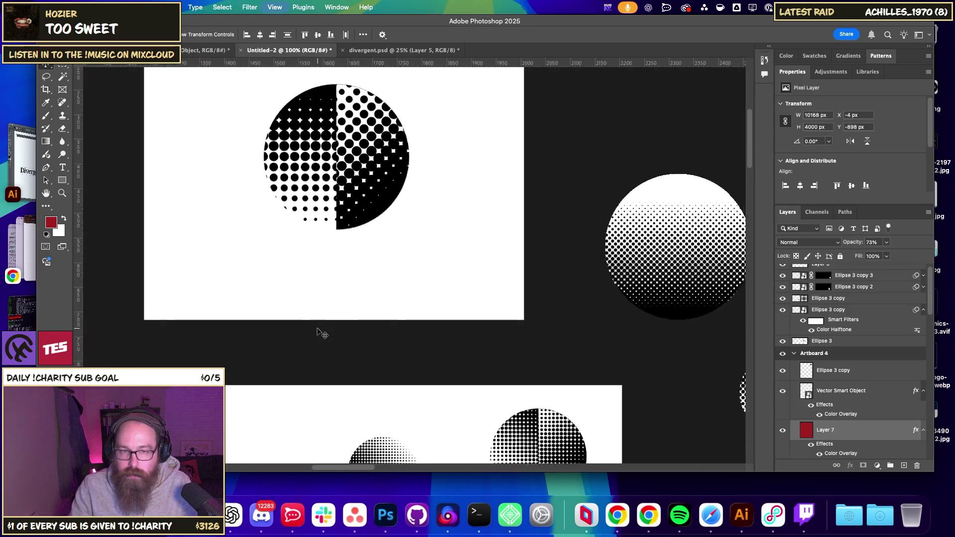
{"action": "scroll", "coordinate": [318, 332], "scroll_direction": "down", "scroll_amount": 3}
{"action": "scroll", "coordinate": [327, 352], "scroll_direction": "left", "scroll_amount": 10}
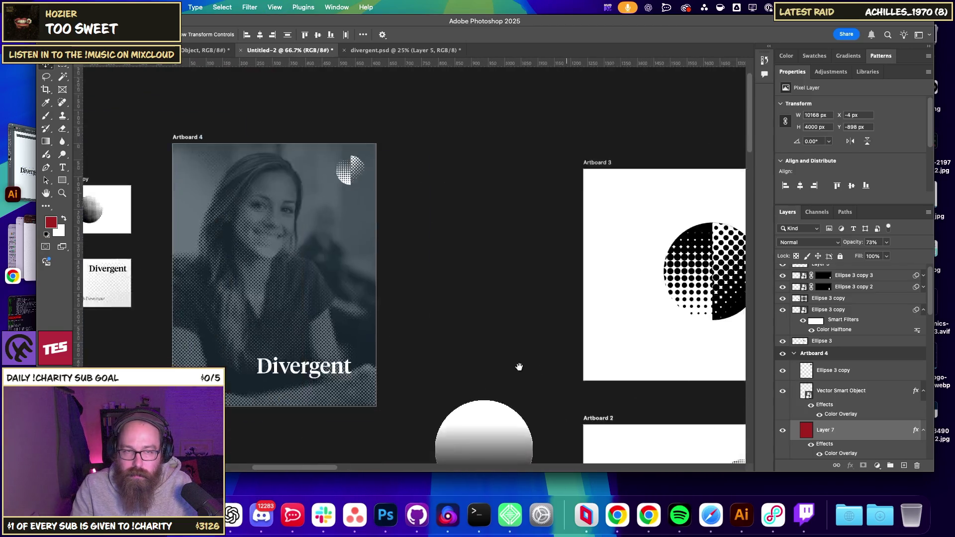
{"action": "scroll", "coordinate": [479, 321], "scroll_direction": "left", "scroll_amount": 6}
{"action": "left_click", "coordinate": [519, 324]}
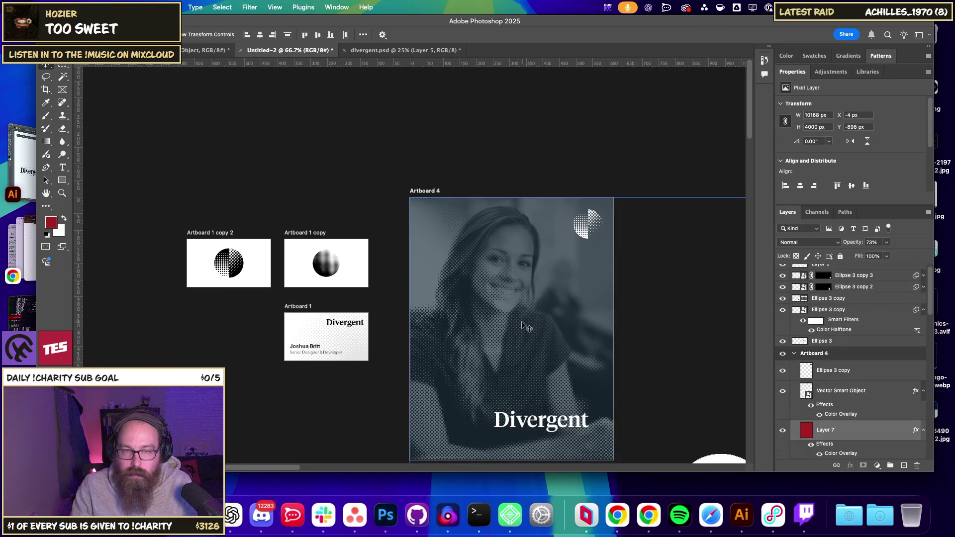
{"action": "scroll", "coordinate": [518, 324], "scroll_direction": "right", "scroll_amount": 10}
{"action": "scroll", "coordinate": [288, 224], "scroll_direction": "down", "scroll_amount": 4}
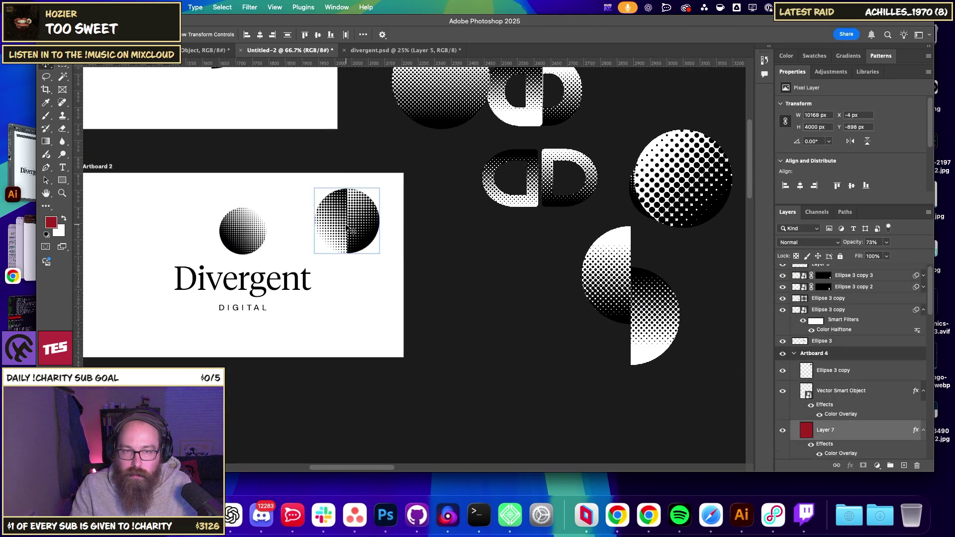
{"action": "left_click_drag", "start_coordinate": [346, 231], "coordinate": [347, 224]}
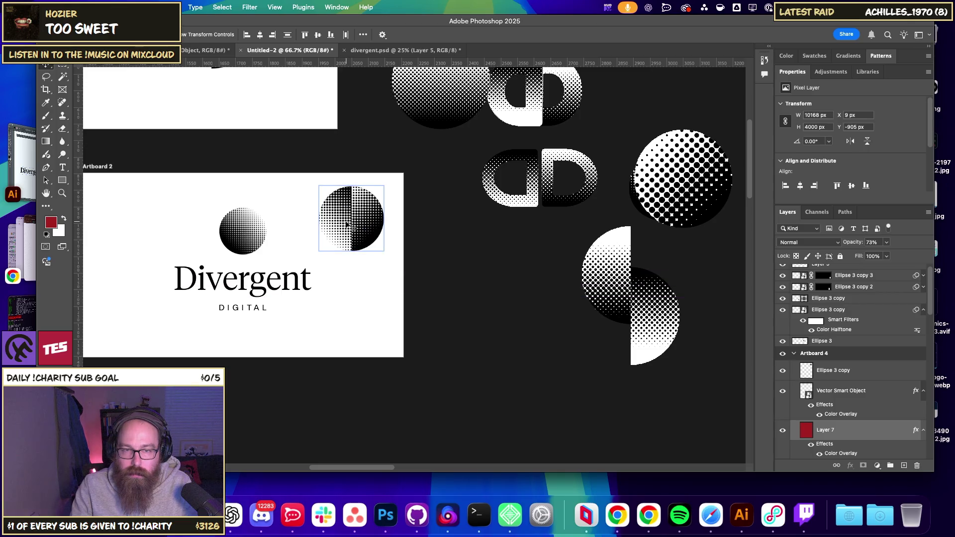
{"action": "scroll", "coordinate": [347, 228], "scroll_direction": "up", "scroll_amount": 5}
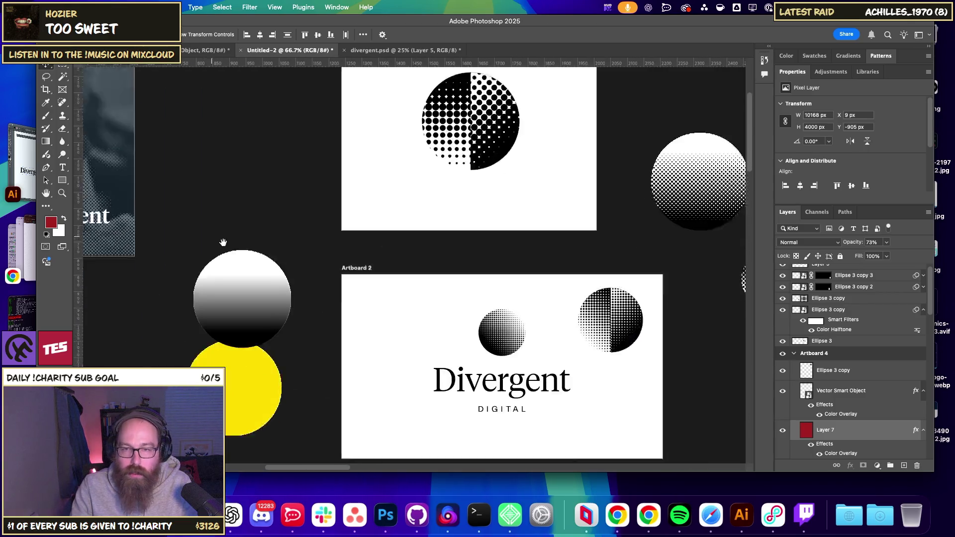
{"action": "scroll", "coordinate": [432, 301], "scroll_direction": "left", "scroll_amount": 3}
{"action": "right_click", "coordinate": [348, 256]}
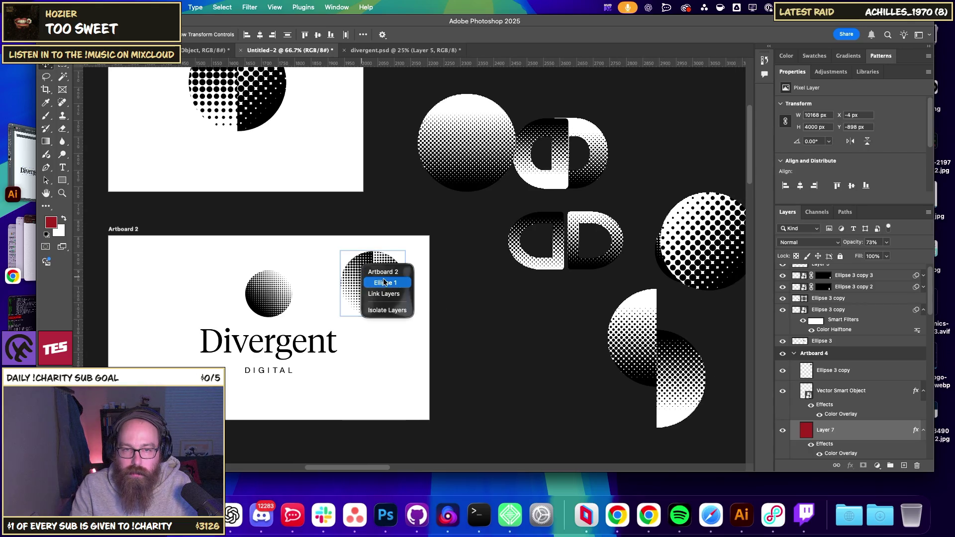
Move the Ellipse 1 and Ellipse 1 copy layers onto the poster and merge them.
{"action": "left_click", "coordinate": [383, 282]}
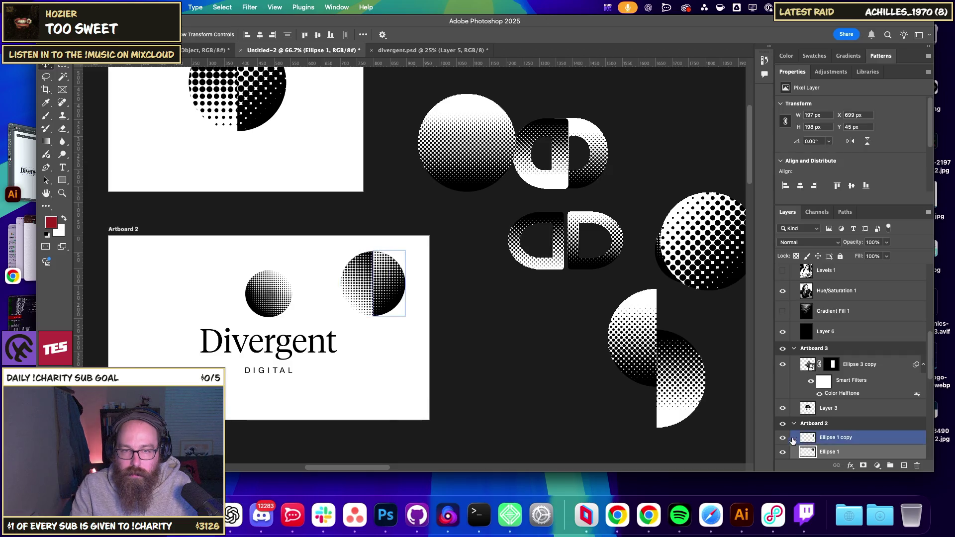
{"action": "left_click", "coordinate": [834, 440], "text": "shift"}
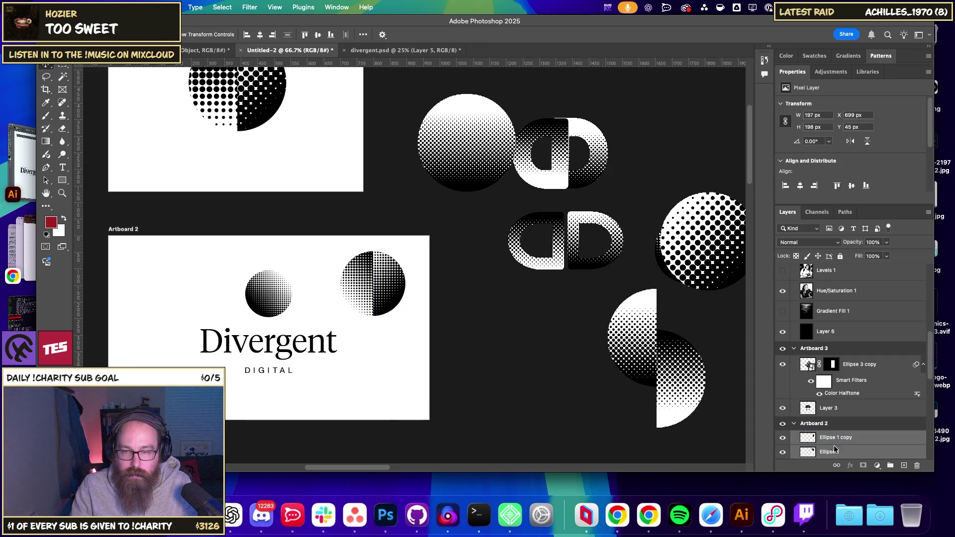
{"action": "scroll", "coordinate": [447, 334], "scroll_direction": "left", "scroll_amount": 1}
{"action": "scroll", "coordinate": [447, 334], "scroll_direction": "left", "scroll_amount": 10}
{"action": "scroll", "coordinate": [464, 320], "scroll_direction": "left", "scroll_amount": 5}
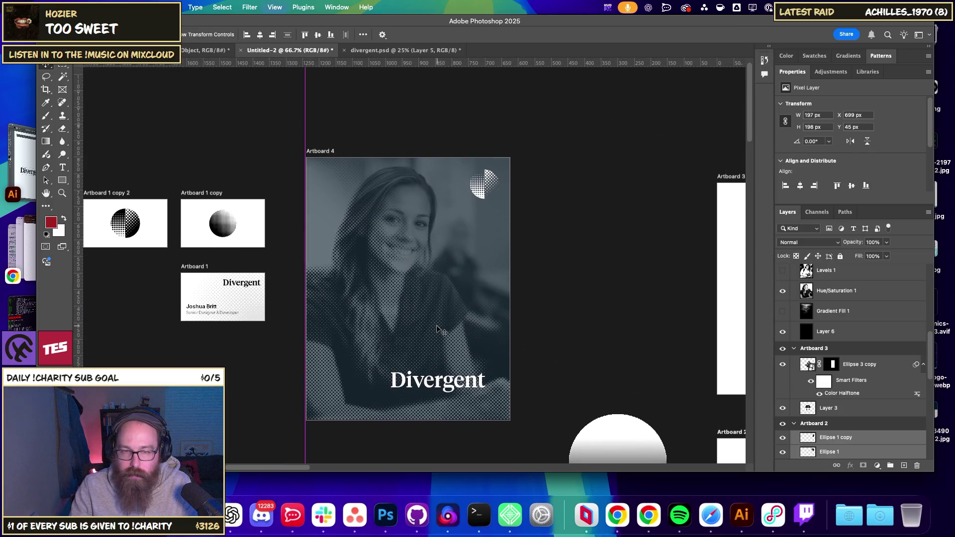
{"action": "key", "text": "ctrl+plus"}
{"action": "left_click_drag", "start_coordinate": [464, 272], "coordinate": [411, 287]}
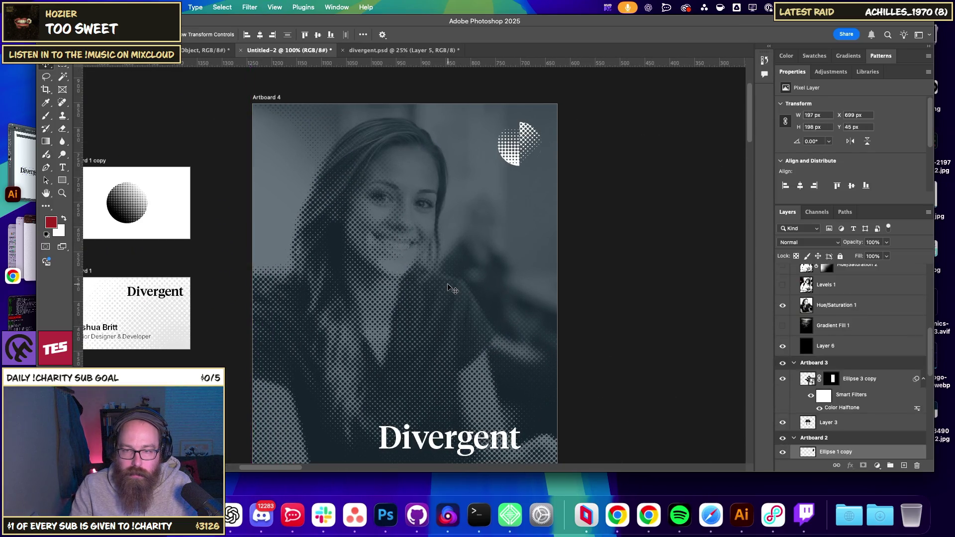
{"action": "key", "text": "cmd+e"}
Set the merged circle to Screen blend mode and scale it to about 104 px.
{"action": "left_click", "coordinate": [813, 244]}
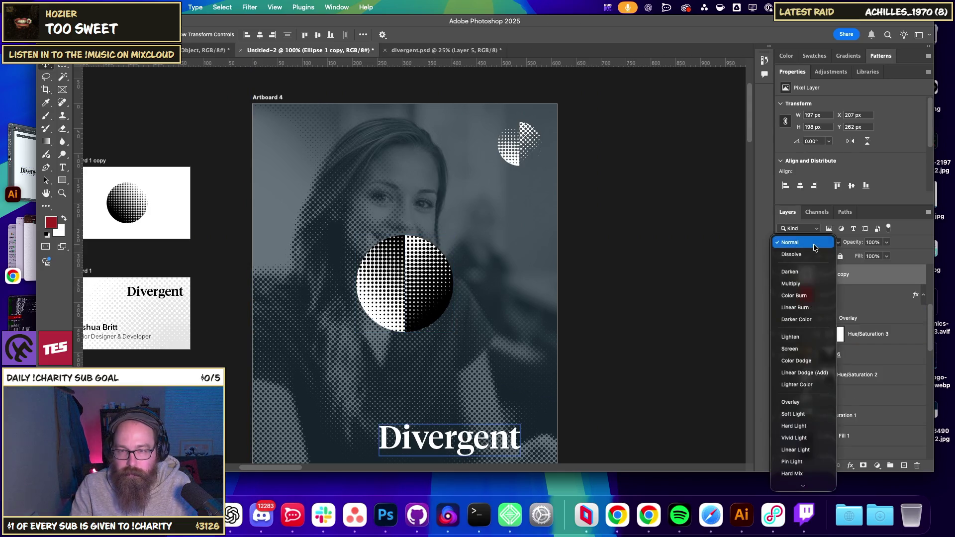
{"action": "left_click", "coordinate": [804, 350]}
{"action": "left_click_drag", "start_coordinate": [419, 276], "coordinate": [507, 232]}
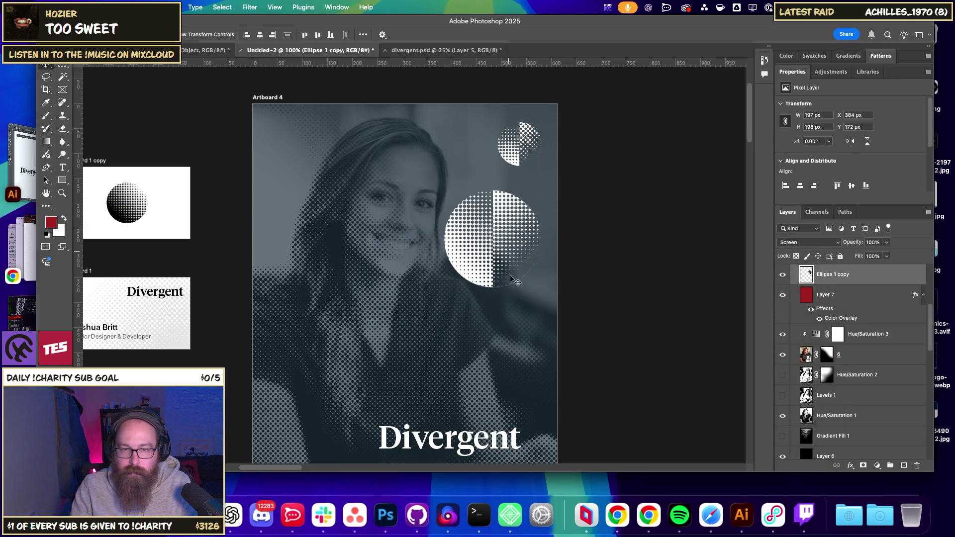
{"action": "key", "text": "ctrl+t"}
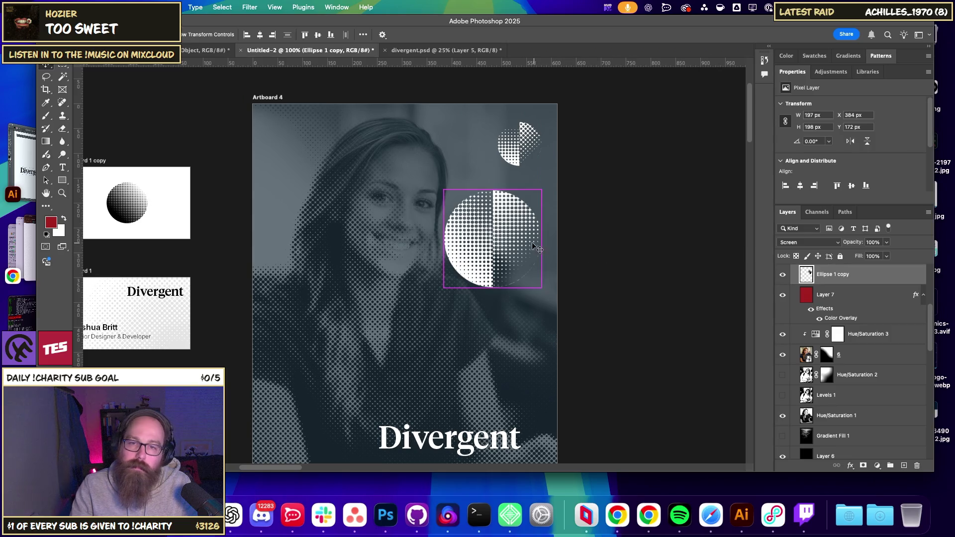
{"action": "left_click_drag", "start_coordinate": [440, 290], "coordinate": [496, 252]}
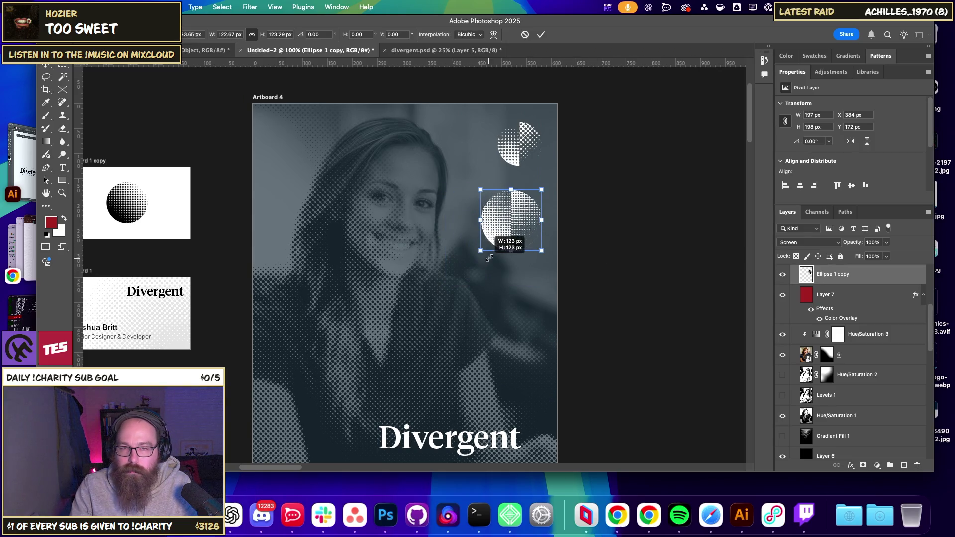
{"action": "key", "text": "Return"}
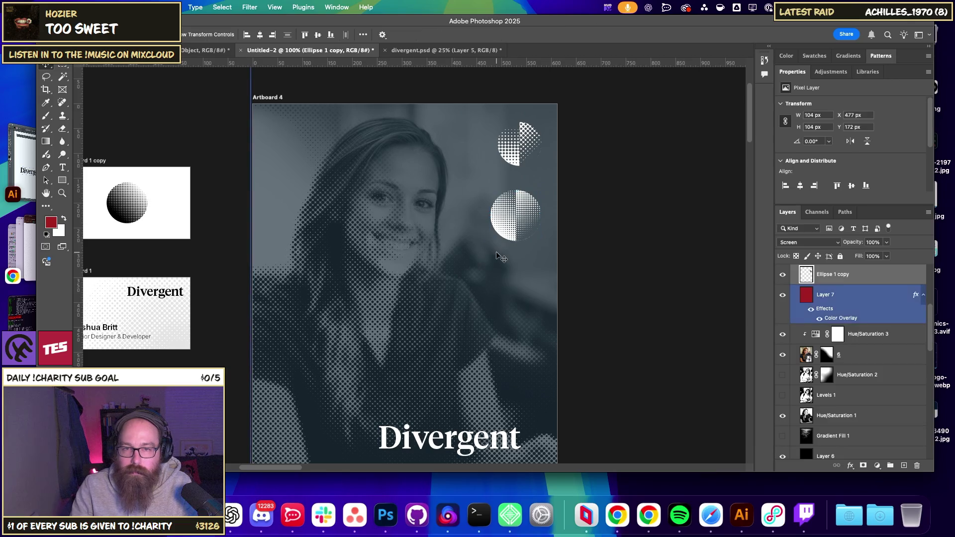
Line the new circle up below the first top-right mark.
{"action": "left_click_drag", "start_coordinate": [637, 249], "coordinate": [625, 271]}
{"action": "left_click_drag", "start_coordinate": [513, 249], "coordinate": [516, 246]}
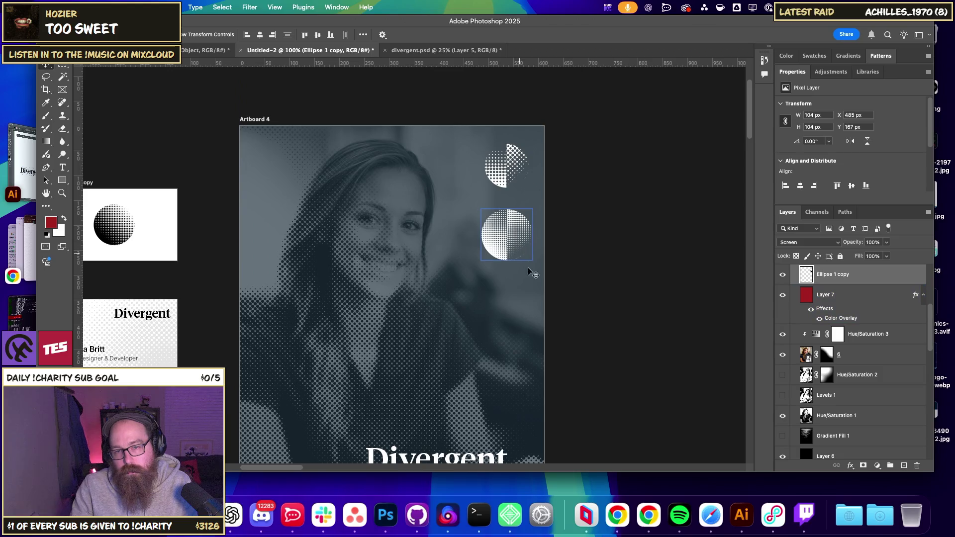
{"action": "key", "text": "super+minus"}
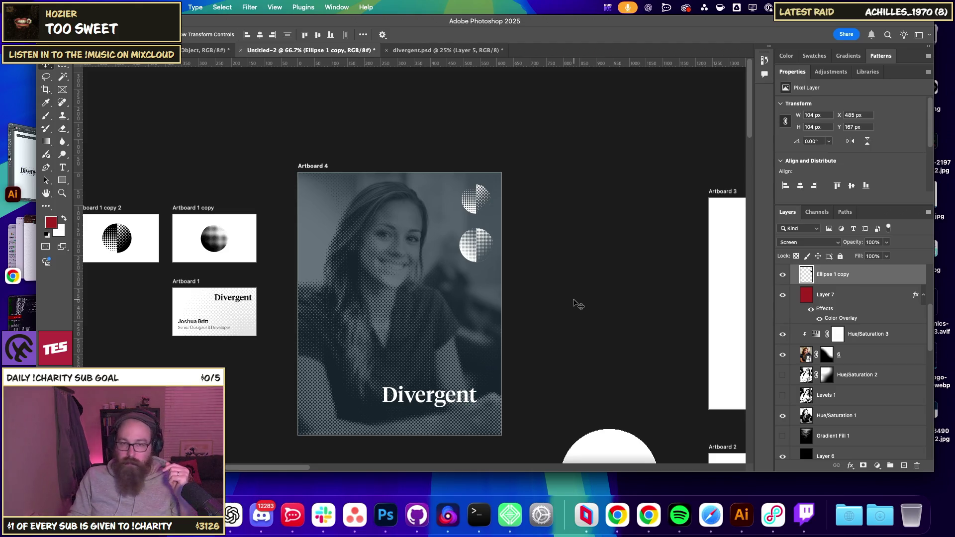
{"action": "key", "text": "super+equal"}
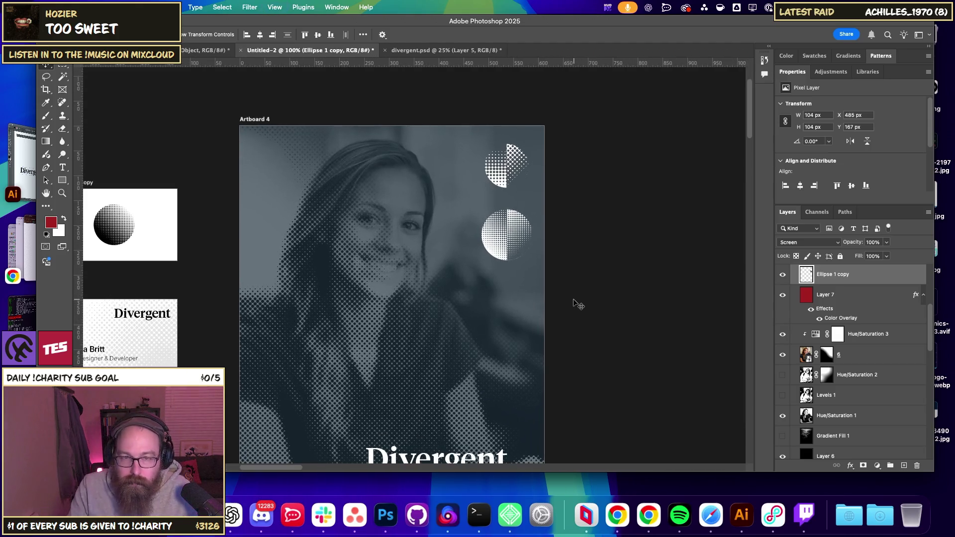
Paint white on layer 6's mask so the face shows the smooth photo.
{"action": "scroll", "coordinate": [578, 295], "scroll_direction": "down", "scroll_amount": 3}
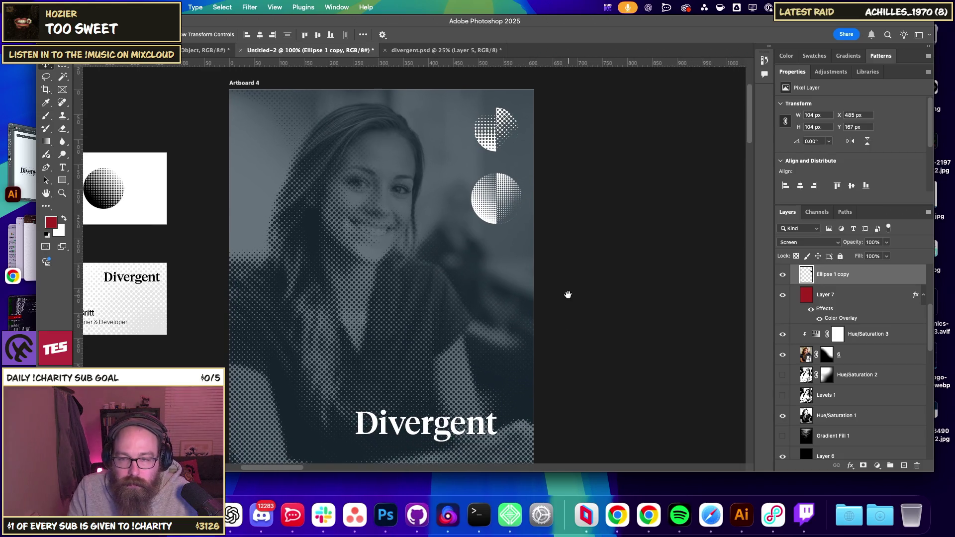
{"action": "left_click", "coordinate": [826, 354]}
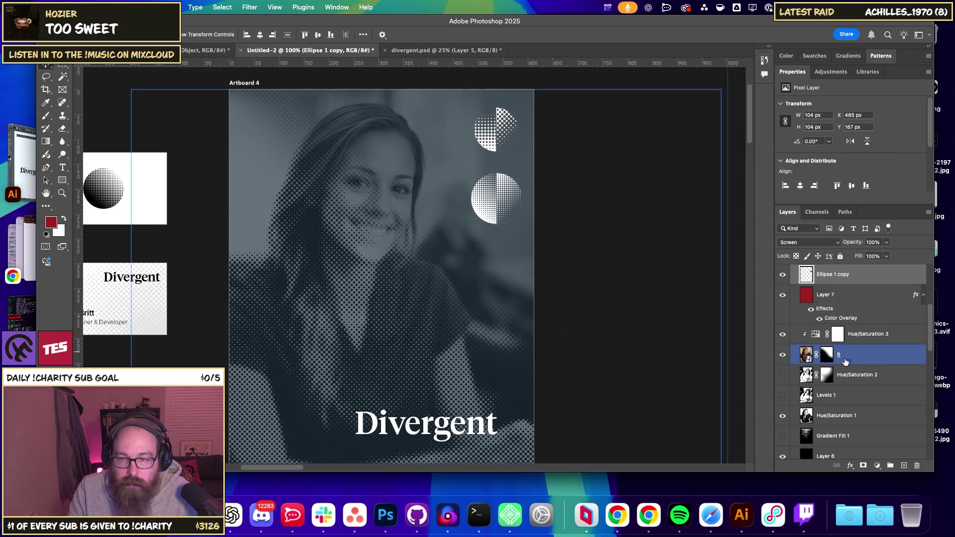
{"action": "left_click", "coordinate": [60, 132]}
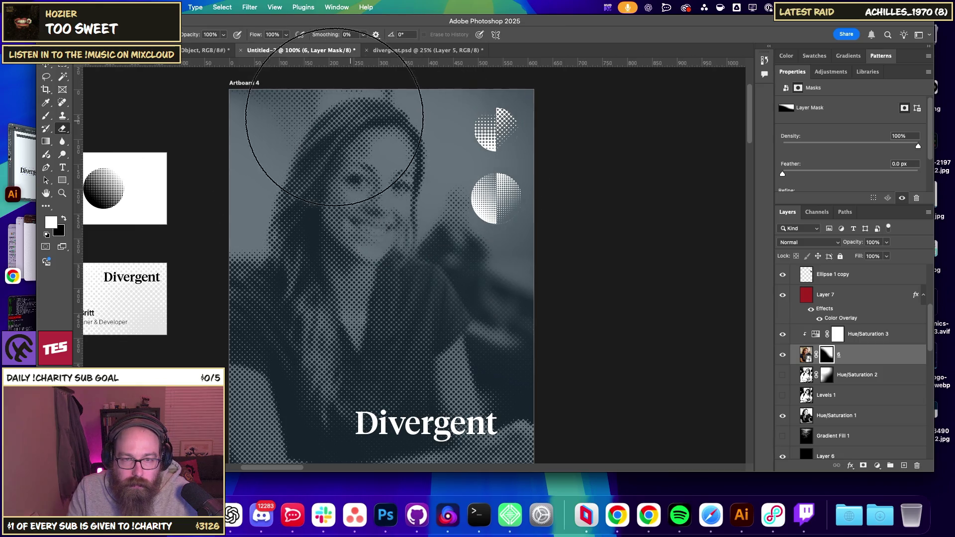
{"action": "left_click_drag", "start_coordinate": [437, 155], "coordinate": [291, 206]}
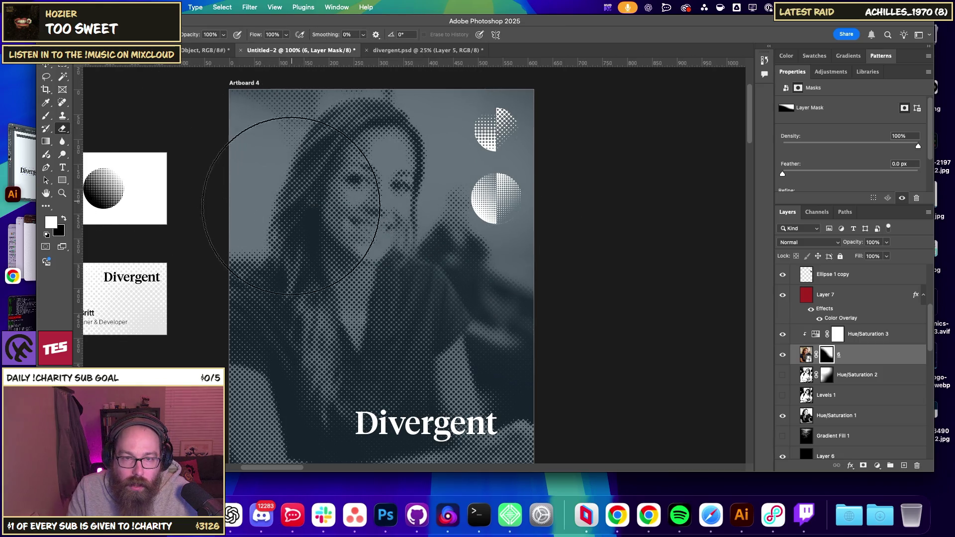
{"action": "left_click", "coordinate": [46, 115]}
{"action": "left_click_drag", "start_coordinate": [495, 181], "coordinate": [341, 75]}
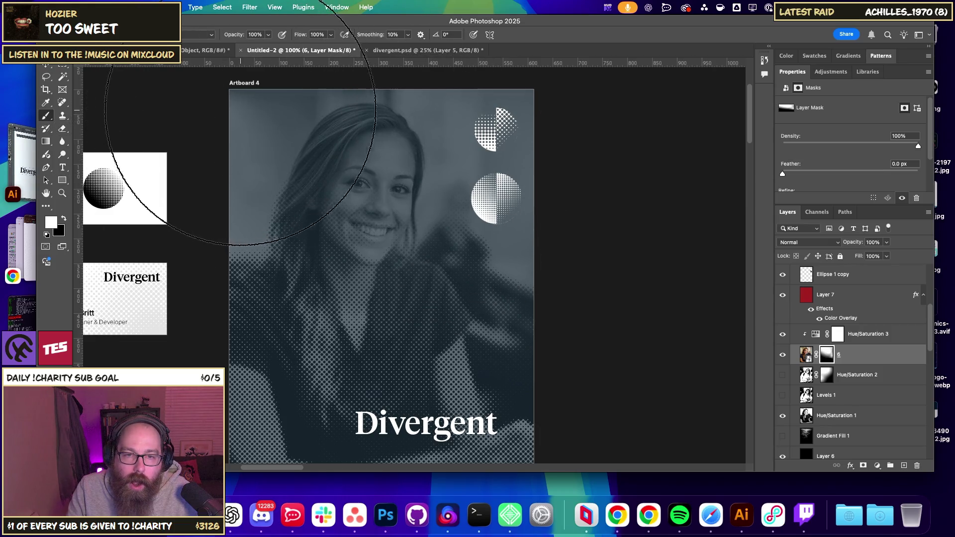
{"action": "key", "text": "ctrl+z"}
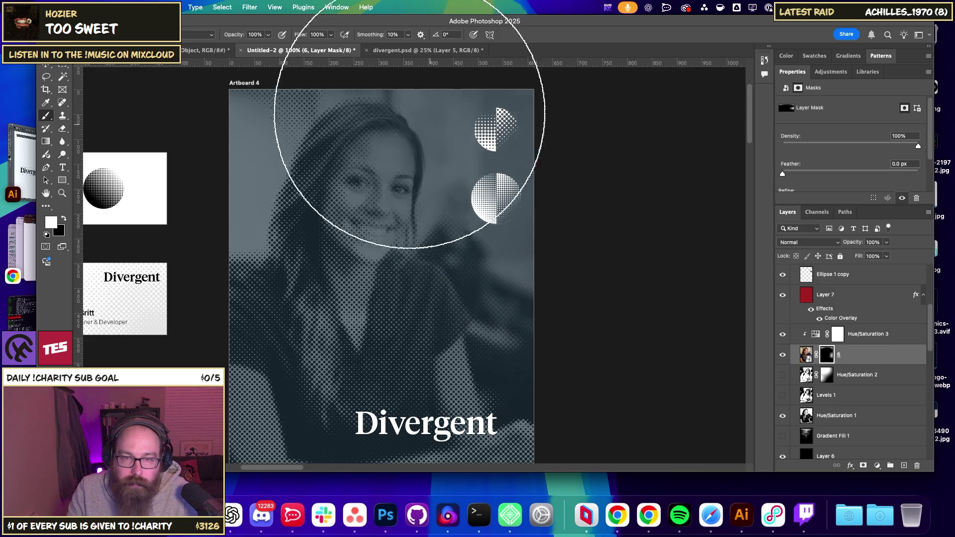
{"action": "key", "text": "ctrl+shift+z"}
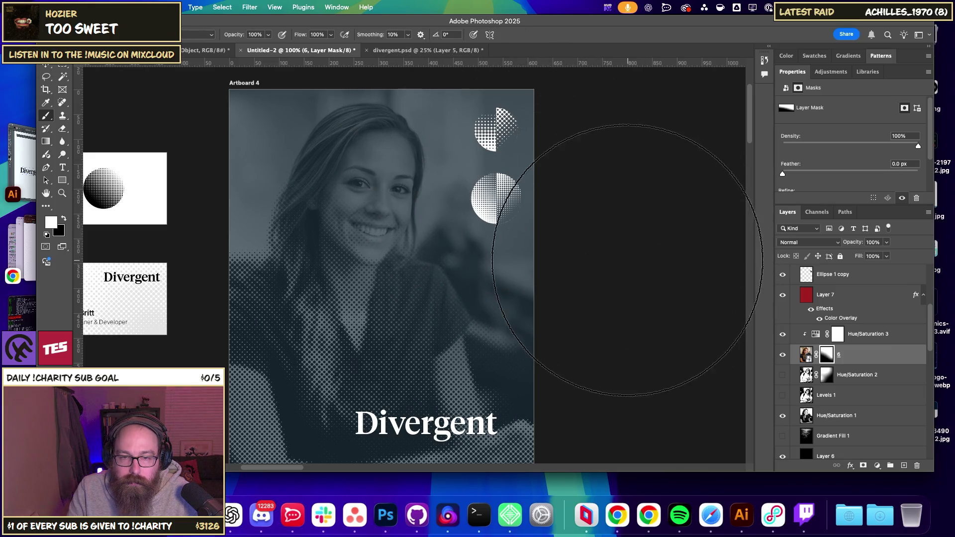
{"action": "key", "text": "v"}
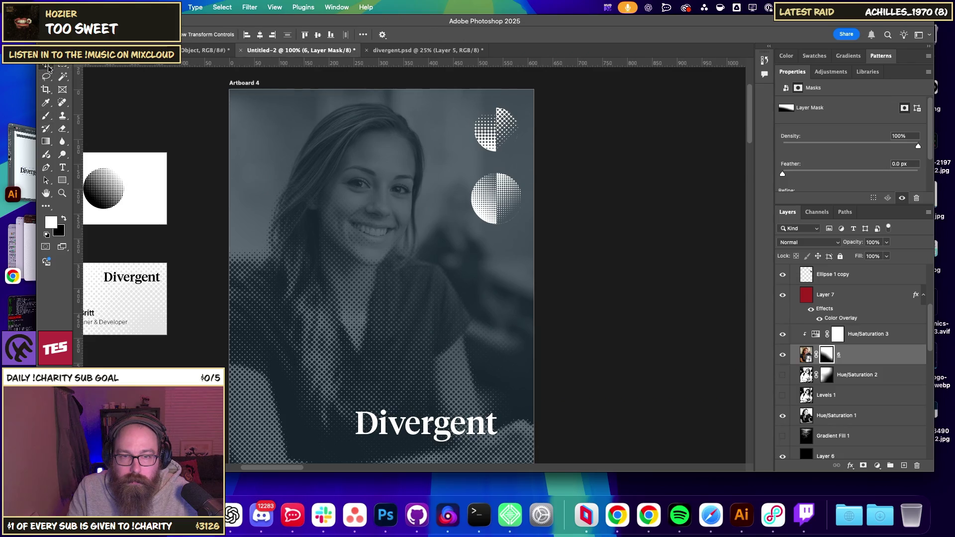
{"action": "mouse_move", "coordinate": [580, 294]}
{"action": "left_mouse_down"}
{"action": "mouse_move", "coordinate": [587, 232]}
{"action": "mouse_move", "coordinate": [543, 257]}
{"action": "left_mouse_up"}
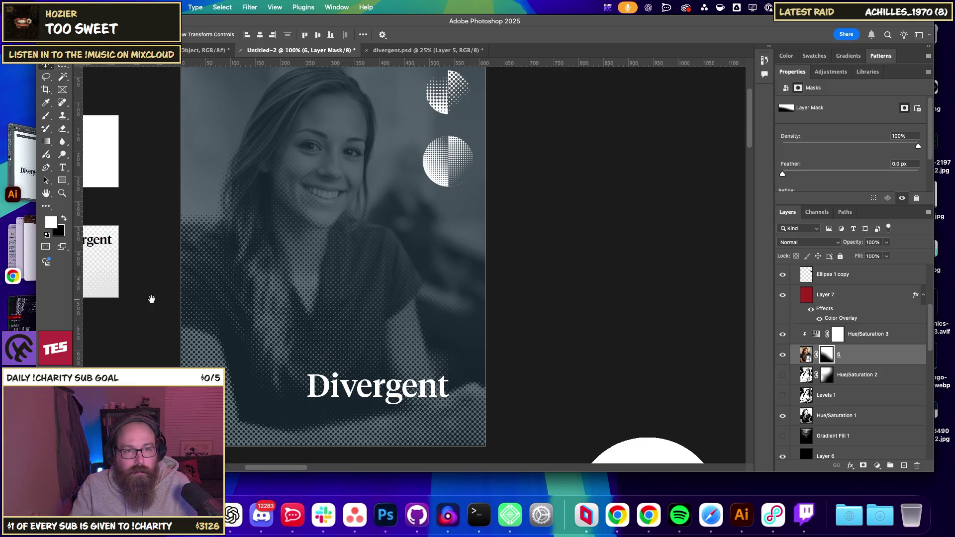
Select the Senior Designer & Developer text layer on Artboard 1.
{"action": "left_click_drag", "start_coordinate": [152, 298], "coordinate": [254, 288]}
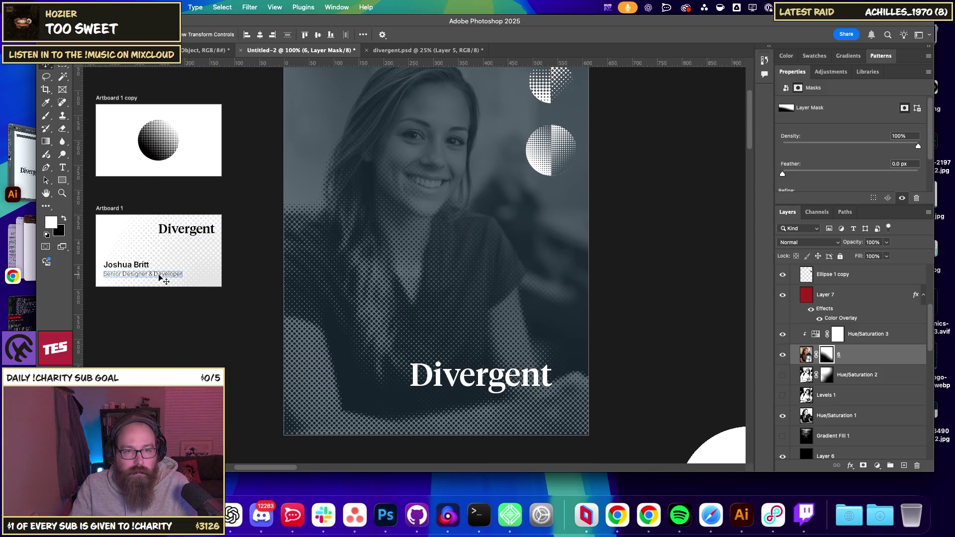
{"action": "left_click_drag", "start_coordinate": [170, 270], "coordinate": [310, 273]}
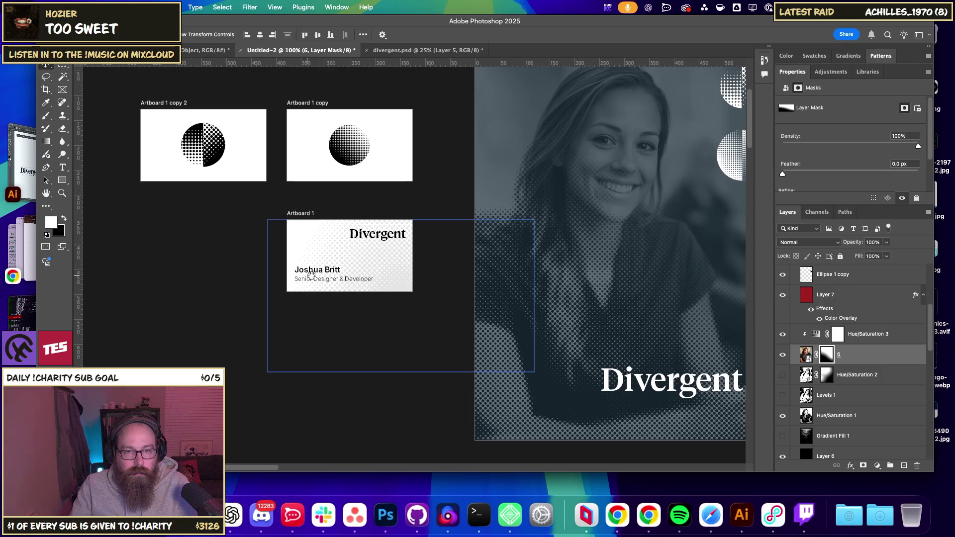
{"action": "right_click", "coordinate": [313, 281]}
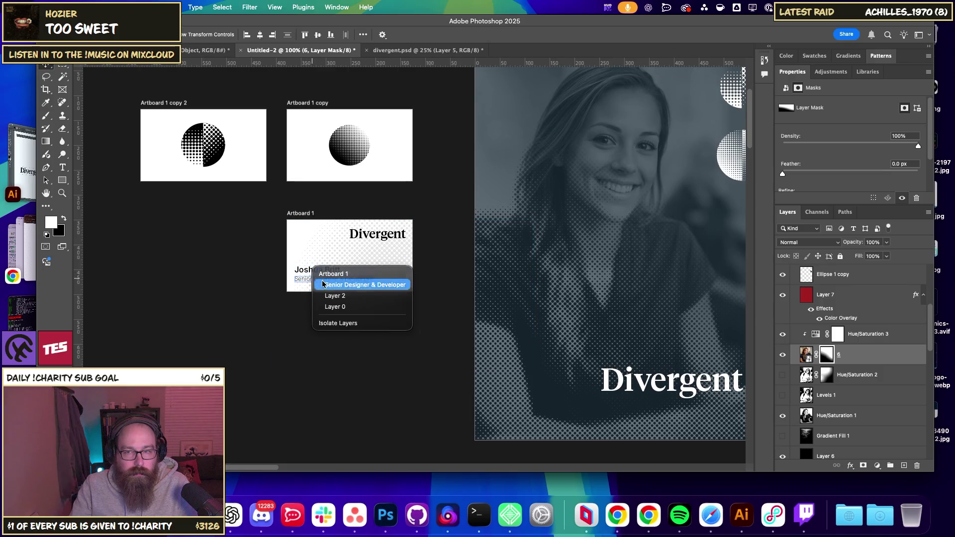
{"action": "left_click", "coordinate": [343, 283]}
Place the Senior Designer & Developer text copy onto the poster at the Divergent title.
{"action": "scroll", "coordinate": [646, 313], "scroll_direction": "down", "scroll_amount": 2}
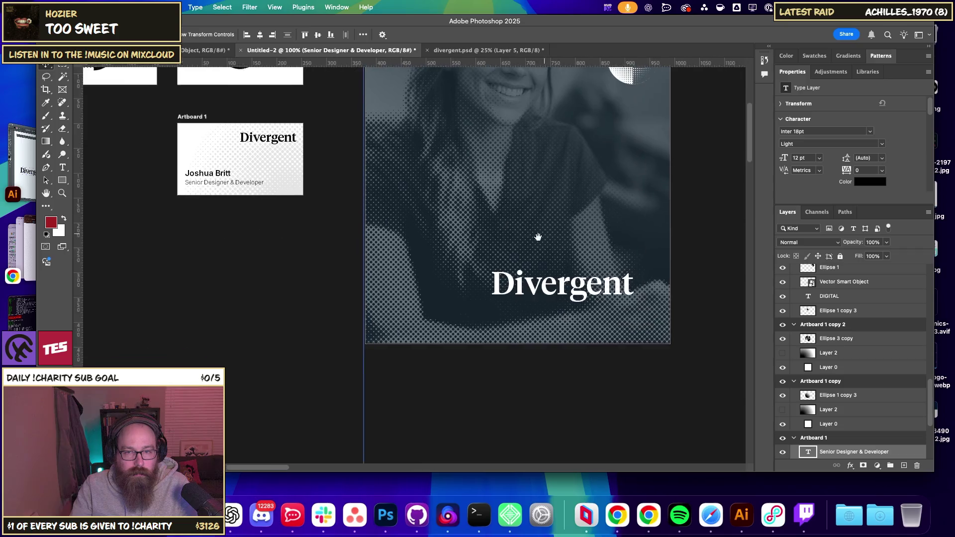
{"action": "scroll", "coordinate": [547, 279], "scroll_direction": "right", "scroll_amount": 4}
{"action": "left_click", "coordinate": [478, 317]}
{"action": "right_click", "coordinate": [476, 317]}
{"action": "left_click", "coordinate": [482, 320]}
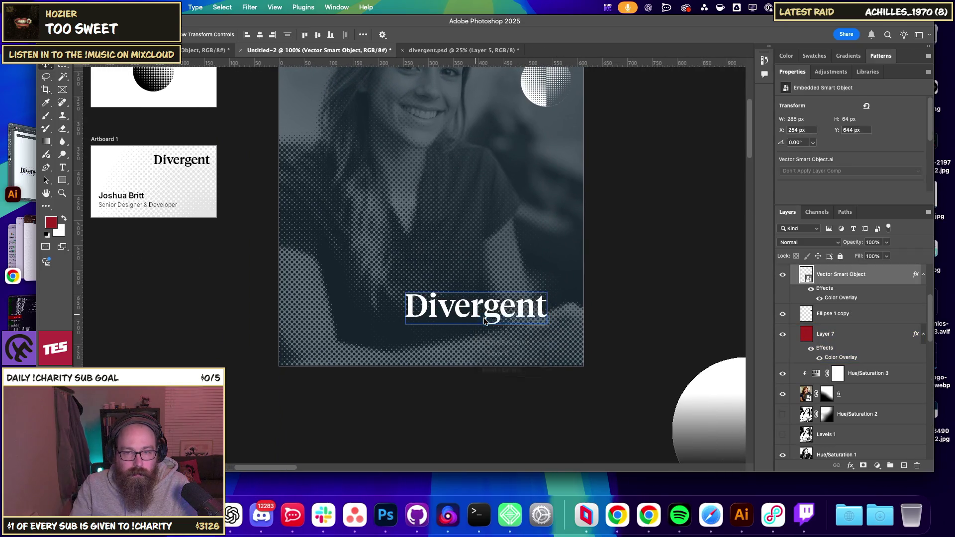